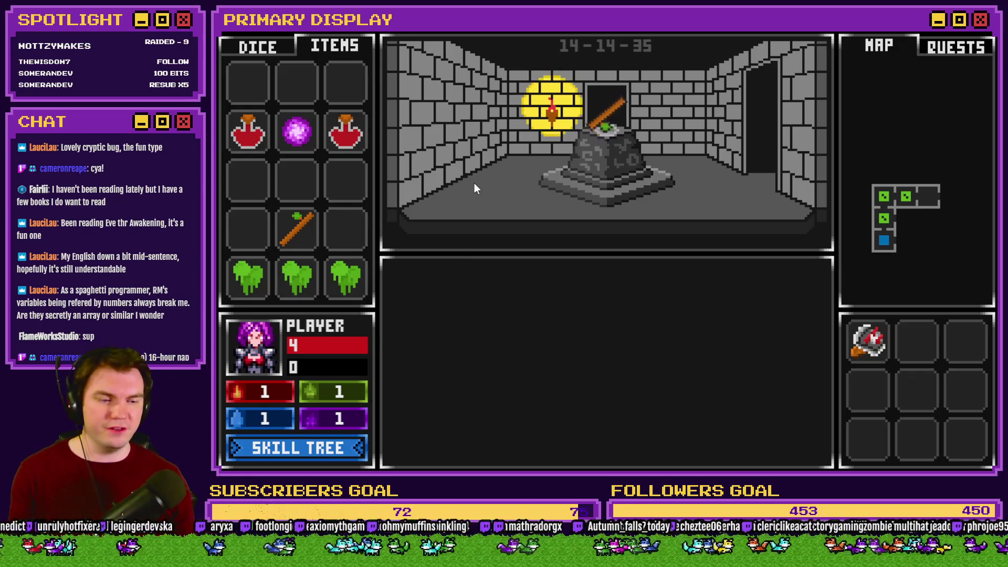
Try the staff on the pedestal, then swap the purple orb for a potion there
left_click_drag(317, 135, 297, 89)
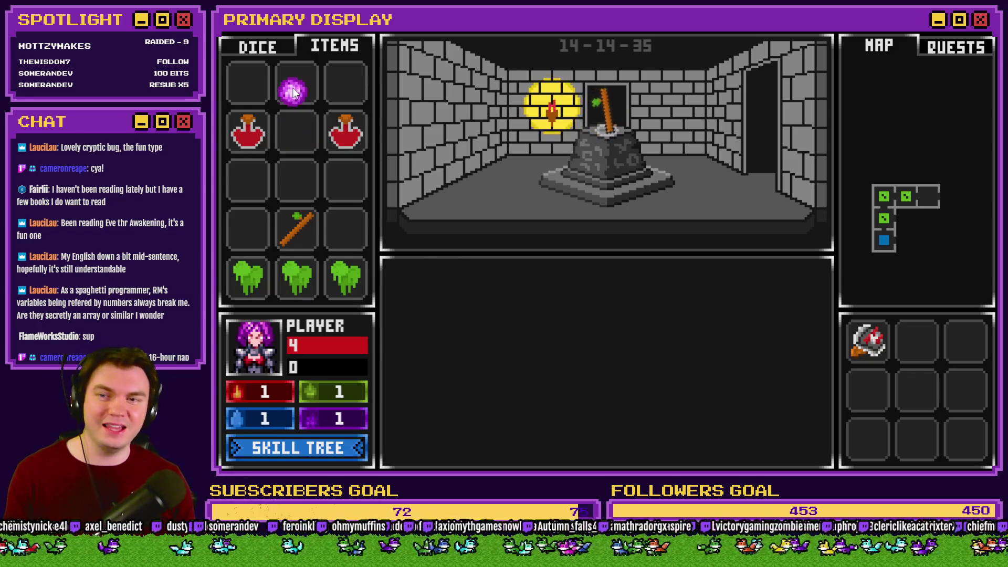
left_click_drag(607, 121, 315, 137)
mouse_move(609, 110)
left_mouse_down()
mouse_move(531, 141)
mouse_move(346, 84)
mouse_move(295, 132)
mouse_move(296, 173)
left_mouse_up()
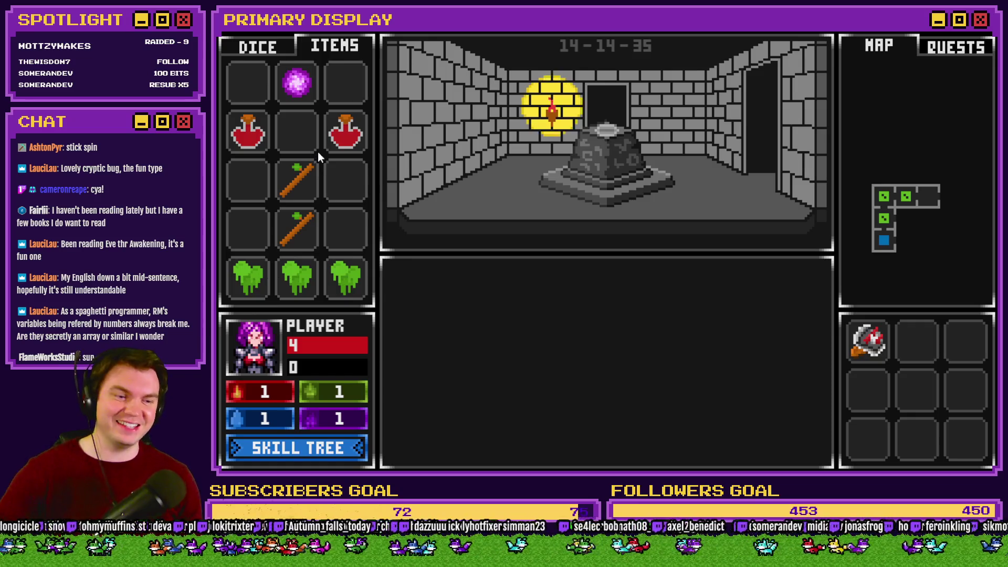
mouse_move(316, 148)
left_mouse_down()
mouse_move(374, 169)
mouse_move(603, 132)
left_mouse_up()
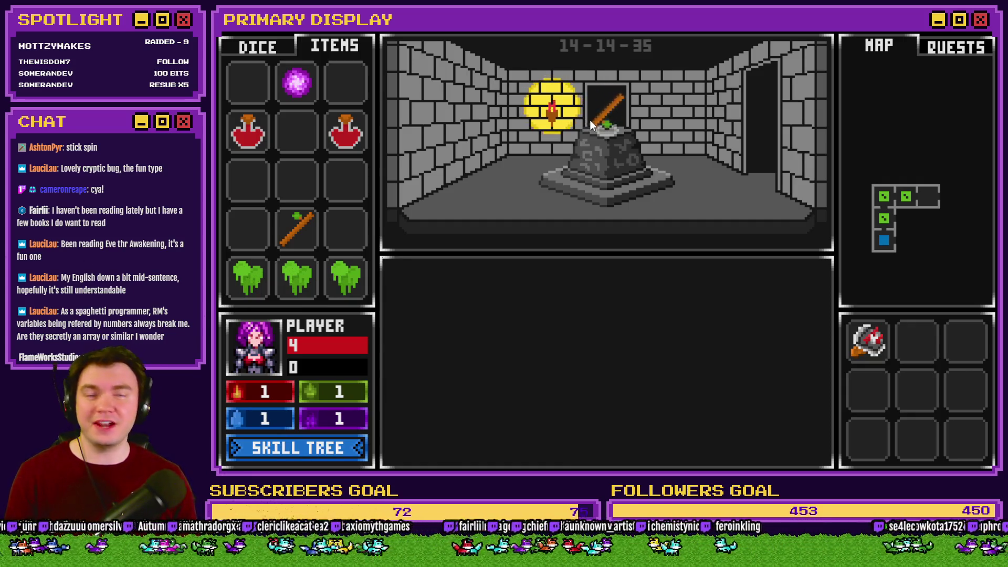
mouse_move(594, 131)
left_mouse_down()
mouse_move(305, 175)
mouse_move(296, 131)
left_mouse_up()
left_click_drag(285, 96, 604, 120)
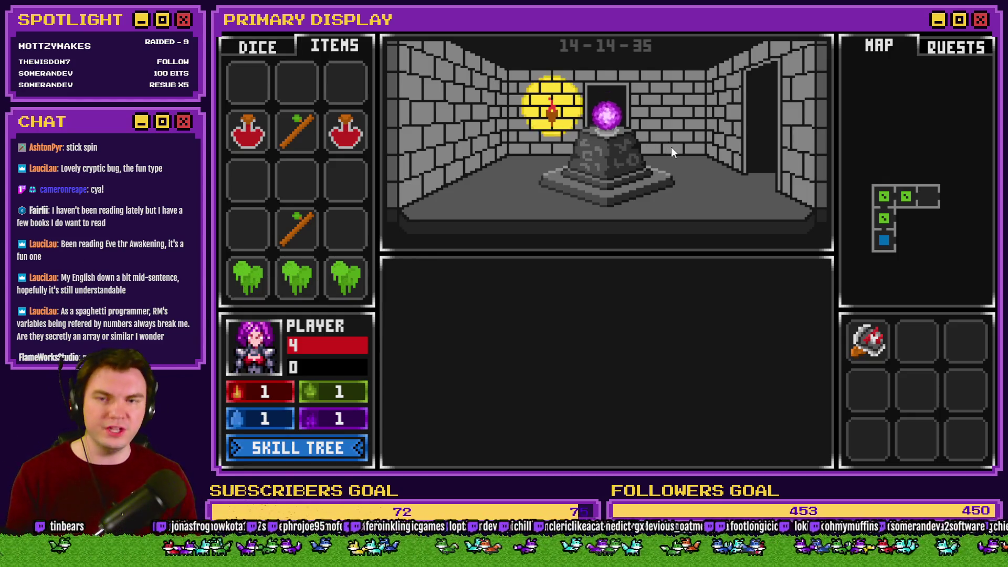
mouse_move(607, 108)
left_mouse_down()
mouse_move(377, 123)
mouse_move(296, 82)
left_mouse_up()
mouse_move(346, 131)
left_mouse_down()
mouse_move(462, 147)
mouse_move(600, 141)
left_mouse_up()
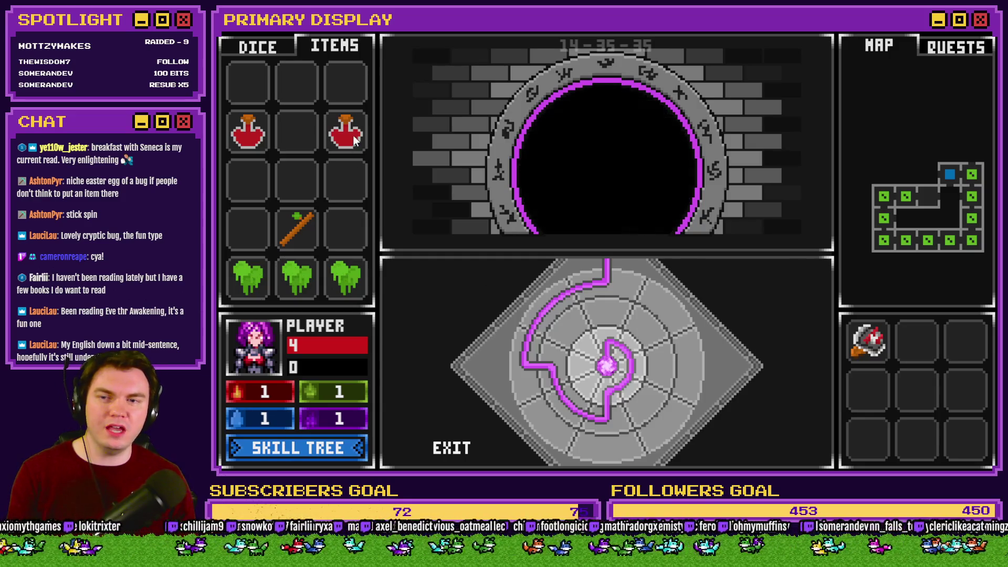
Rearrange the potions and staff in the inventory and end the playtest
left_click_drag(354, 138, 346, 181)
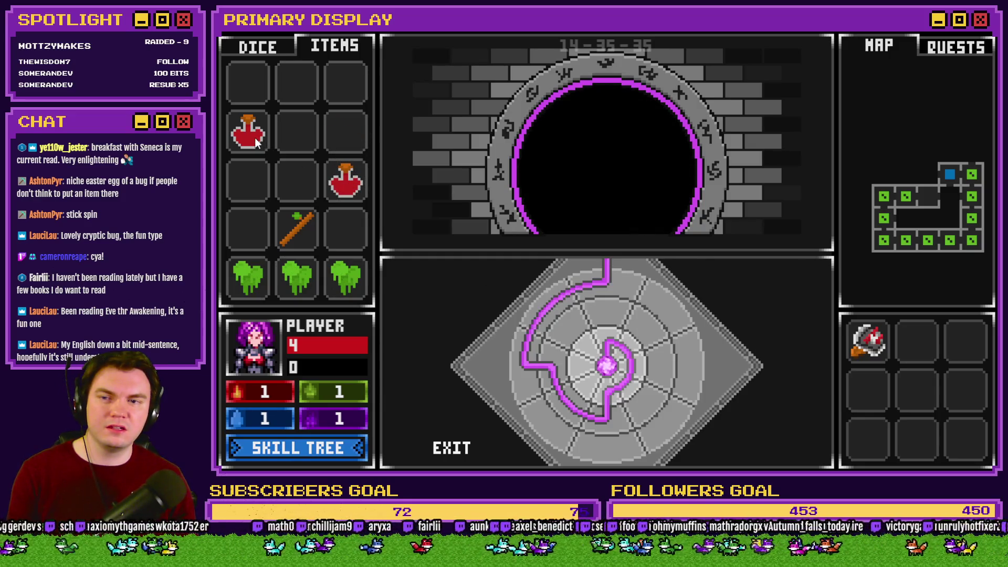
mouse_move(256, 141)
left_mouse_down()
mouse_move(301, 146)
mouse_move(297, 181)
mouse_move(296, 133)
left_mouse_up()
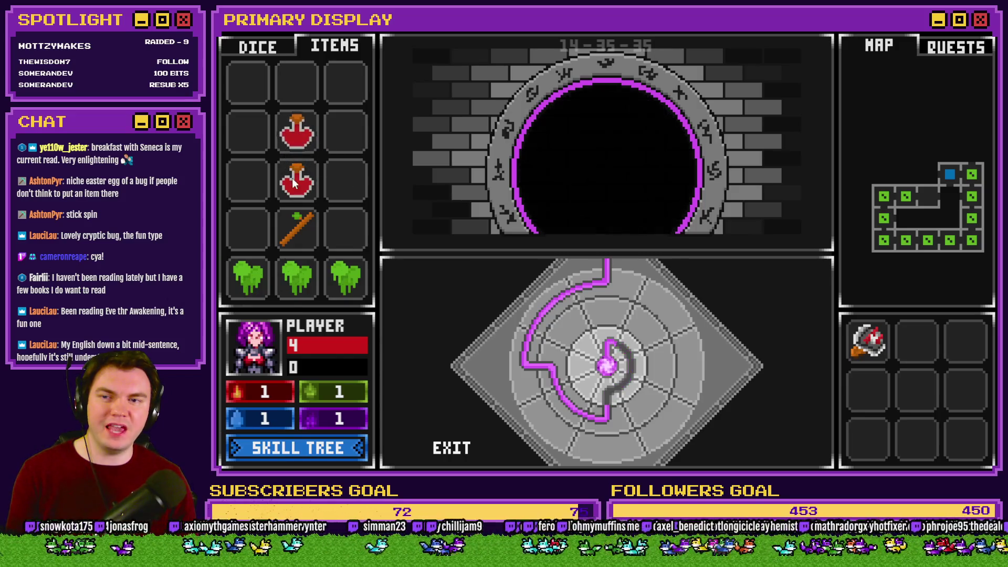
left_click_drag(296, 182, 248, 134)
left_click_drag(298, 210, 341, 136)
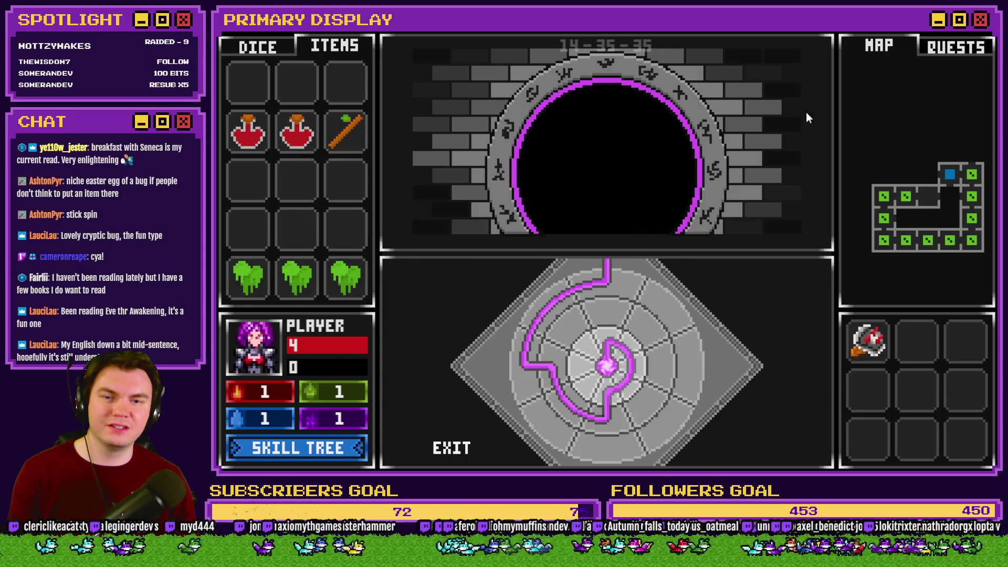
key("alt+F4")
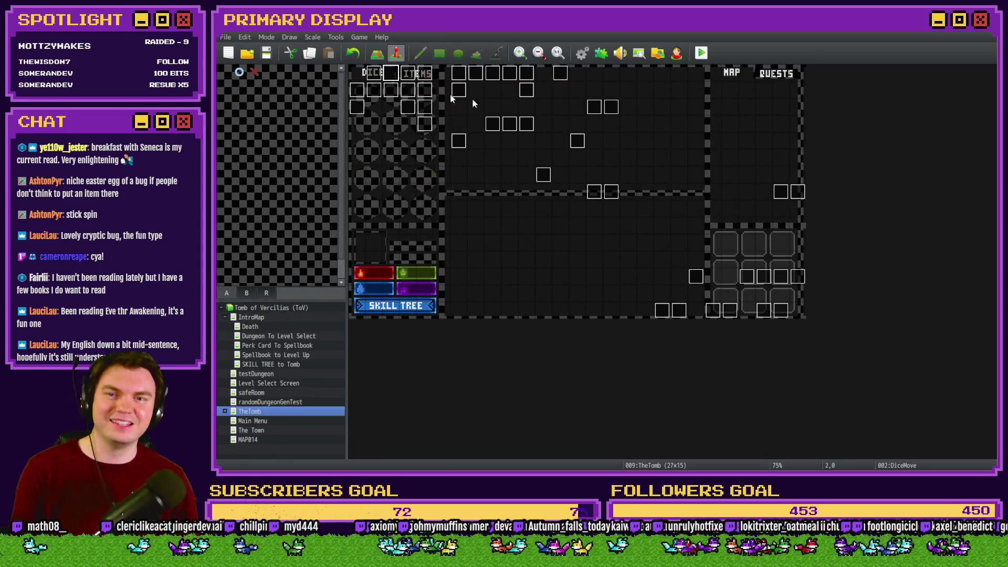
Inspect the portalPuzzle event's dial rotation and snapping scripts on pages 3 and 4
double_click(584, 106)
key("Escape")
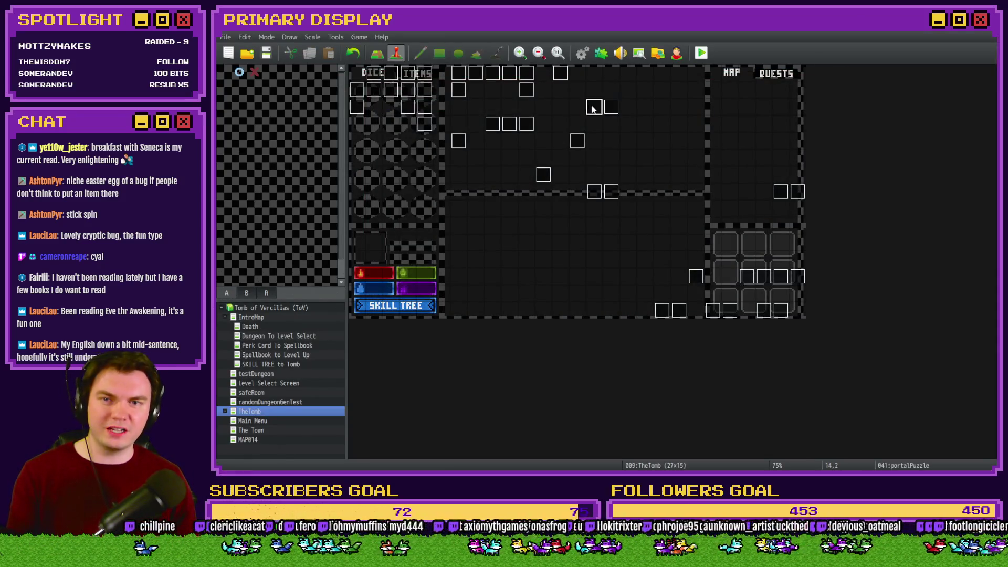
double_click(595, 106)
left_click(429, 121)
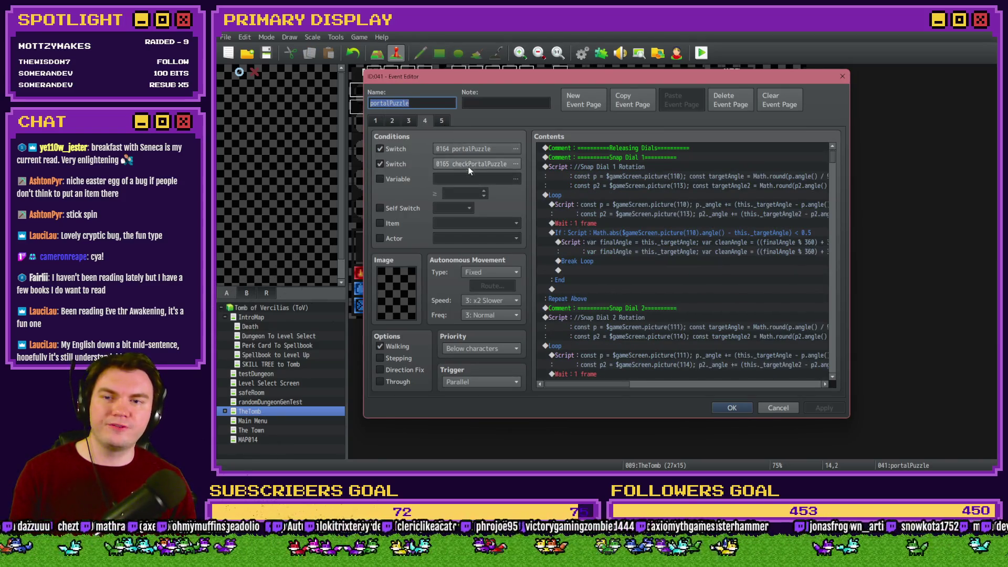
left_click(410, 121)
left_click(425, 123)
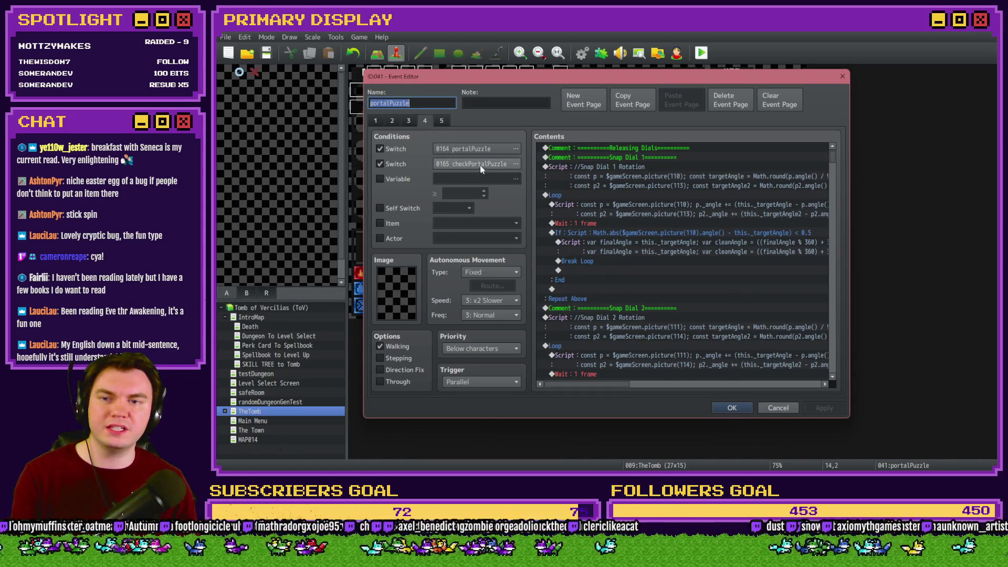
key("Escape")
Browse the DiceMove event pages, ending on page 8 with the skillTreeScene condition
double_click(391, 77)
left_click(475, 121)
left_click(490, 121)
left_click(501, 122)
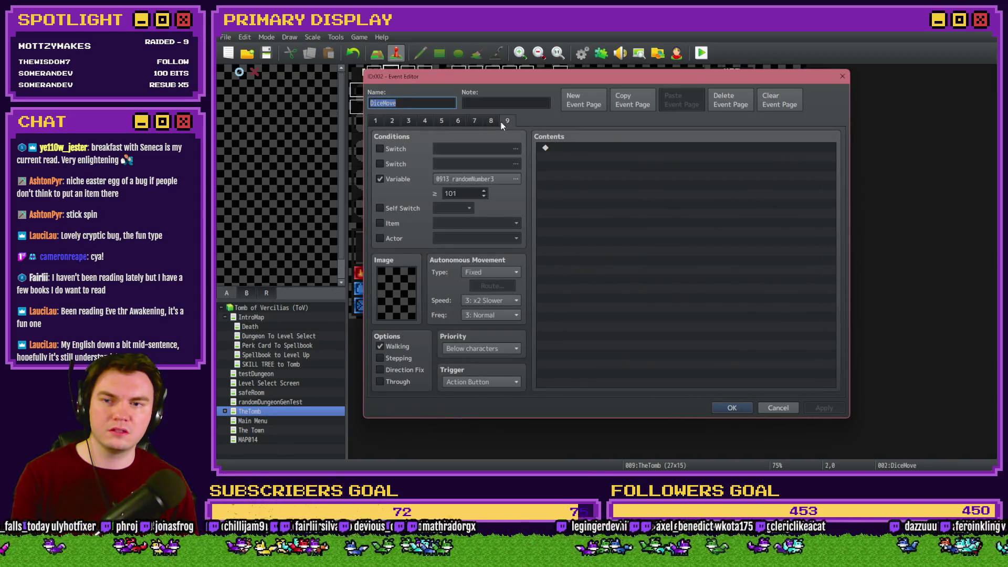
left_click(475, 122)
left_click(475, 121)
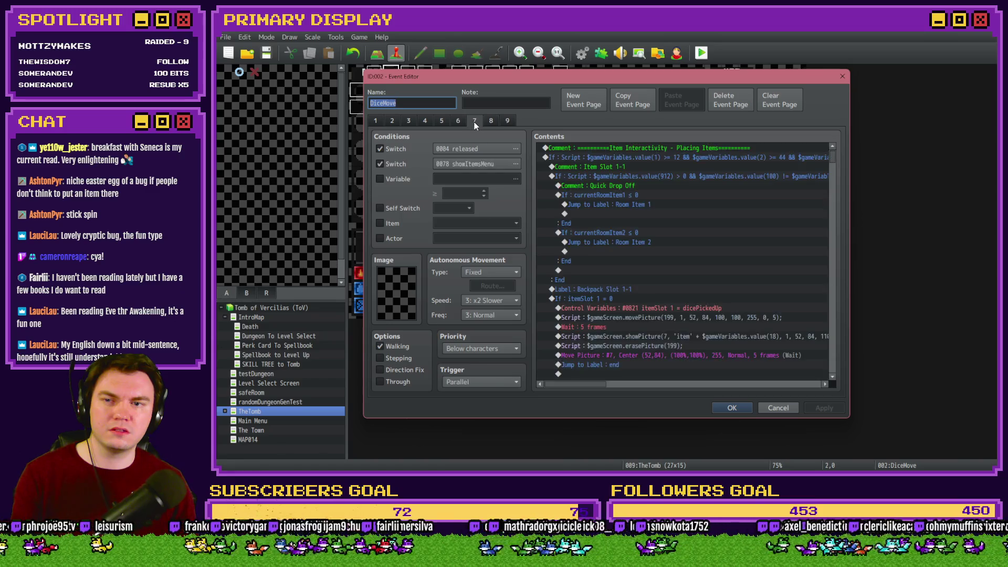
left_click(456, 121)
left_click(442, 121)
left_click(458, 121)
left_click(474, 121)
left_click(490, 121)
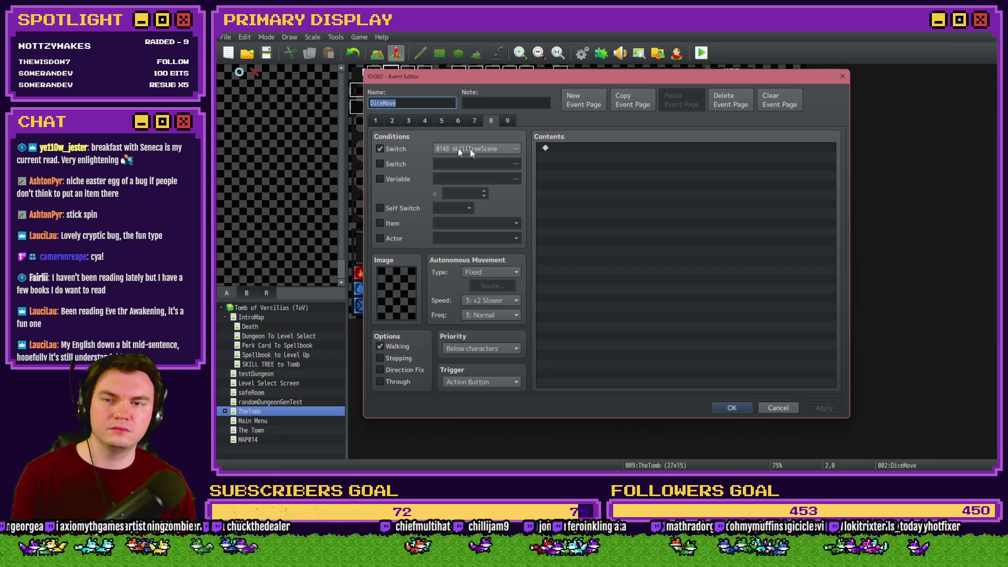
Copy page 8 into a new page requiring switch 0165 checkPortalPuzzle, then apply and save
left_click(632, 100)
left_click(680, 99)
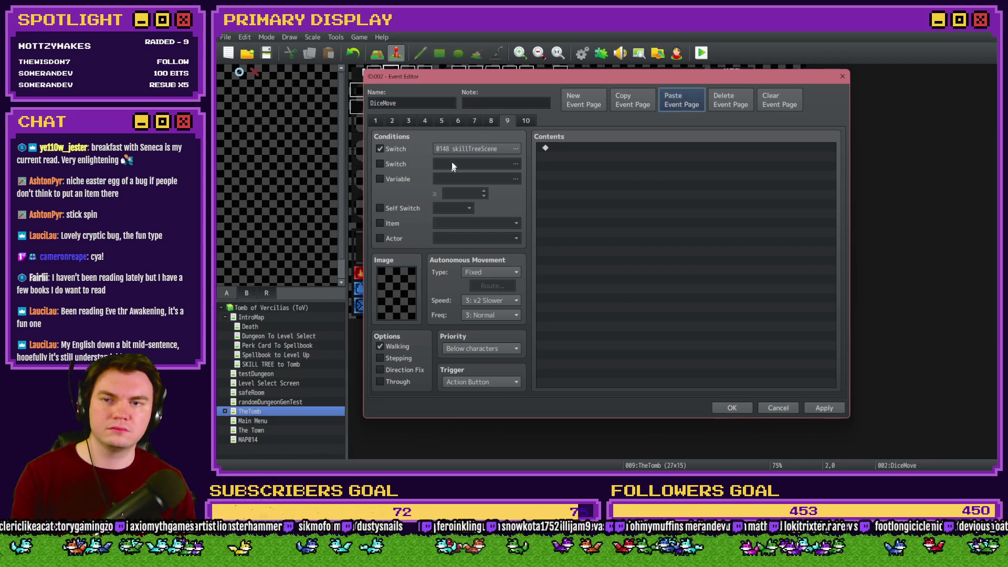
left_click(455, 163)
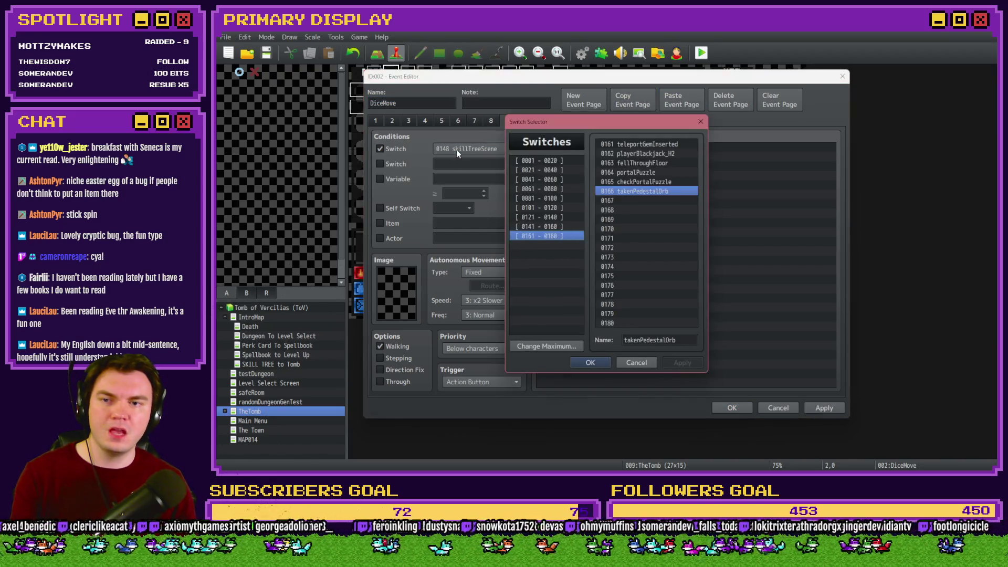
double_click(632, 182)
left_click(824, 408)
left_click(735, 409)
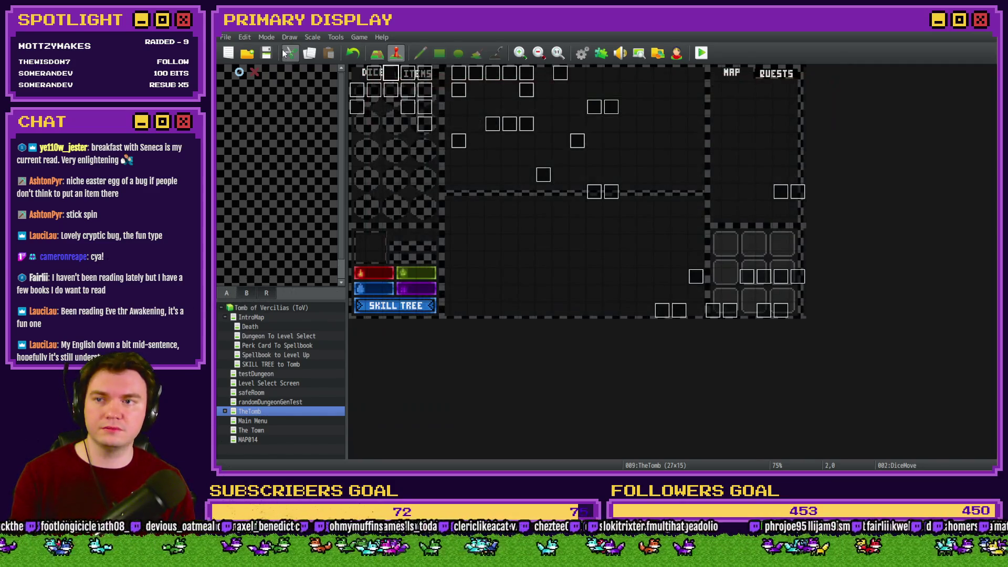
Launch a new playtest, continue past the perk cards and step into the dungeon
left_click(701, 53)
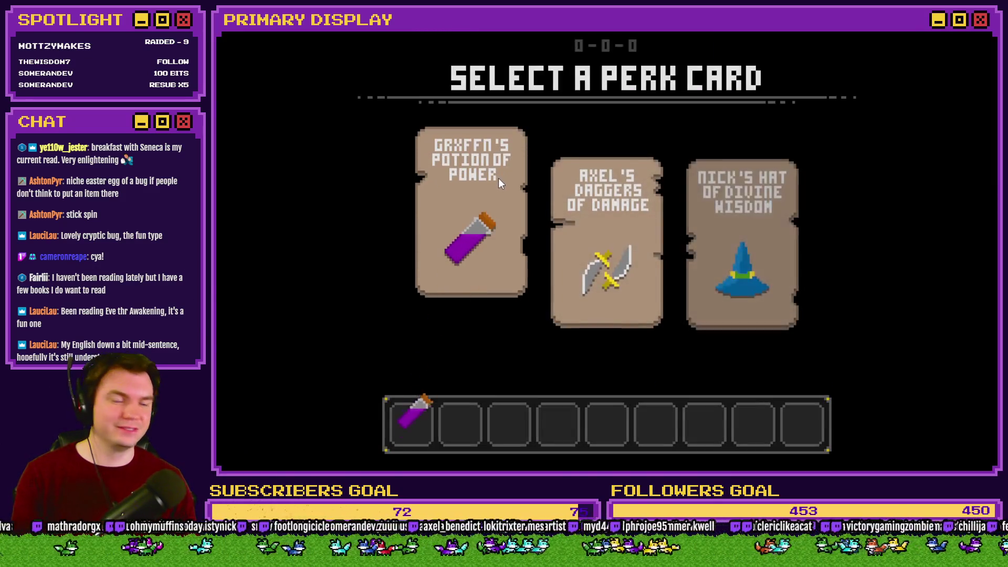
left_click(498, 178)
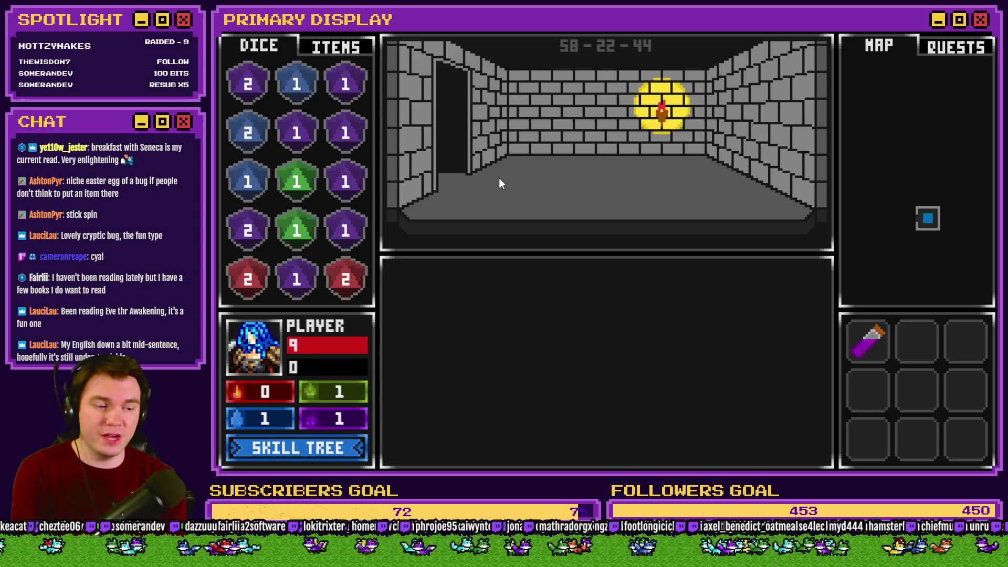
key("w")
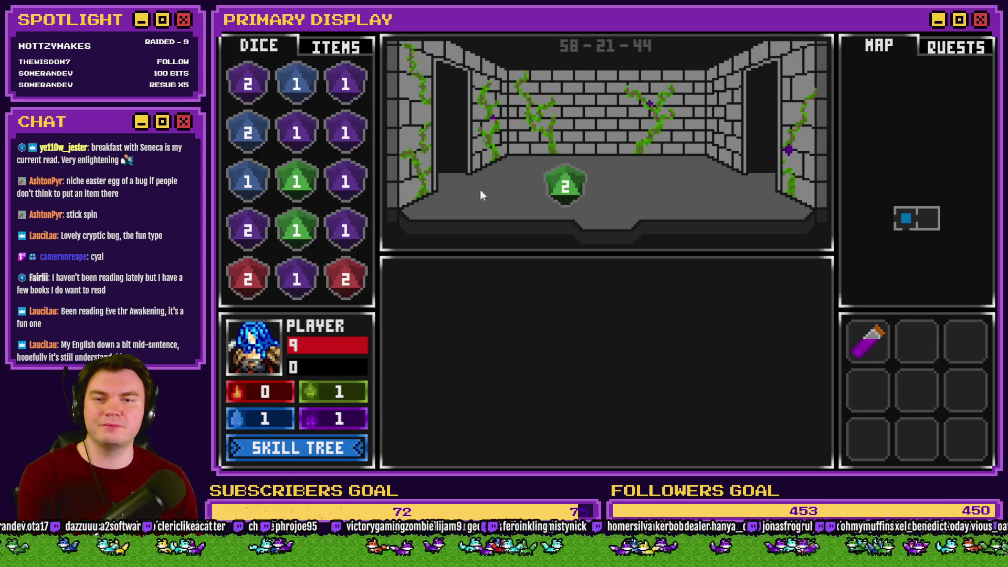
Merge the two green dice into a 3 and walk forward through the corridor
left_click_drag(297, 230, 297, 174)
mouse_move(553, 190)
left_mouse_down()
mouse_move(288, 197)
mouse_move(297, 181)
left_mouse_up()
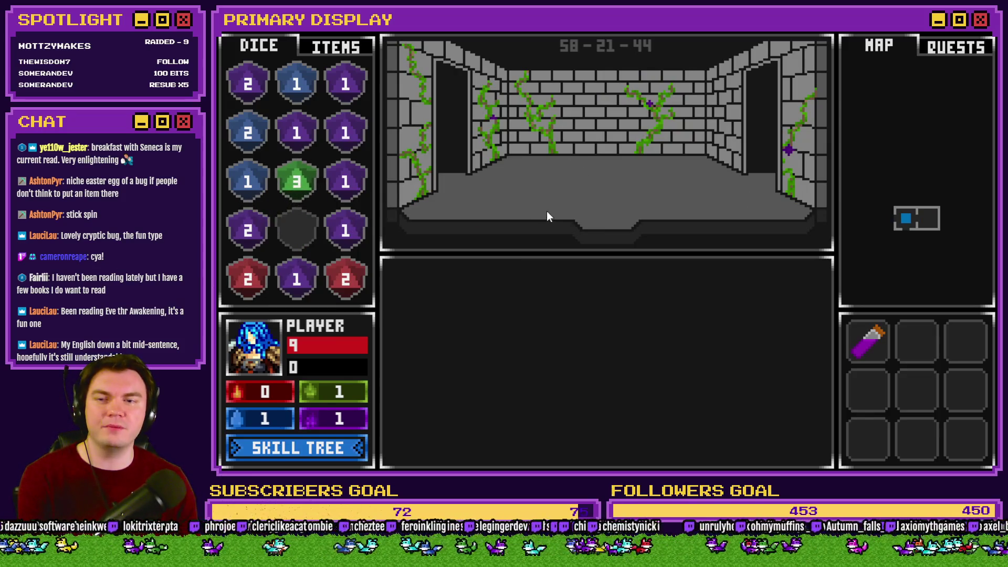
key("w")
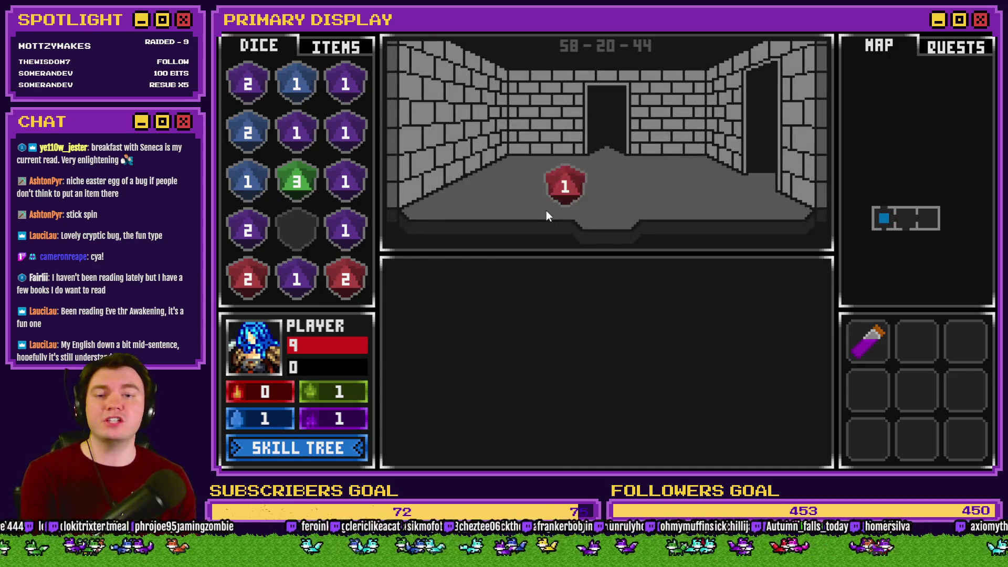
key("w")
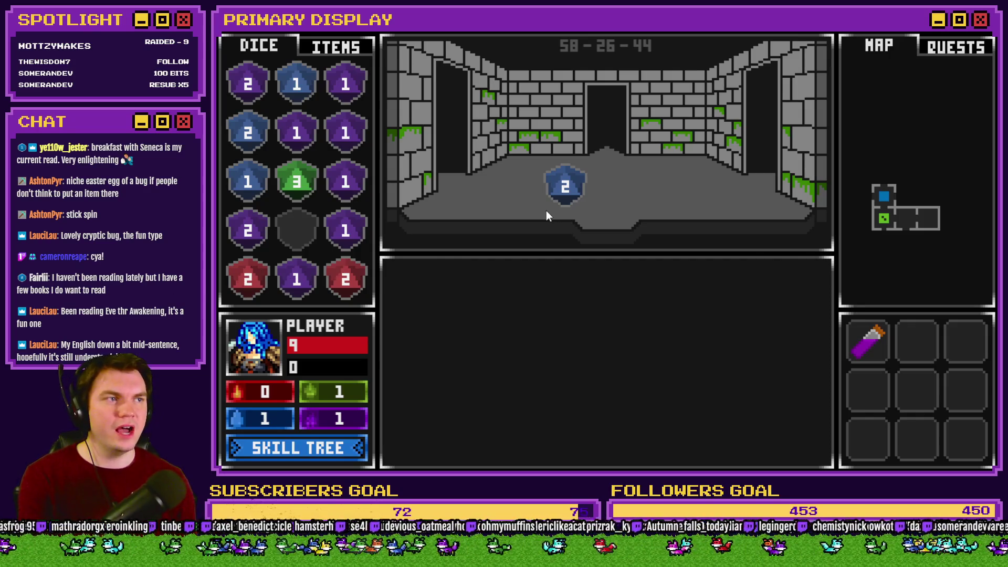
Walk into the glyph-framed pedestal room, show the carried items, then move on
key("w")
key("w")
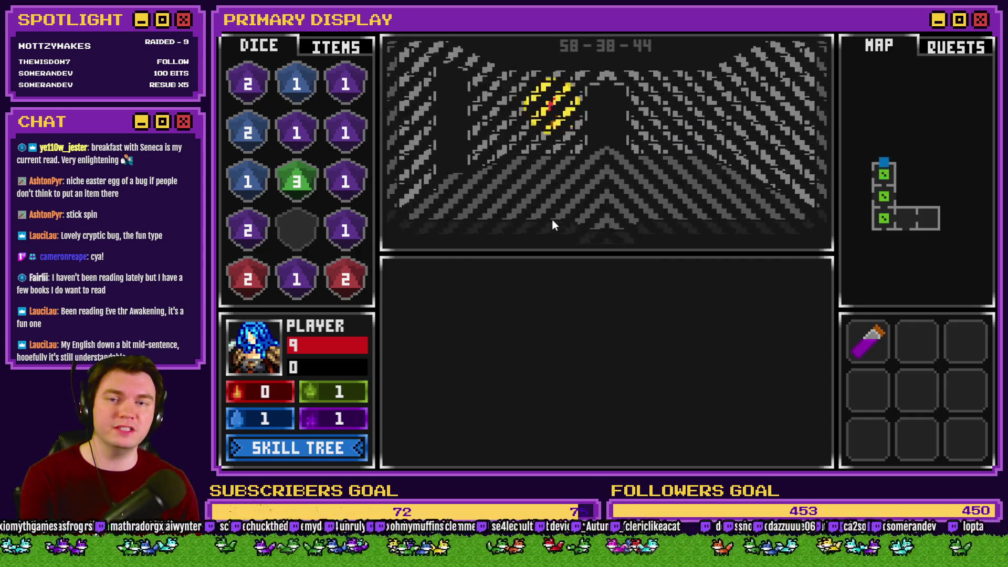
key("w")
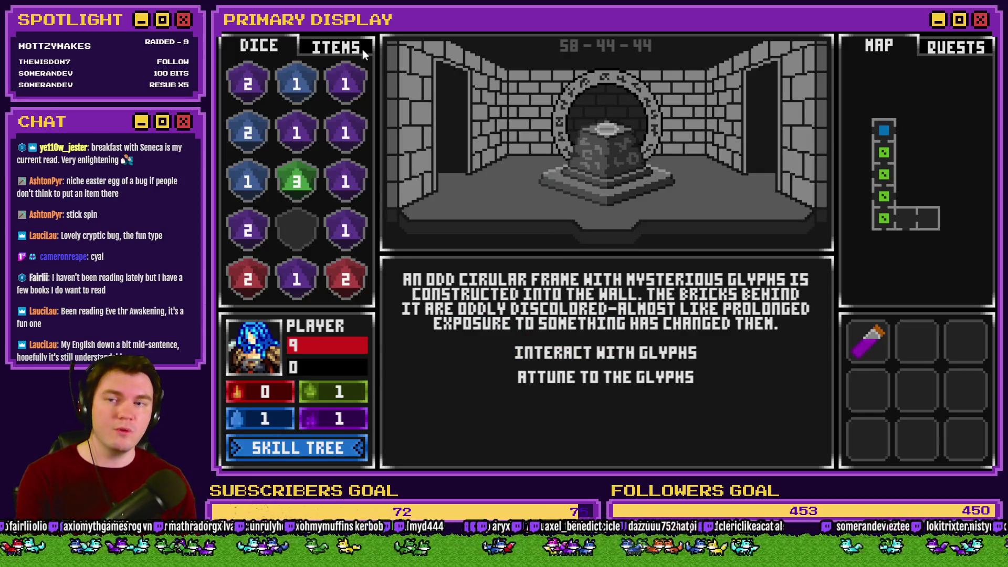
left_click(349, 47)
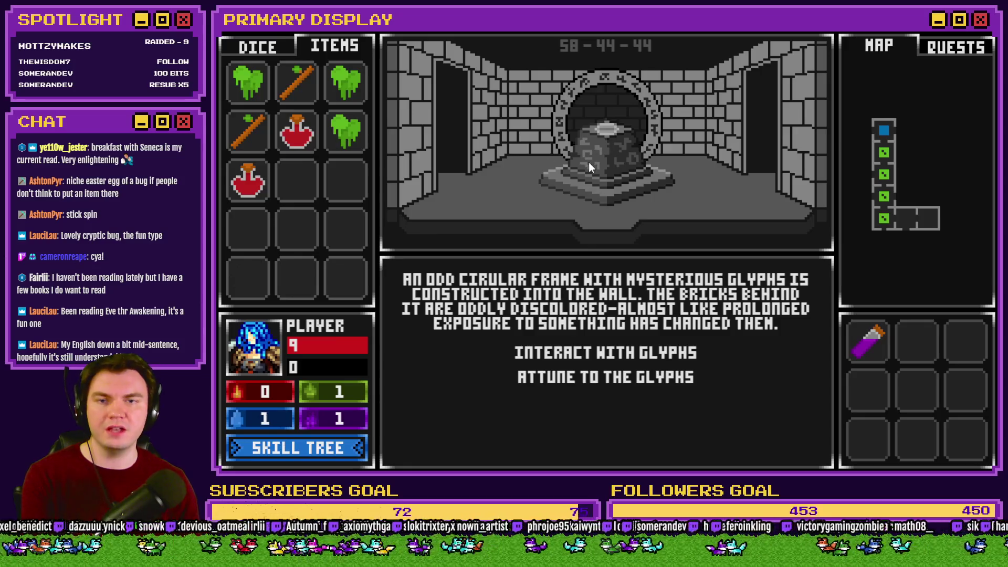
key("2")
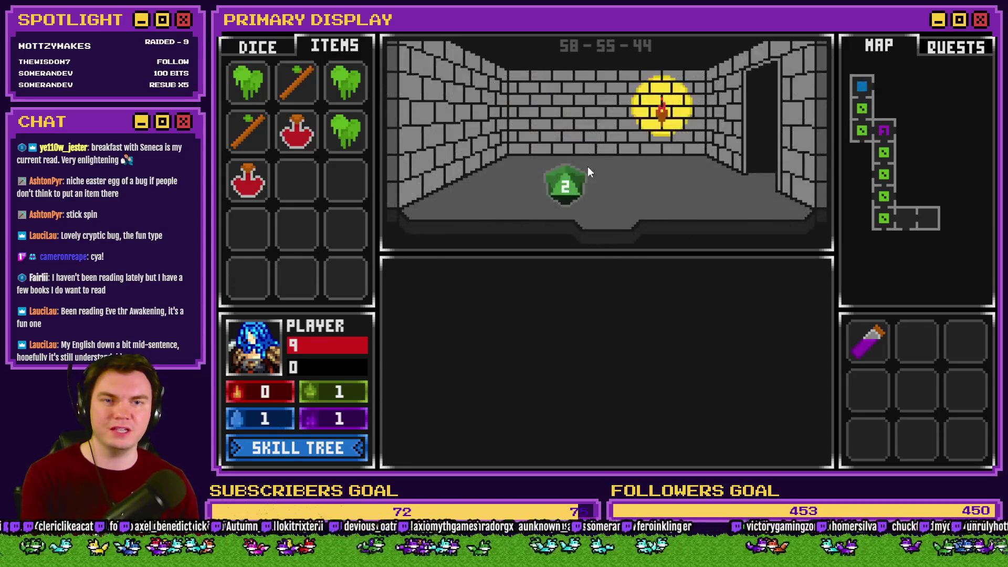
At the orb pedestal, take the orb, try a green slime, then the staff, and walk on
left_click(588, 167)
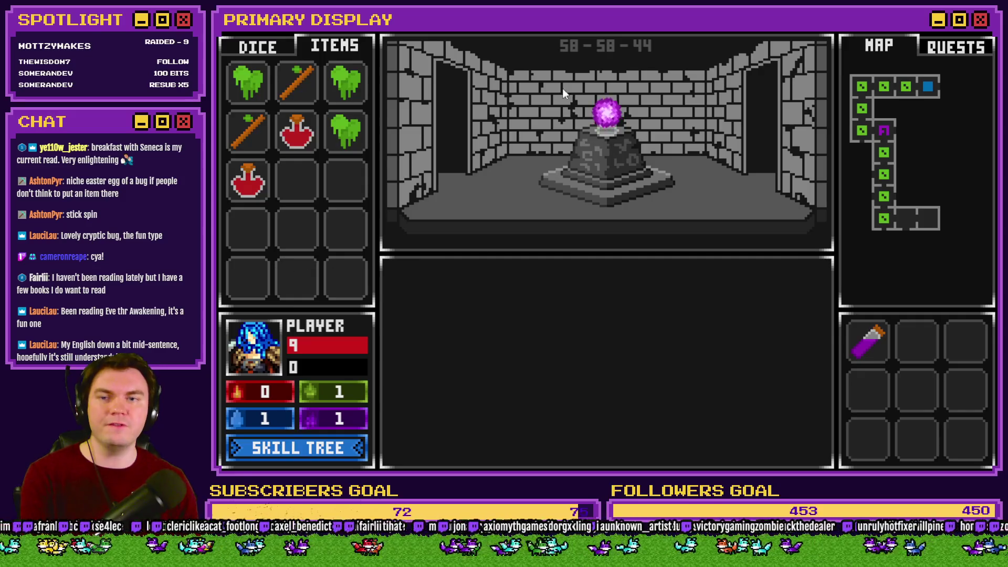
left_click_drag(607, 112, 349, 193)
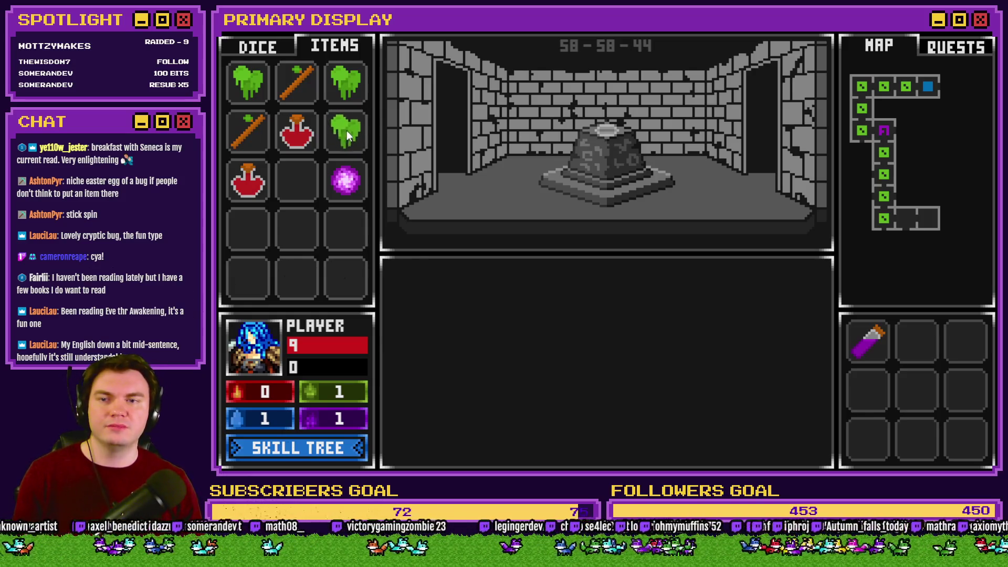
left_click_drag(346, 132, 604, 126)
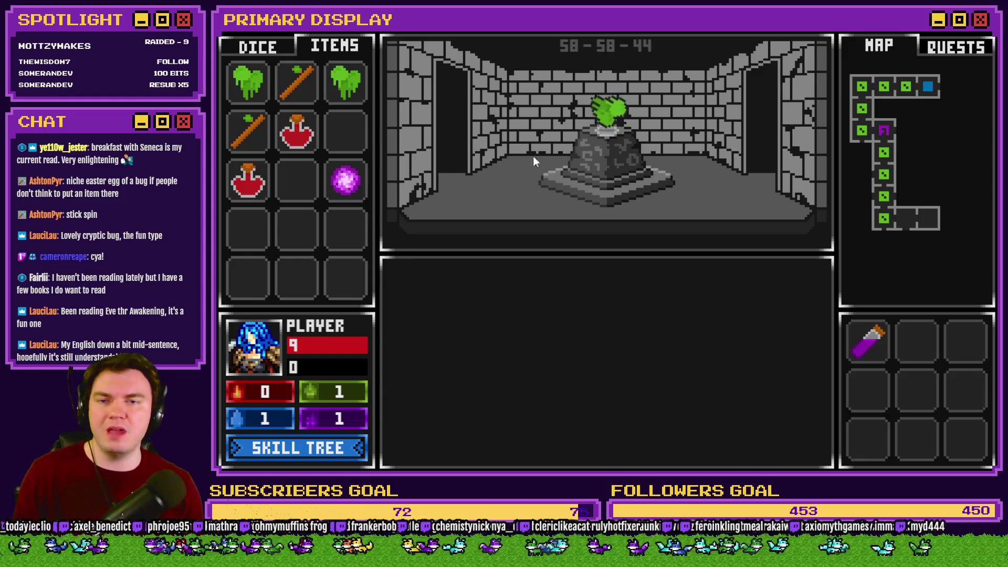
left_click_drag(335, 135, 336, 131)
left_click_drag(304, 89, 616, 119)
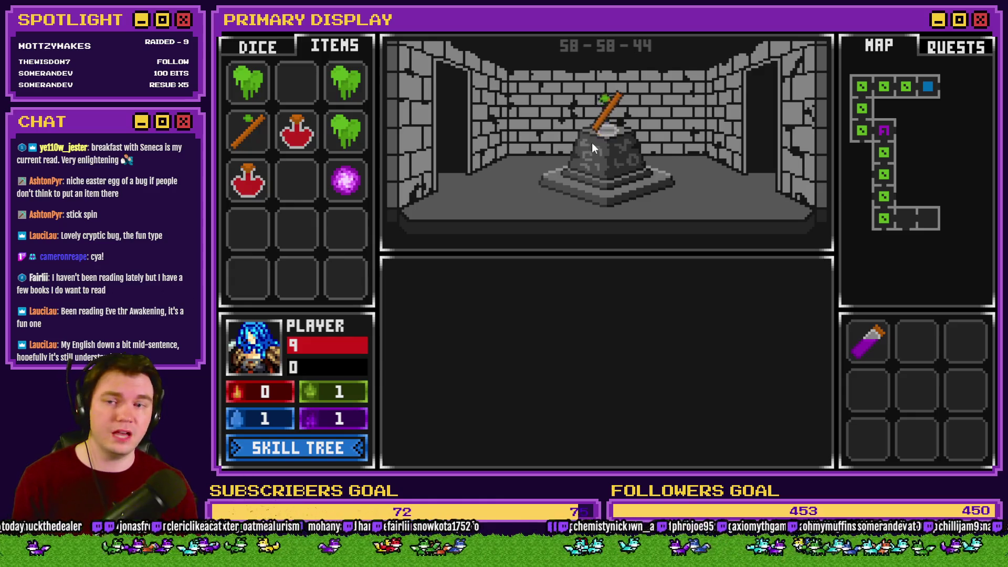
key("Up")
key("Up")
key("Up")
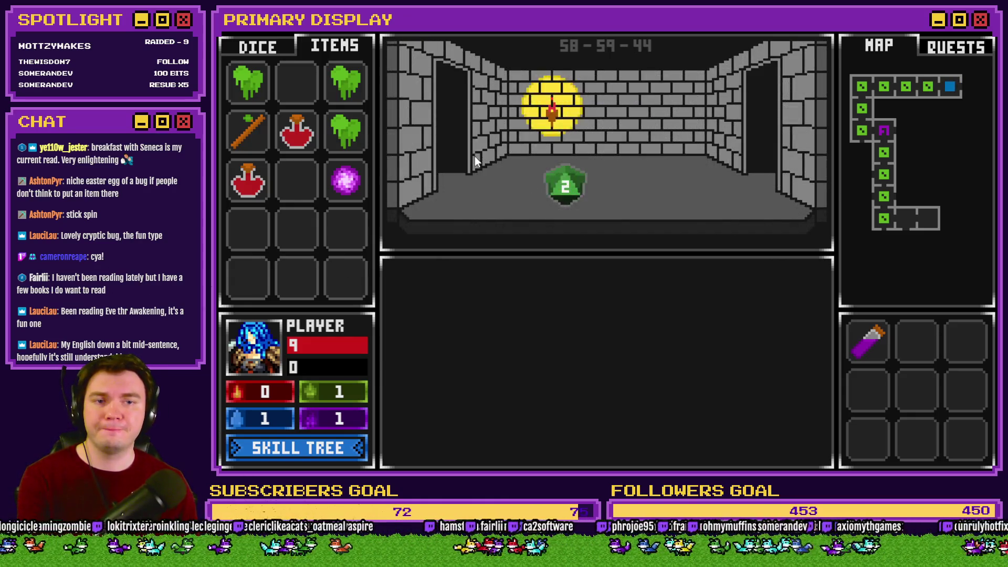
Walk north past the wooden door into the glyph-circle chamber
key("Up")
key("Up")
key("Up")
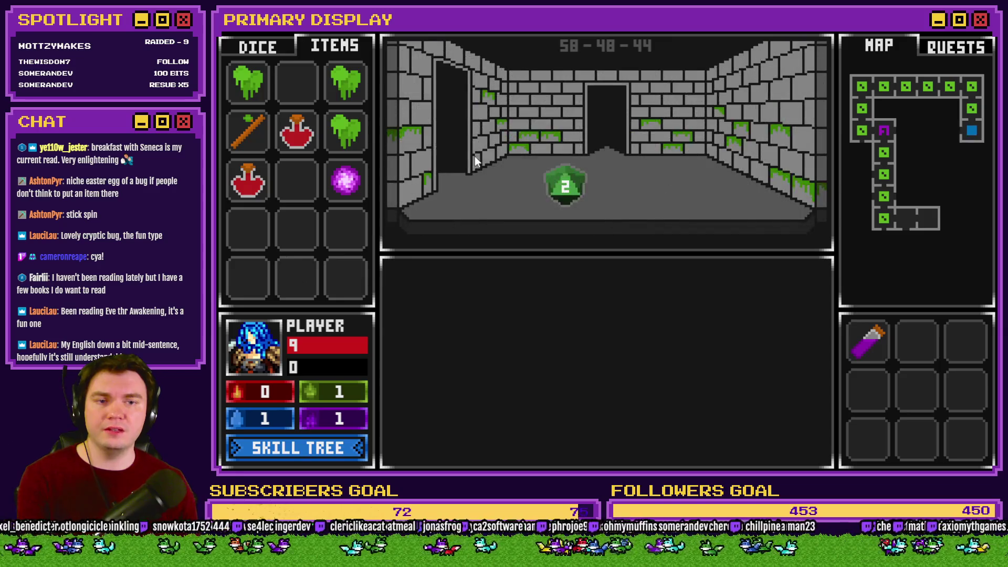
key("Up")
key("Up")
key("Up")
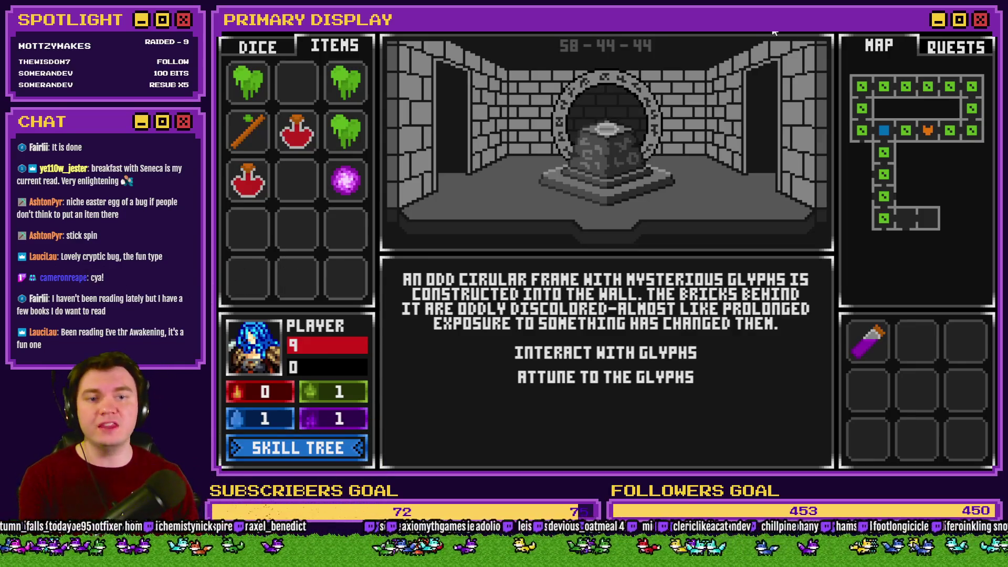
Walk into the stone corridor and take the stick off the pedestal into the inventory
key("w")
key("w")
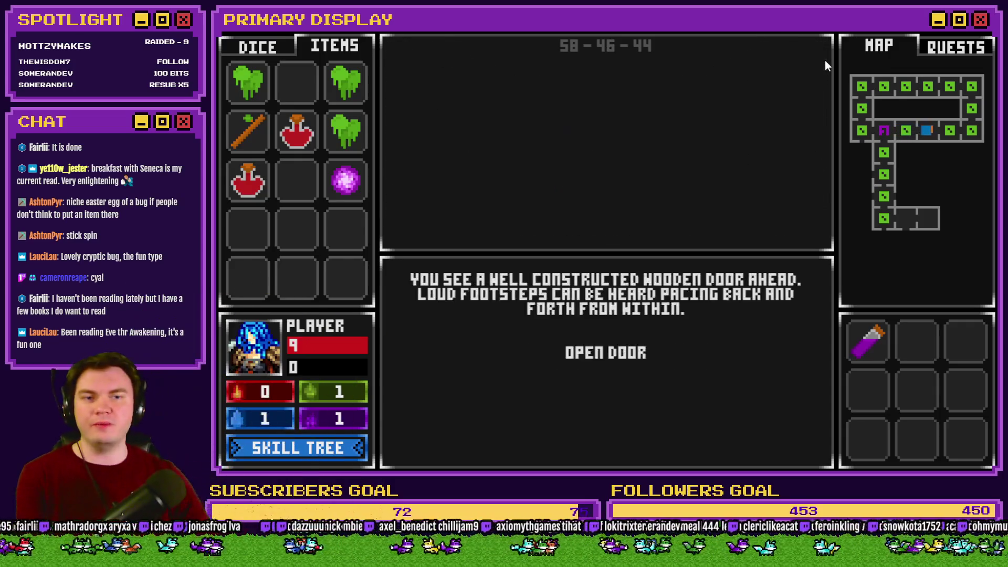
key("w")
key("w")
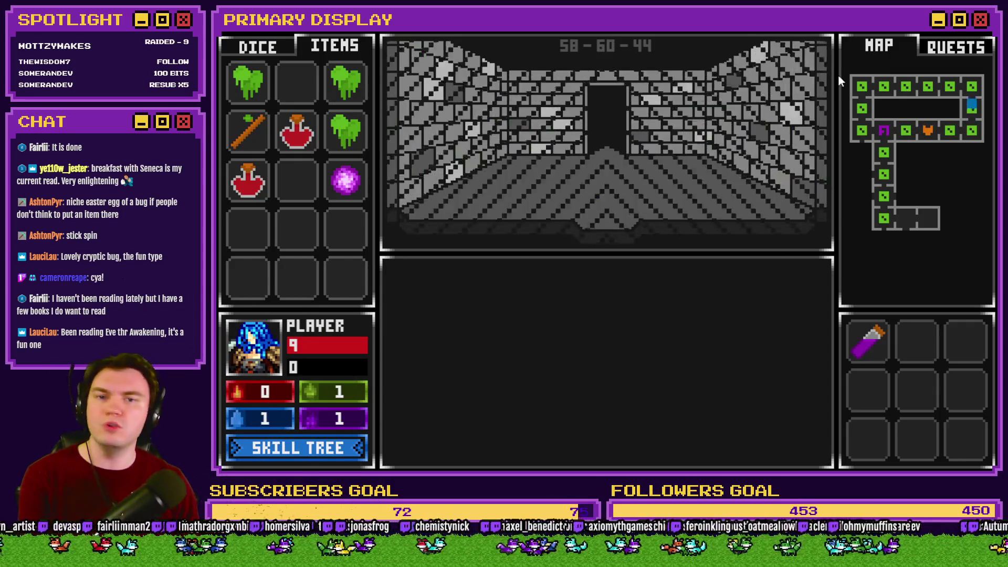
key("w")
key("w")
key("w")
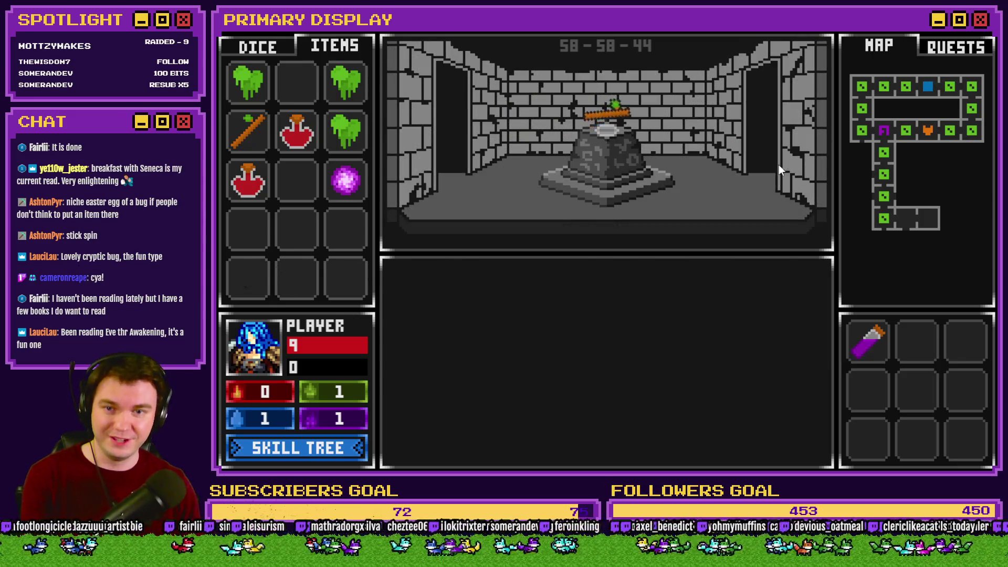
left_click_drag(596, 120, 284, 93)
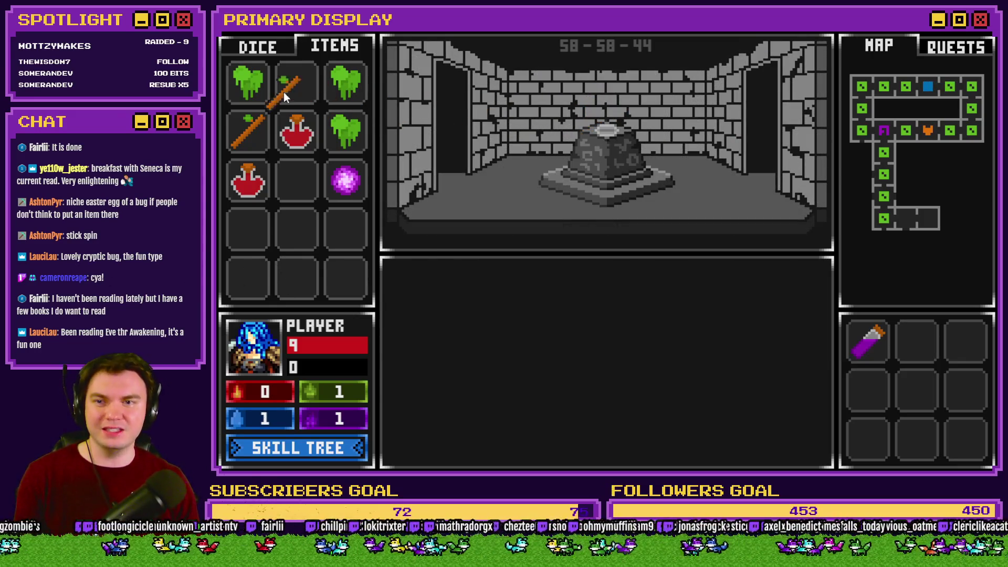
Return to the pedestal room and place the green slime on the pedestal
key("w")
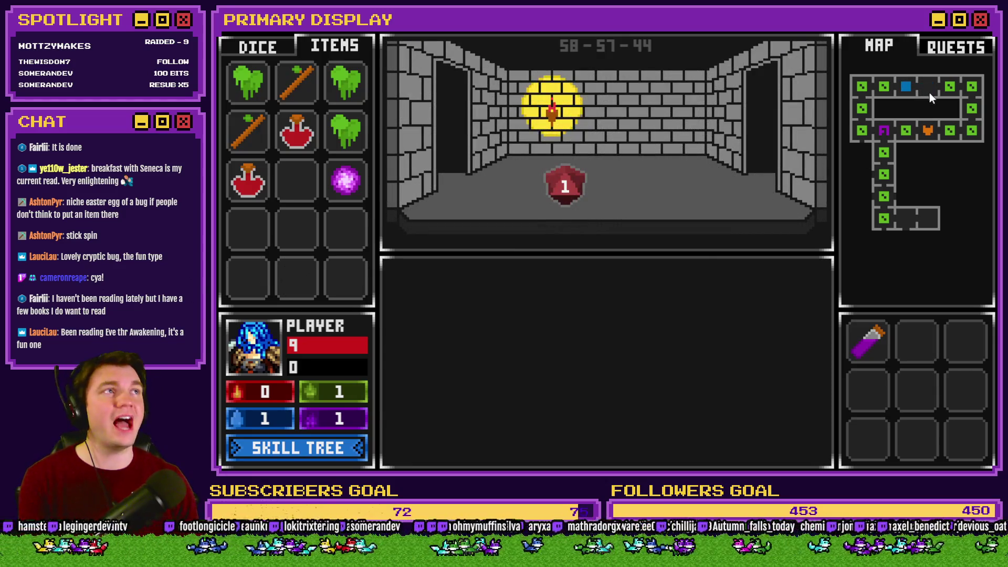
left_click(921, 88)
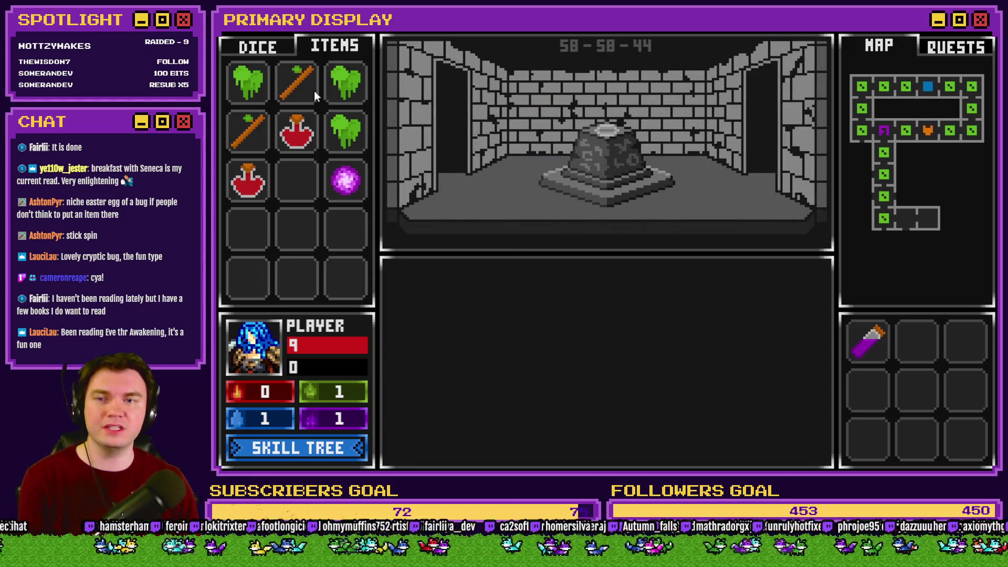
key("w")
key("s")
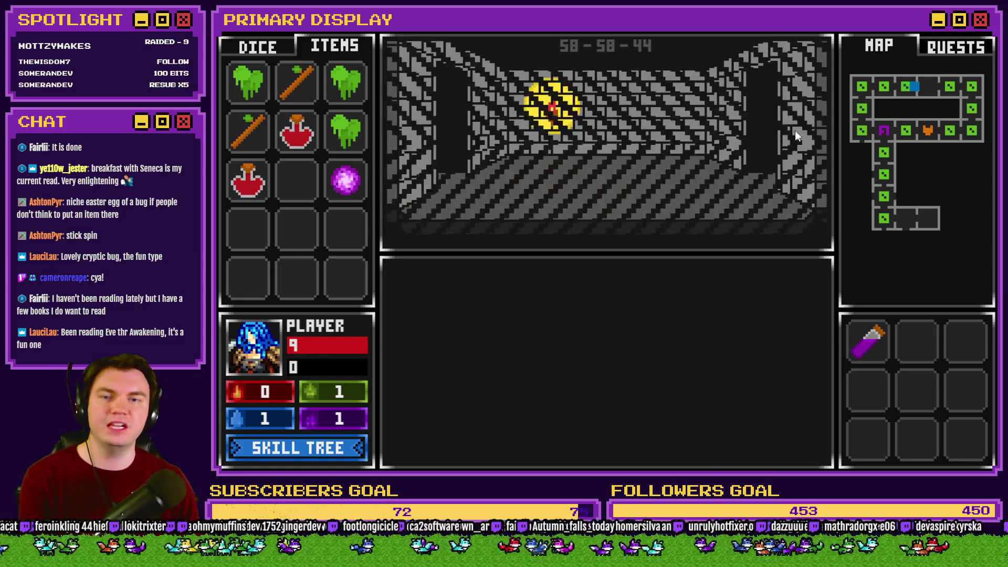
left_click_drag(359, 86, 604, 147)
Lift the green slime back off, close the playtest and switch to the pictures folder
key("w")
left_click(927, 88)
left_click_drag(628, 138, 349, 88)
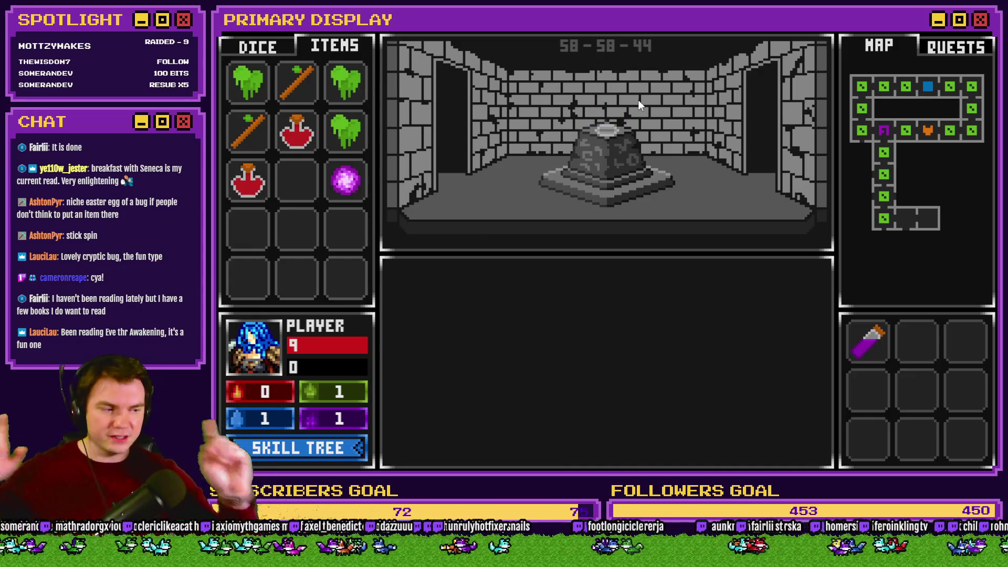
left_click(924, 49)
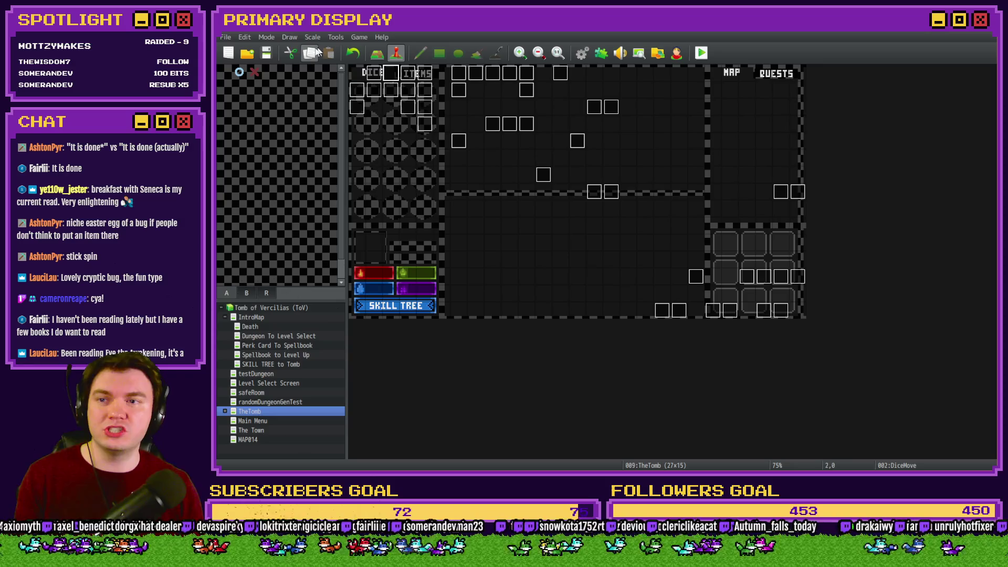
key("alt+Tab")
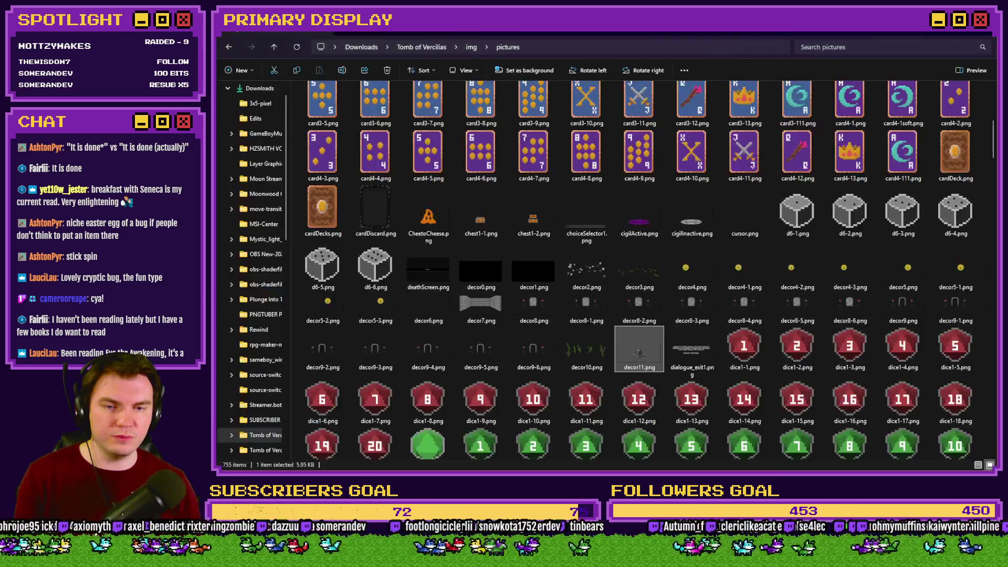
Scroll to the map icons and try selecting map1-0 through map15-5, then single map1 icons
scroll(878, 316, "down", 10)
scroll(877, 316, "down", 10)
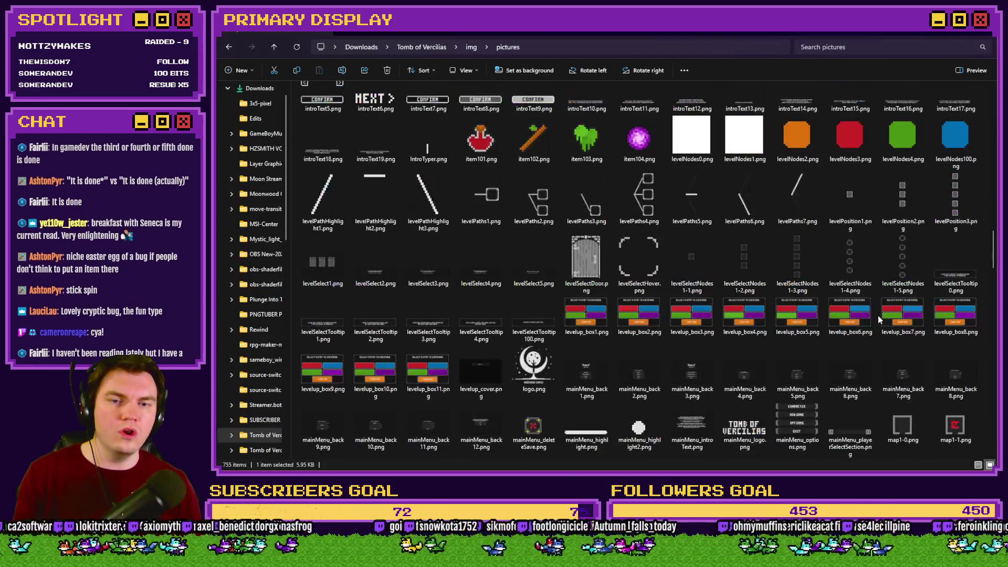
scroll(878, 316, "down", 6)
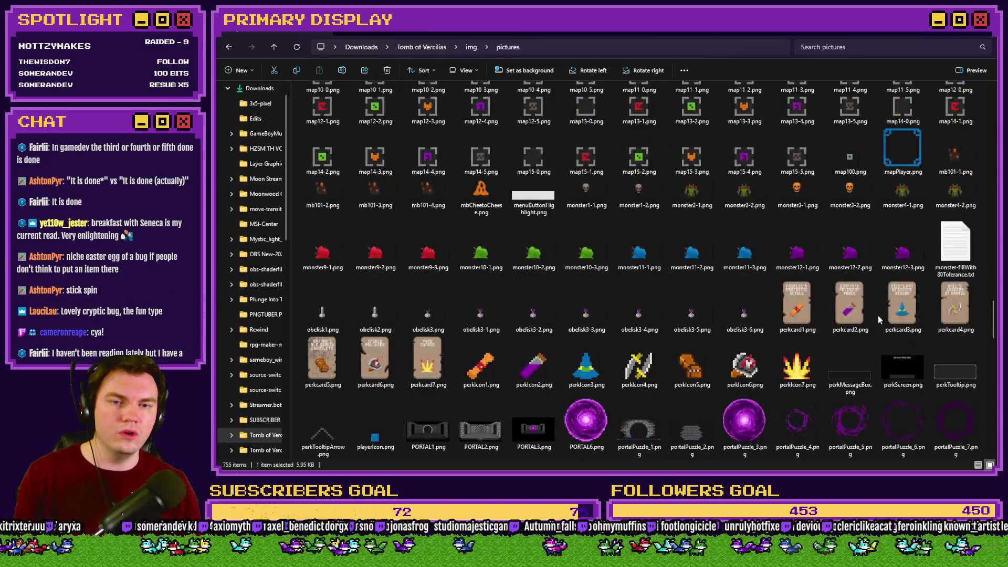
scroll(878, 316, "up", 4)
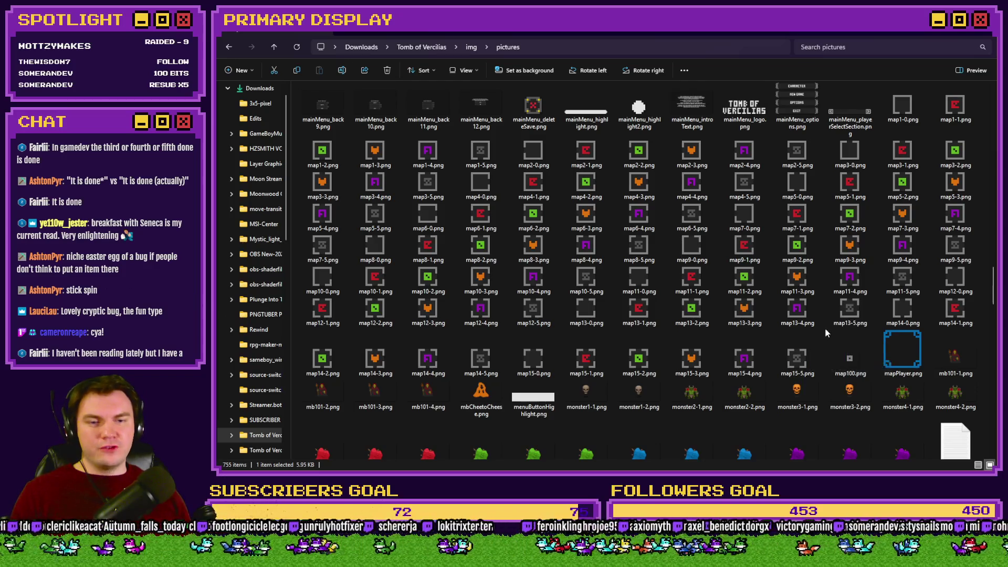
left_click(903, 124)
left_click(793, 369, "shift")
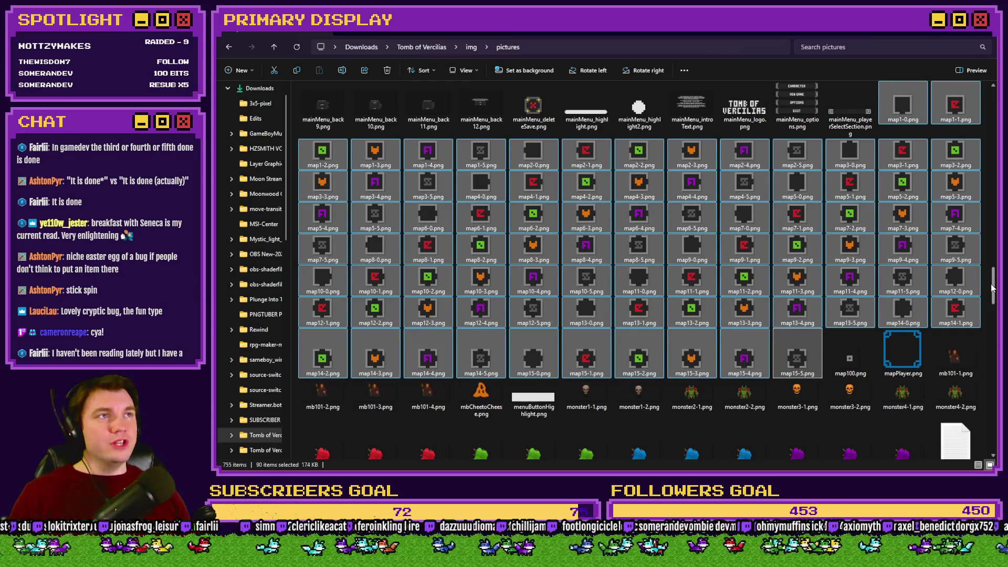
left_click_drag(992, 288, 992, 287)
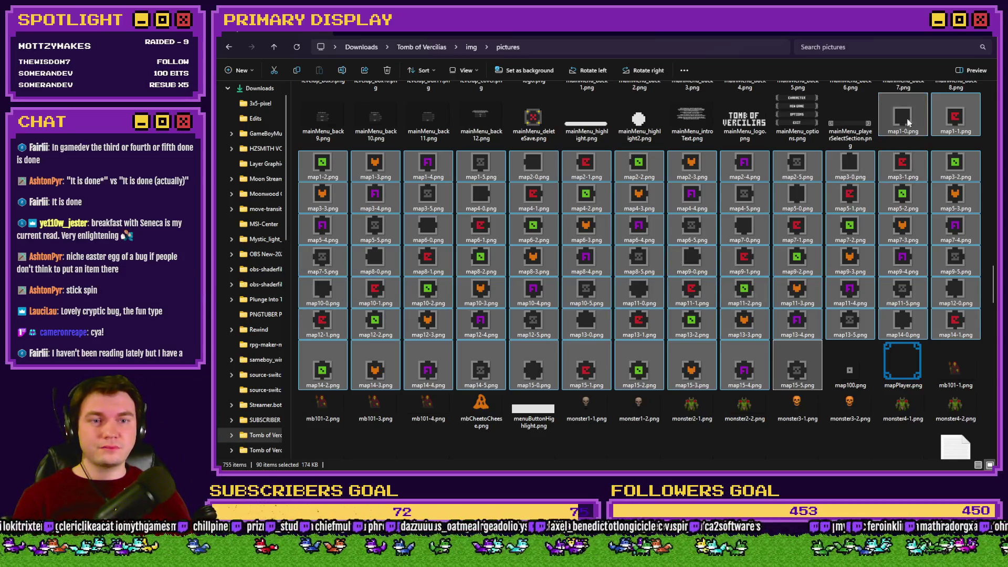
left_click(374, 166)
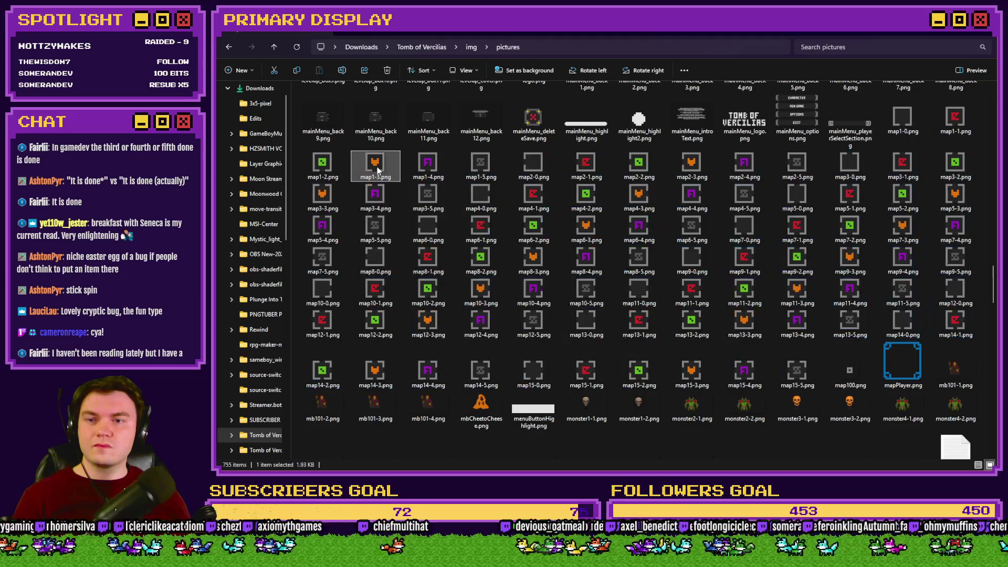
left_click(428, 171)
left_click(477, 172)
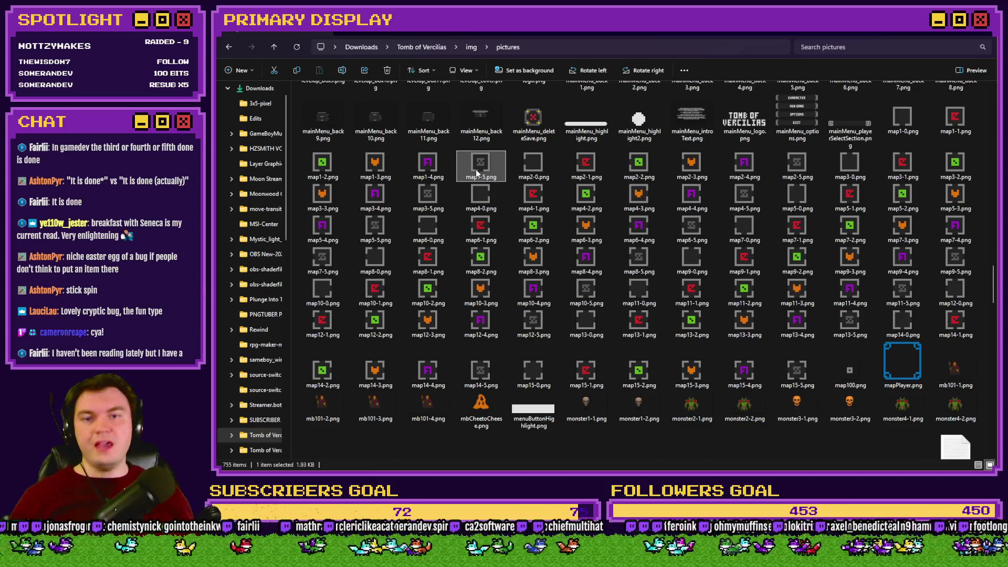
Select map1-0.png and add map2-0 through map8-0.png to the selection
left_click(901, 121)
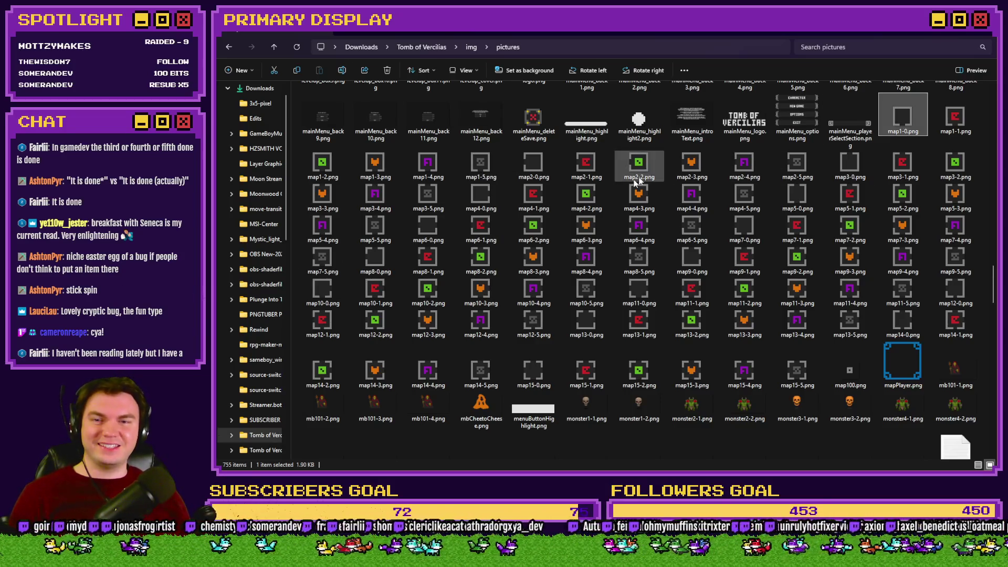
left_click(534, 164, "ctrl")
left_click(846, 161, "ctrl")
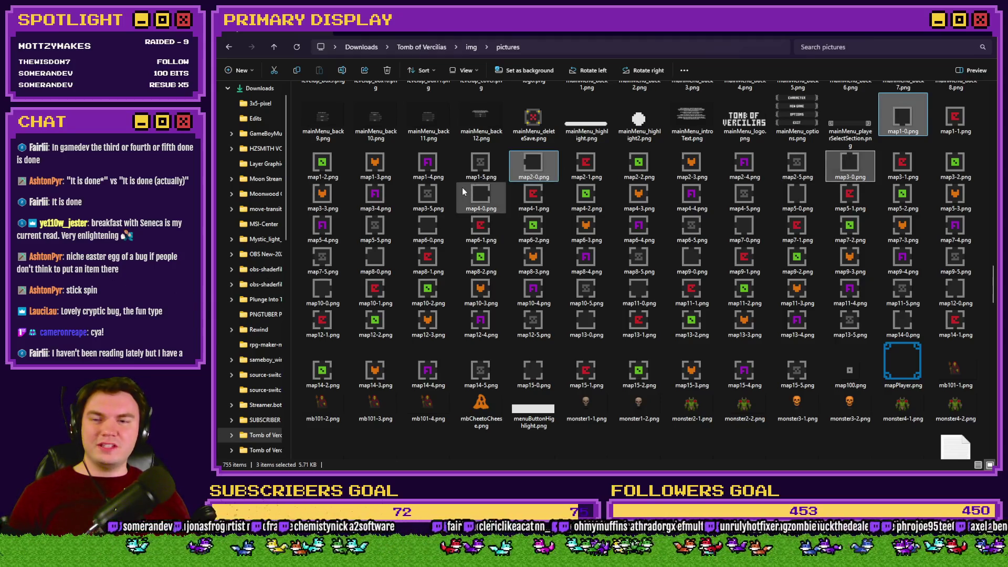
left_click(479, 196, "ctrl")
left_click(791, 201, "ctrl")
left_click(414, 237, "ctrl")
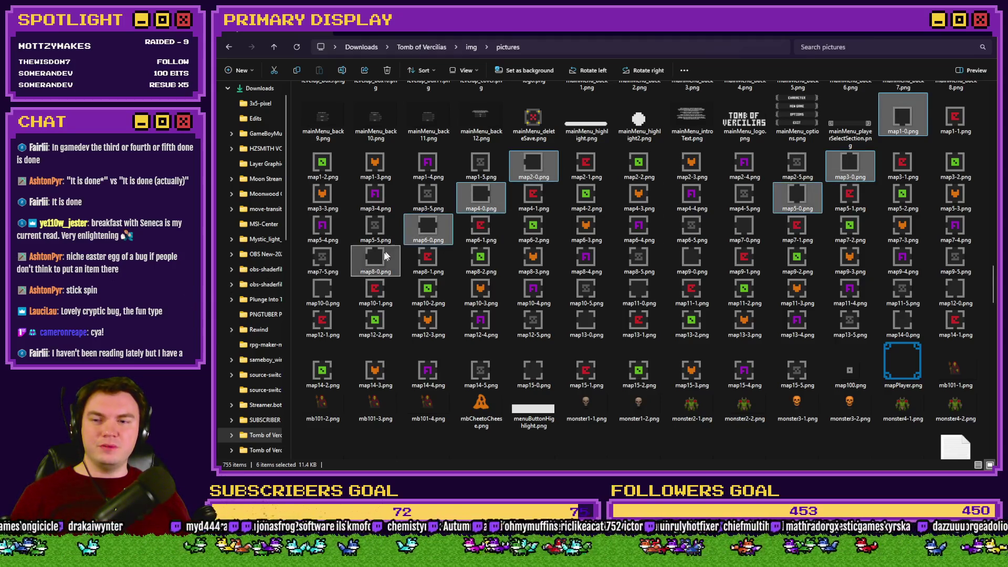
left_click(321, 292, "ctrl")
left_click(374, 258, "ctrl")
Add map9-0 through map15-0.png to the selection and open all of them
left_click(743, 226, "ctrl")
left_click(698, 259, "ctrl")
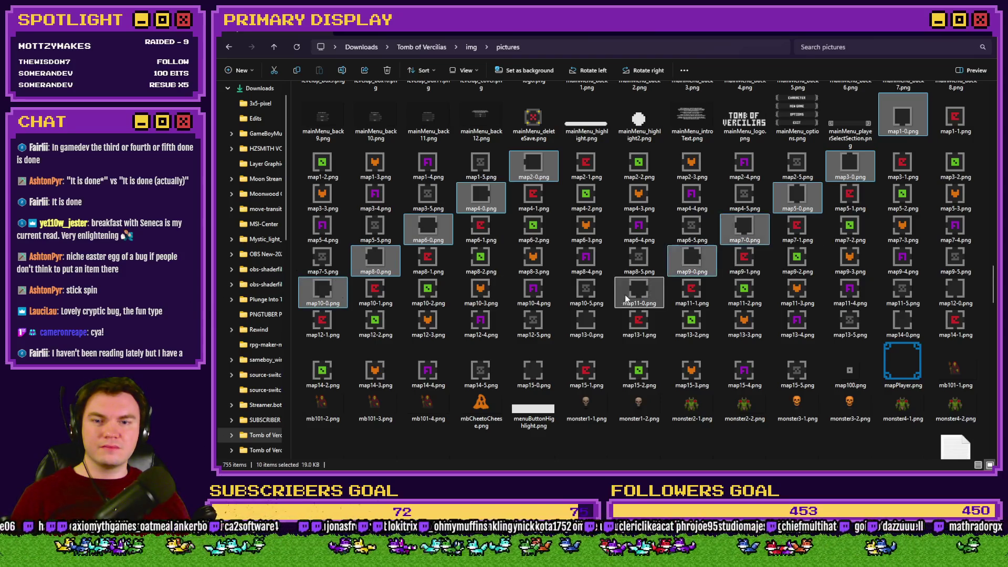
left_click(638, 288, "ctrl")
left_click(589, 320, "ctrl")
left_click(542, 372, "ctrl")
left_click(902, 322, "ctrl")
left_click(956, 290, "ctrl")
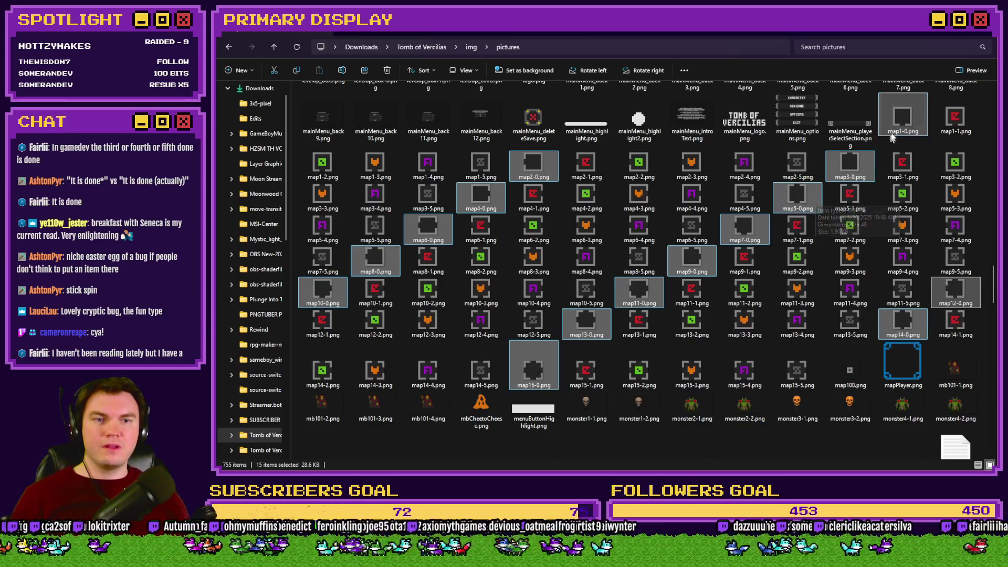
key("Return")
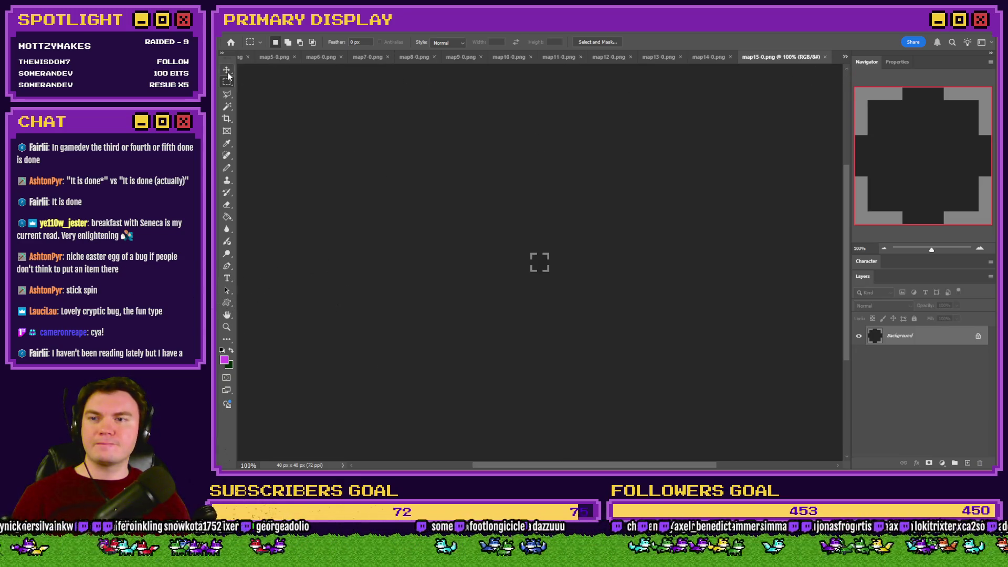
Bring up ToV_TrapPuzzles.psdc, then drag map11-1.png from Explorer into Photoshop
left_click(845, 56)
left_click(882, 61)
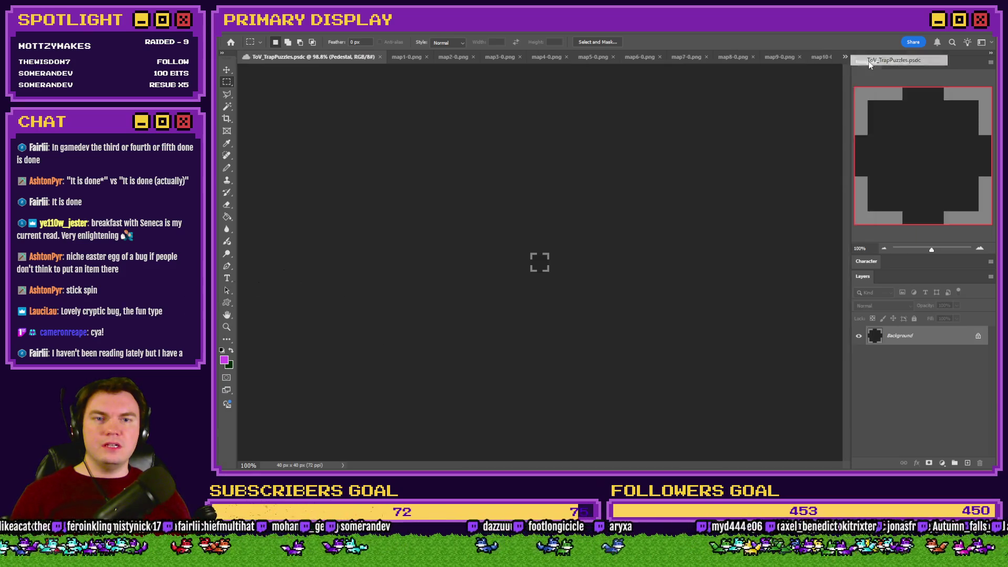
key("alt+Tab")
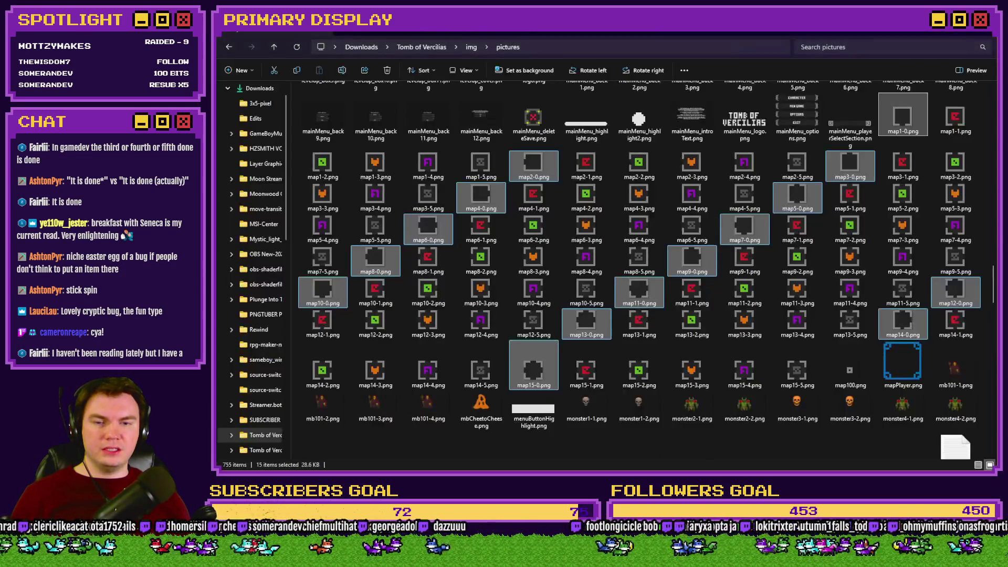
left_click(692, 291)
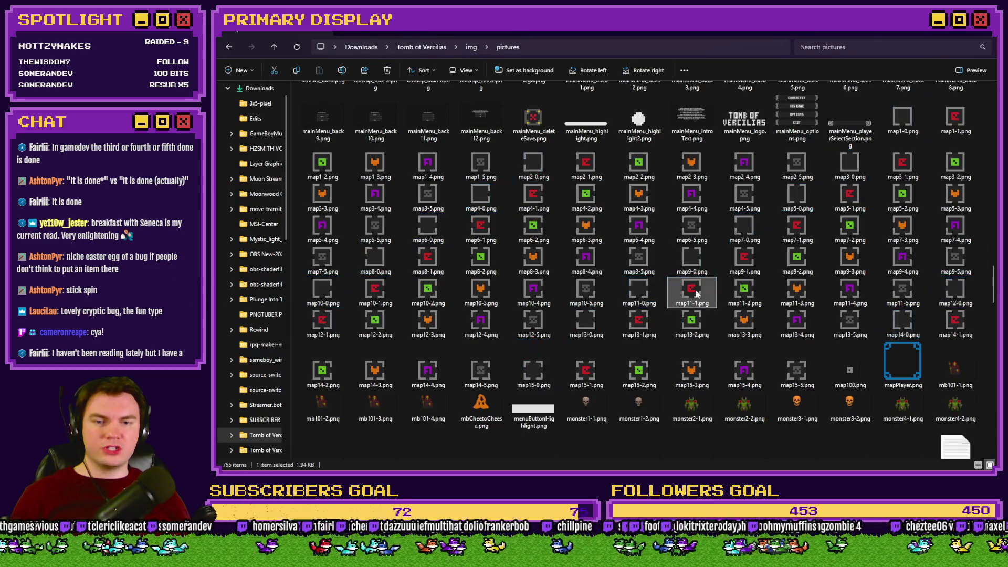
key("alt+Tab")
mouse_move(692, 291)
left_mouse_down()
mouse_move(874, 133)
mouse_move(851, 52)
mouse_move(812, 62)
left_mouse_up()
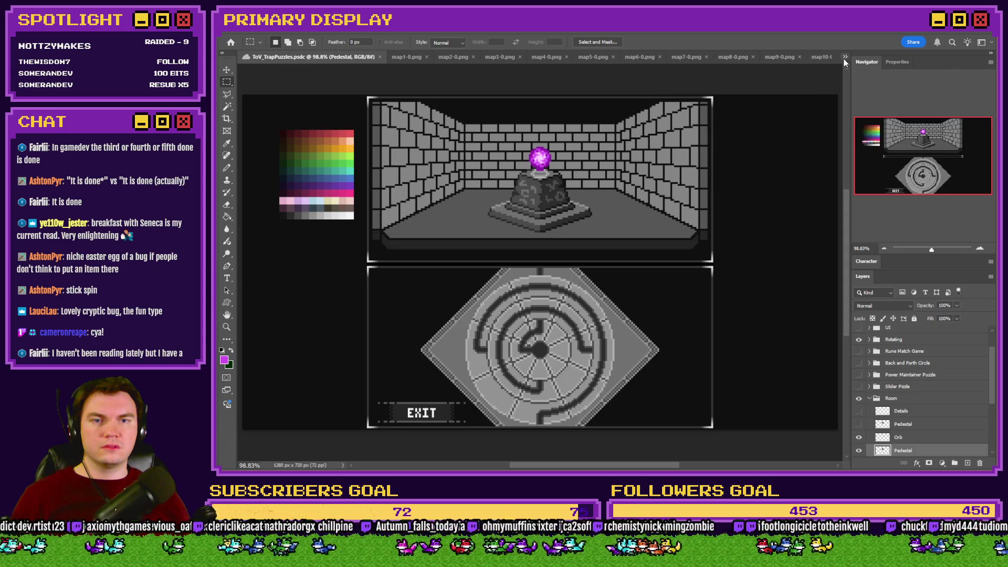
Open map11-1.png from Explorer, zoom in and marquee the red symbol in its centre
left_click(845, 56)
left_click(878, 221)
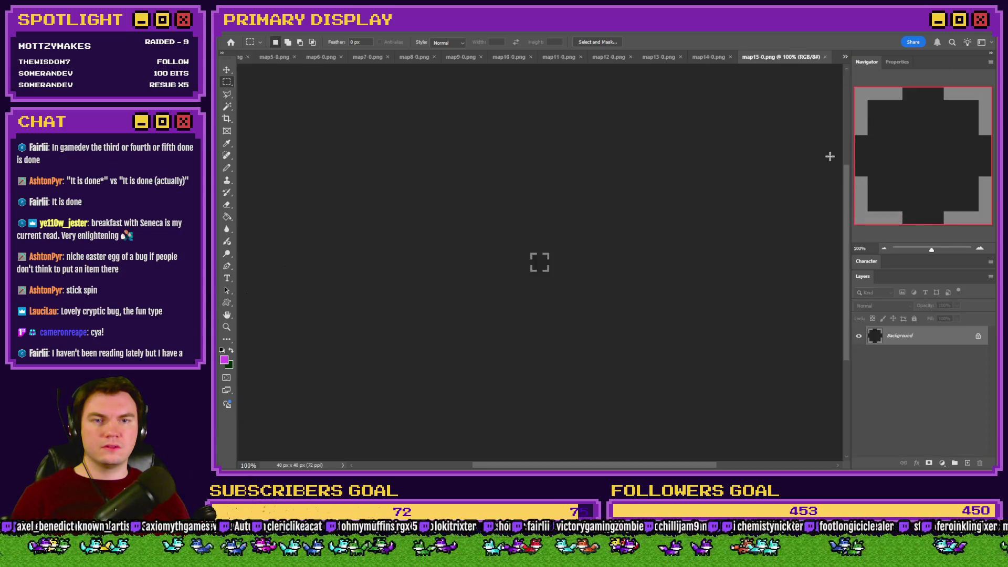
key("alt+Tab")
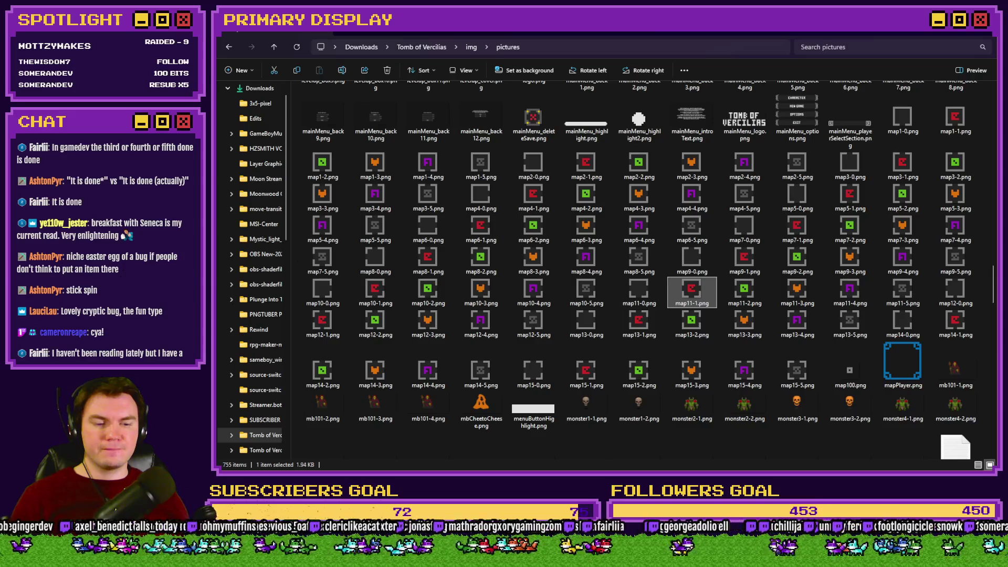
double_click(691, 289)
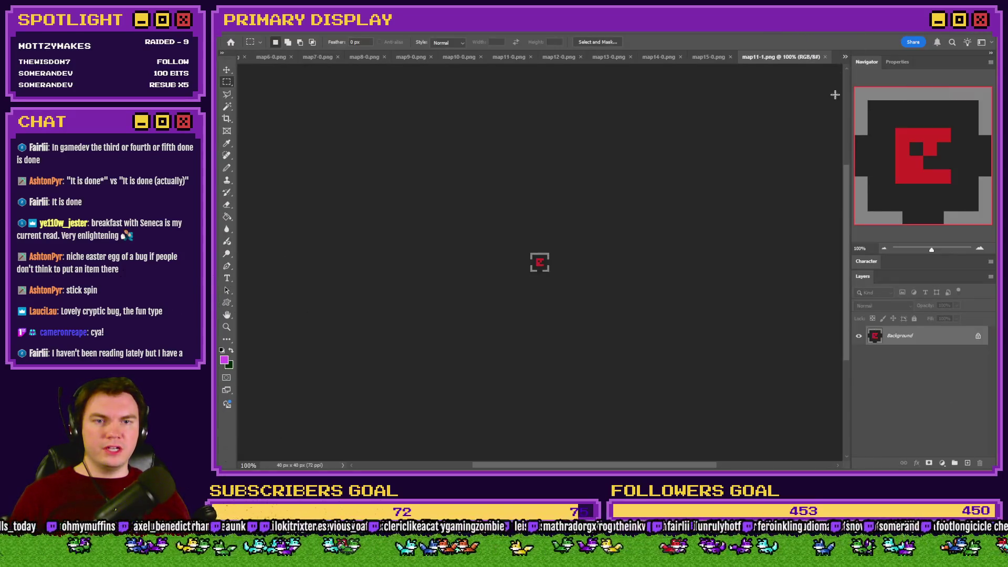
scroll(560, 291, "up", 10)
mouse_move(448, 161)
left_mouse_down()
mouse_move(590, 255)
mouse_move(572, 284)
left_mouse_up()
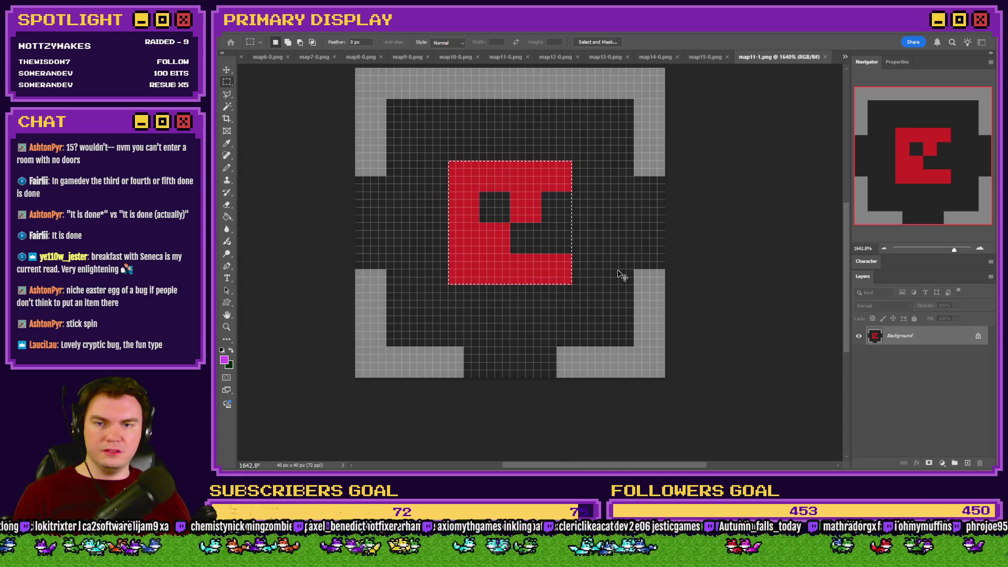
Paste the red symbol into a new clipboard-sized image and shrink it to 25% (4×4 px)
key("ctrl+n")
left_click(683, 400)
key("ctrl+v")
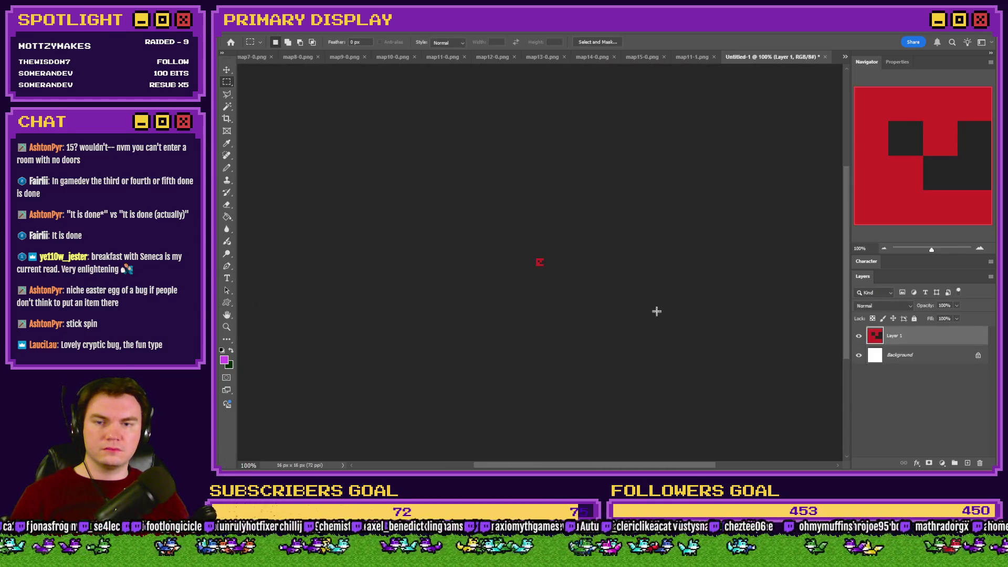
key("ctrl+alt+i")
type("25")
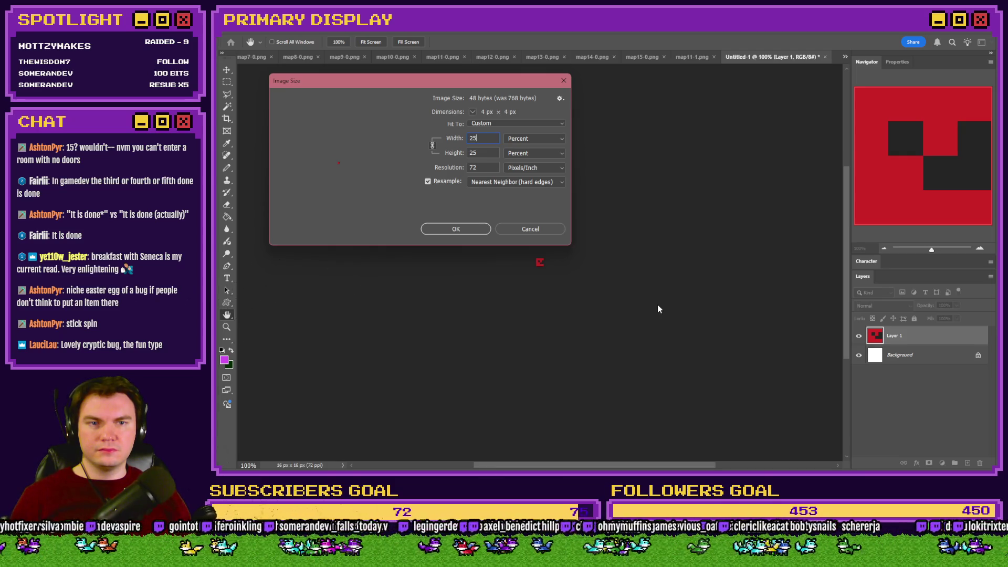
key("Return")
key("ctrl+0")
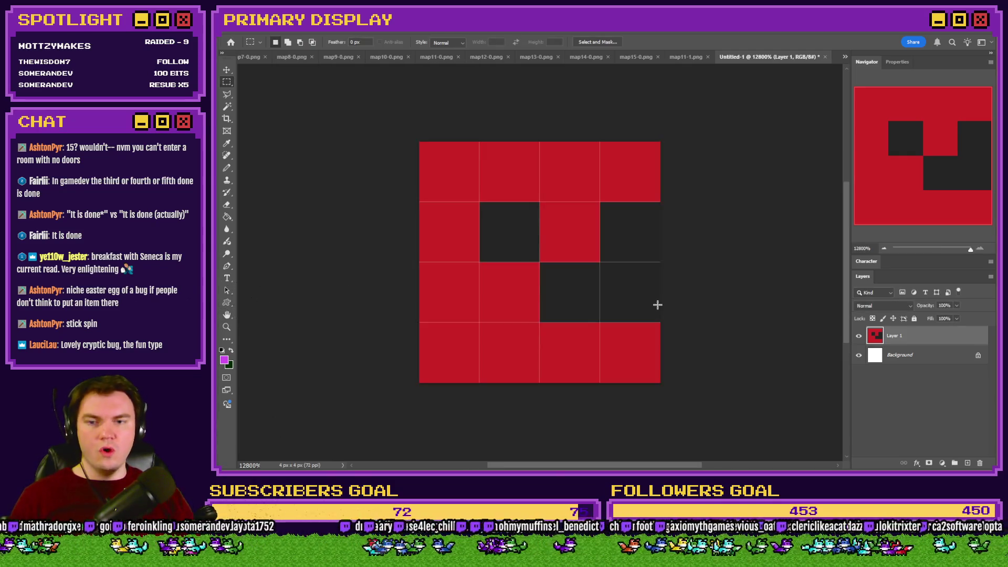
Close map11-1.png, pencil-fill the 4×4 image dark grey, delete Background, then bring up ToV_TrapPuzzles.psdc
left_click(694, 59)
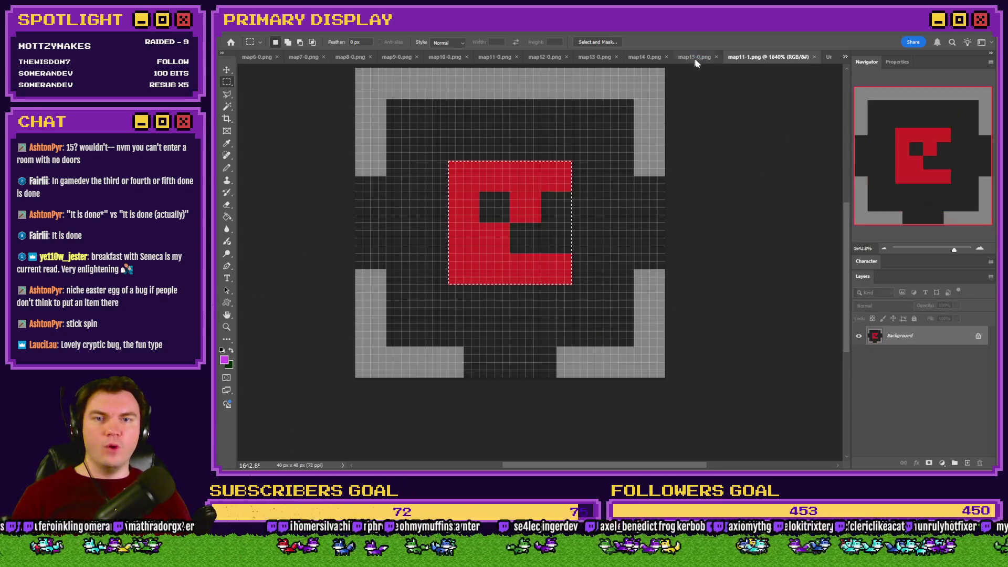
left_click(814, 57)
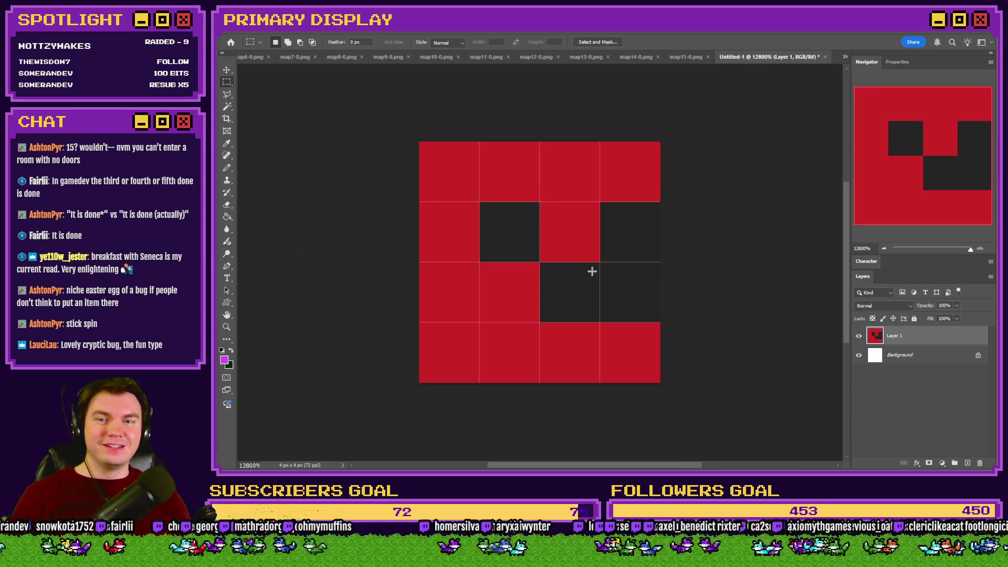
left_click(227, 168)
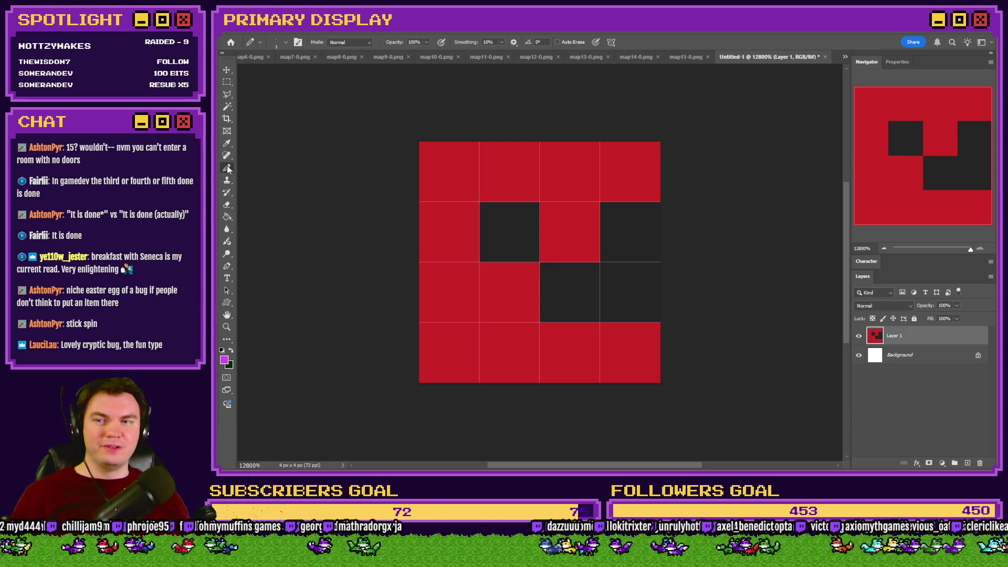
left_click(600, 229, "alt")
mouse_move(600, 229)
left_mouse_down()
mouse_move(635, 194)
mouse_move(515, 234)
mouse_move(493, 315)
mouse_move(614, 349)
left_mouse_up()
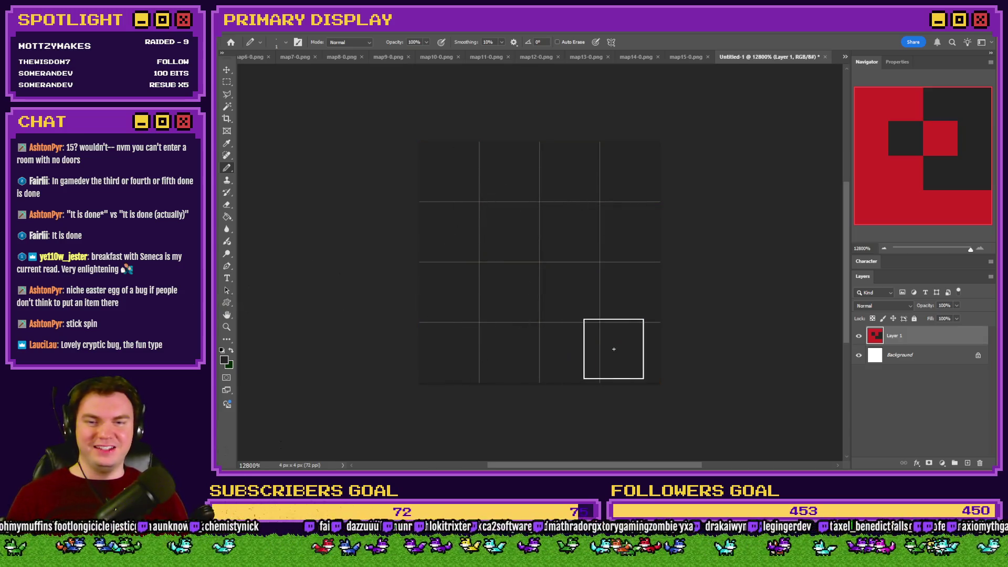
left_click(936, 357)
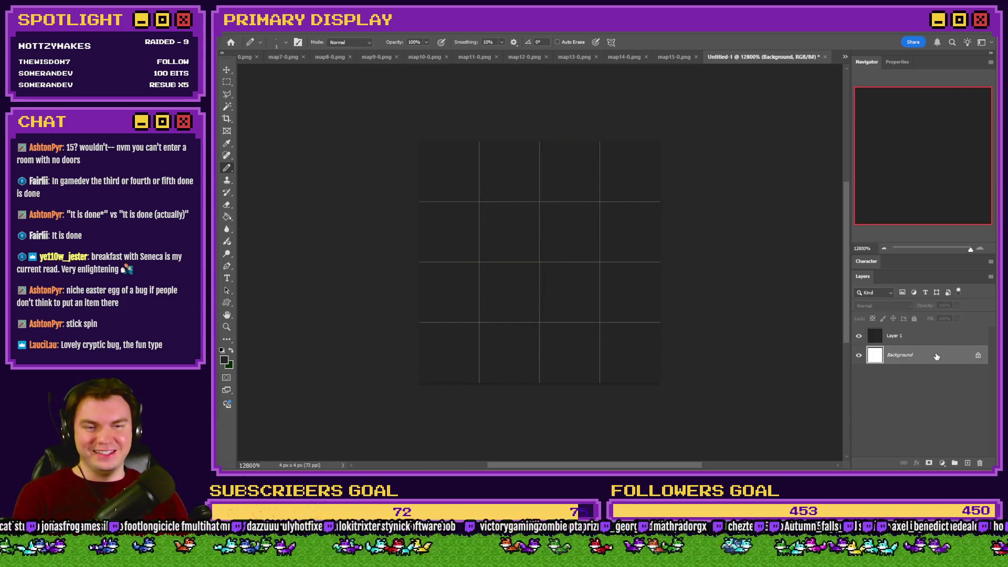
key("Delete")
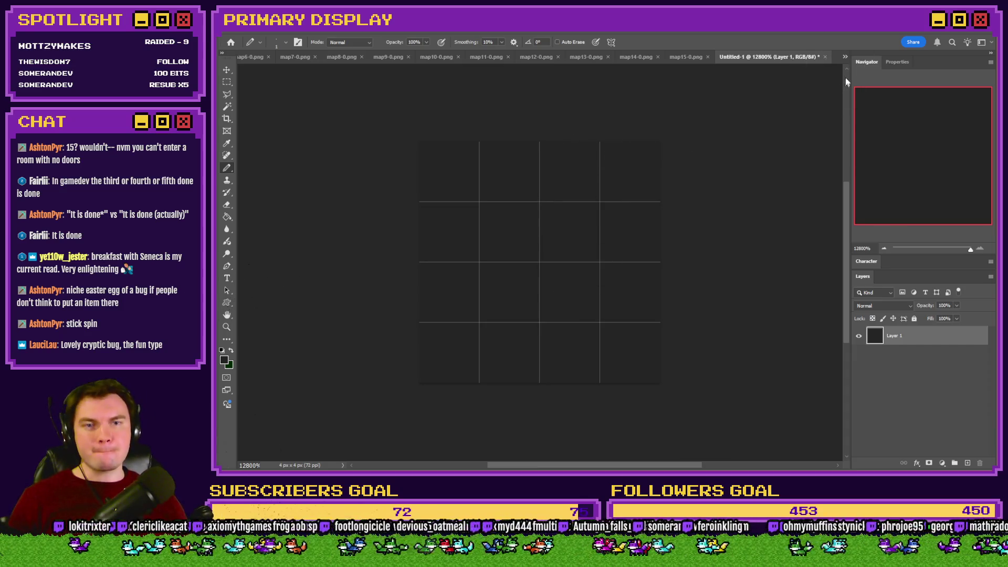
left_click(844, 57)
left_click(893, 62)
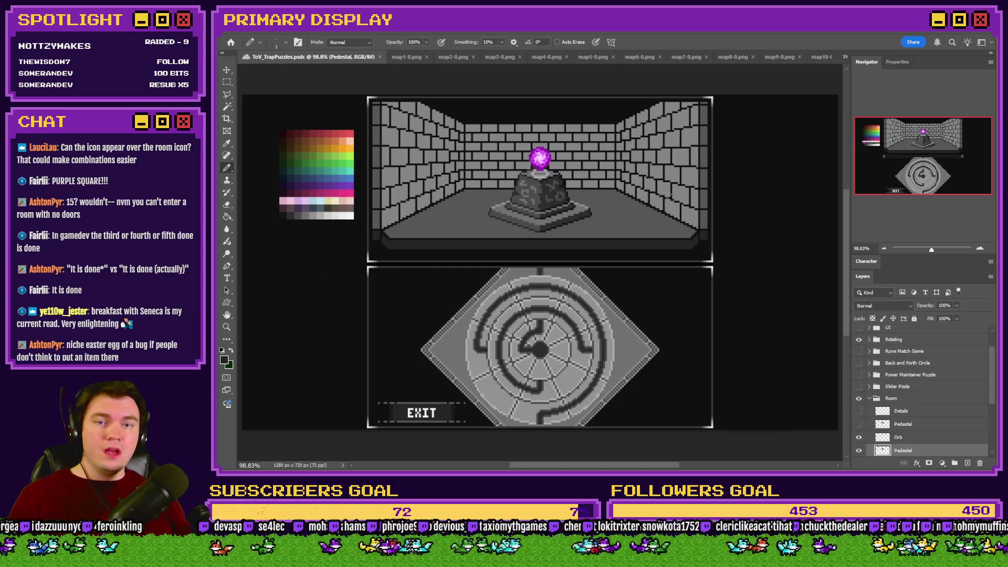
Check map4-4.png's details in File Explorer, then switch back through Photoshop to the next program
key("alt+Tab")
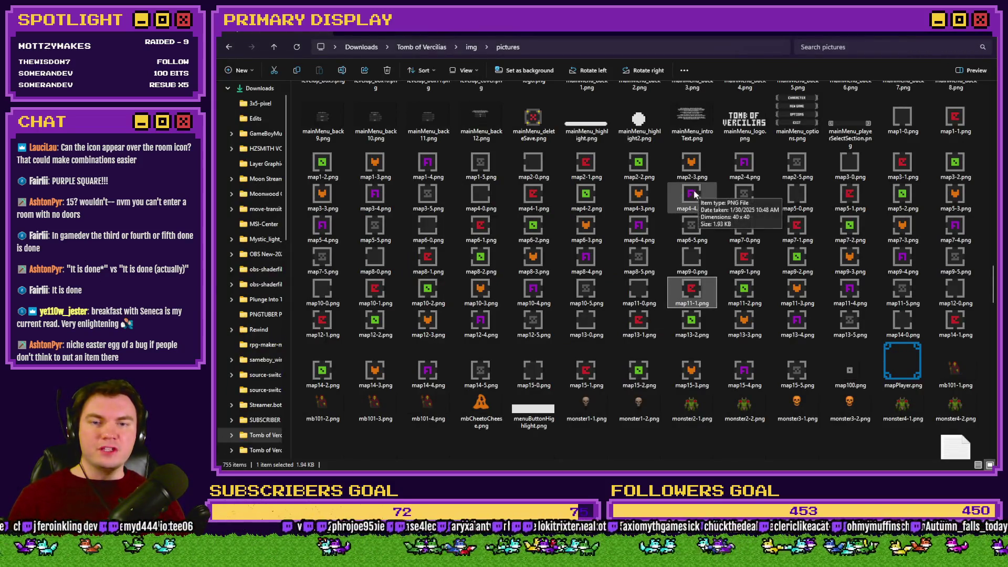
left_click(692, 197)
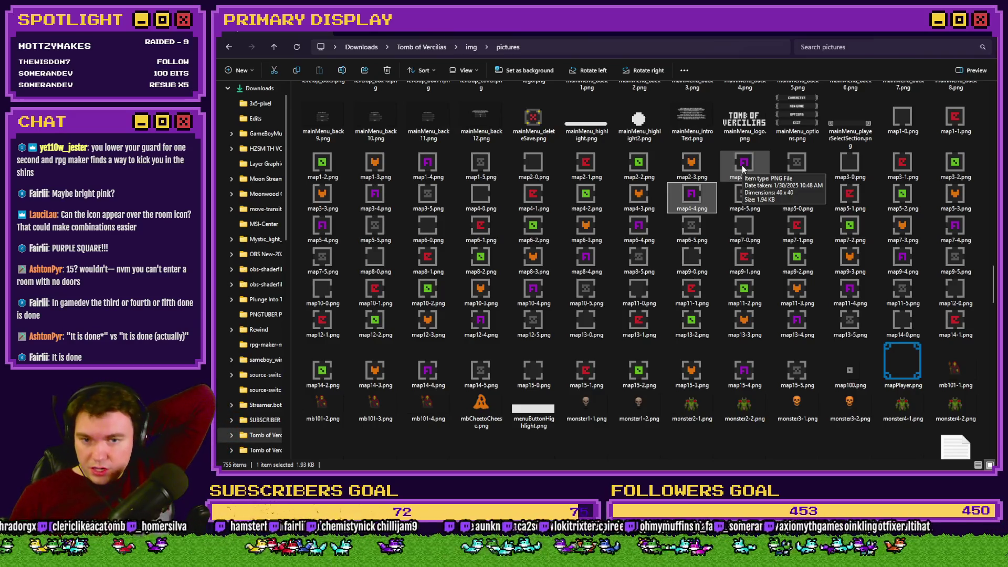
key("alt+Tab")
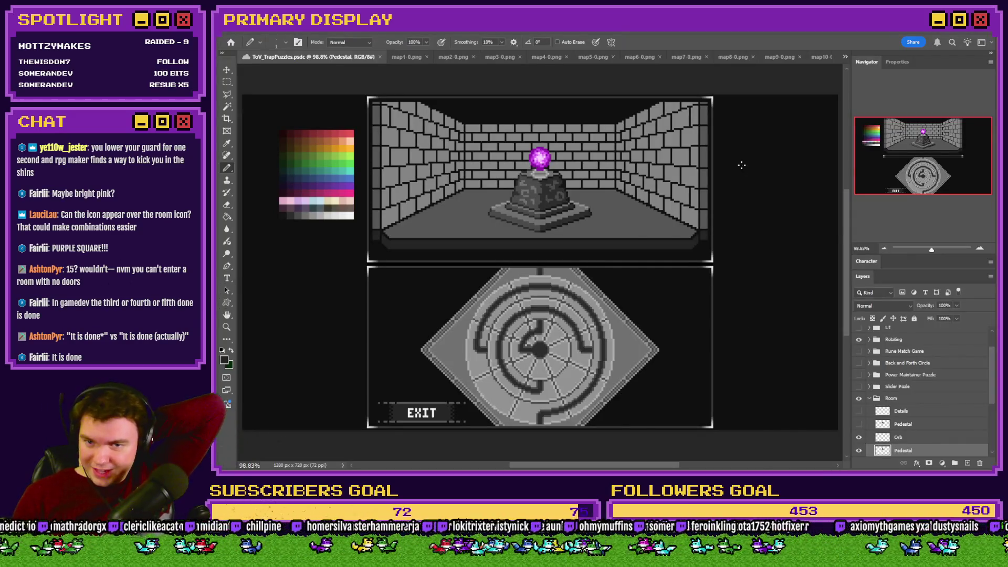
key("alt+Tab")
key("alt+Tab")
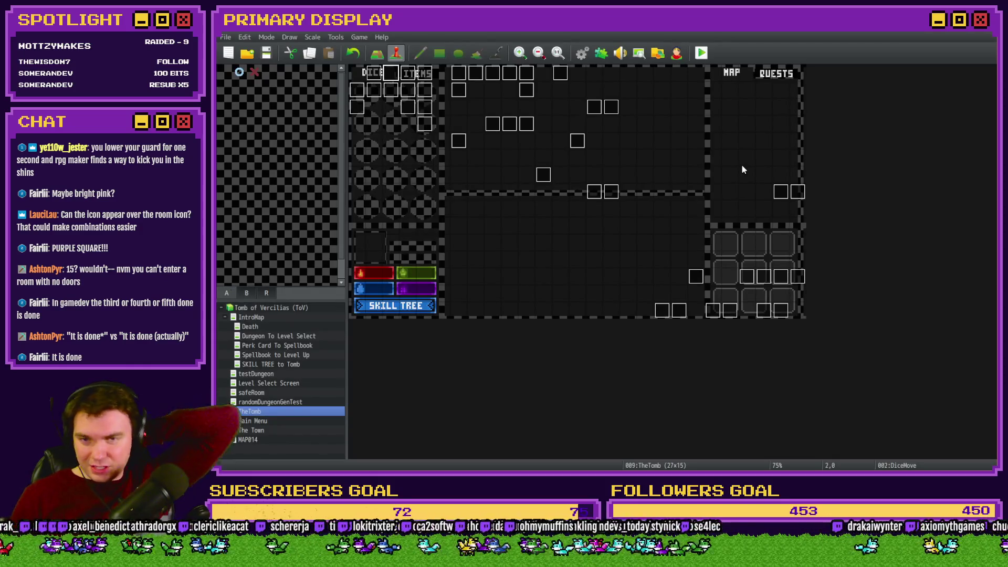
Start a playtest, pick a perk card, and walk north and east through the dungeon rooms
left_click(702, 53)
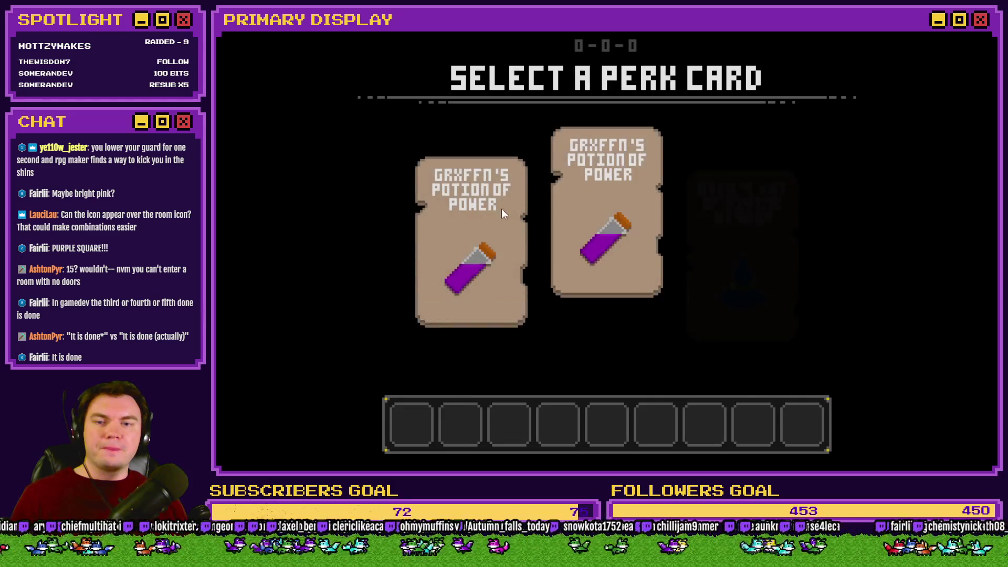
left_click(753, 168)
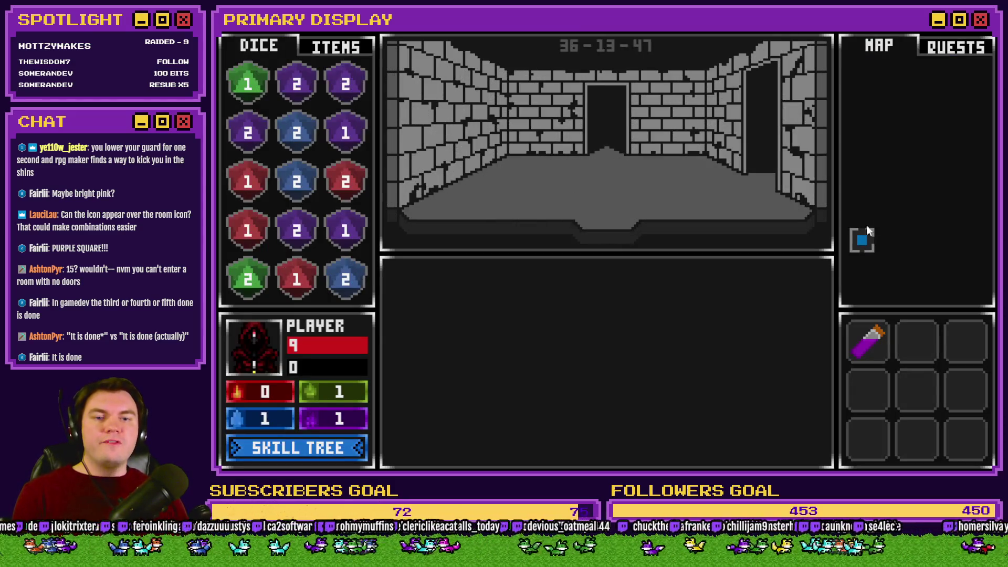
key("w")
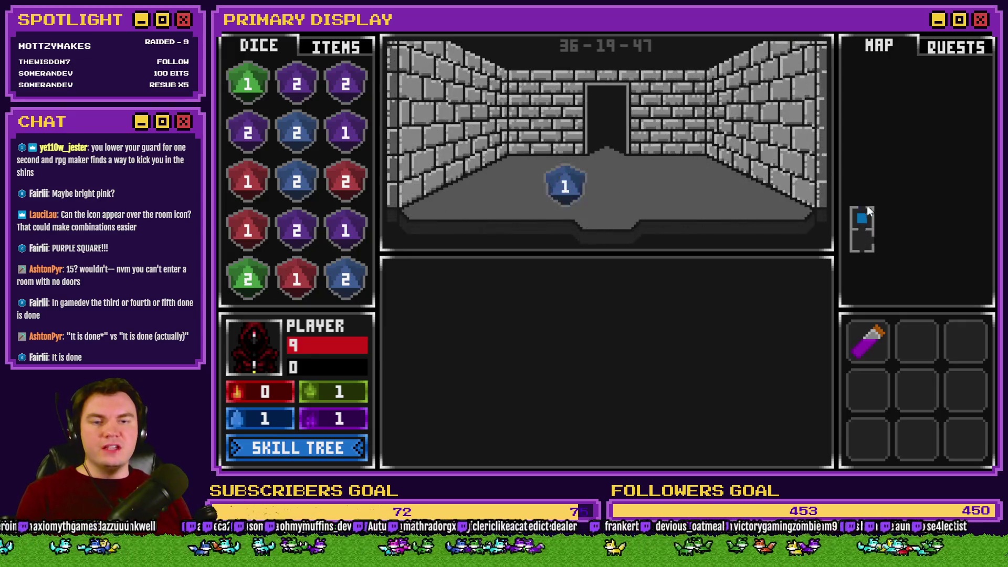
key("w")
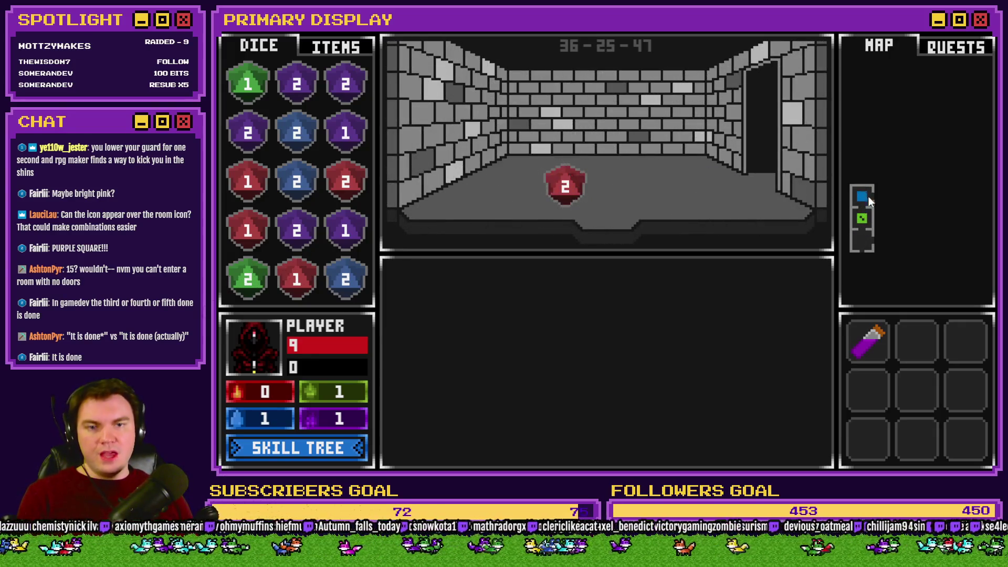
key("d")
key("d")
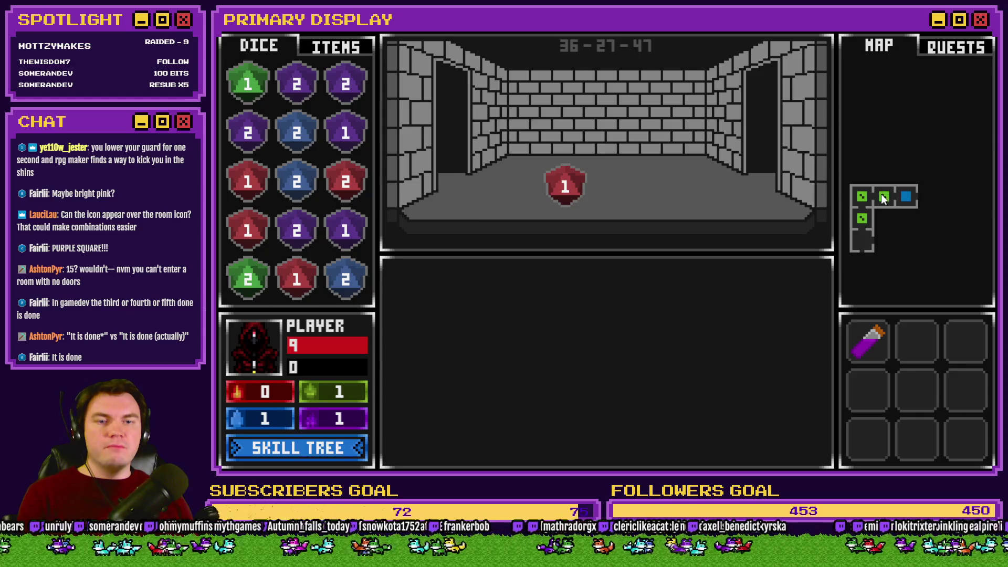
key("d")
key("w")
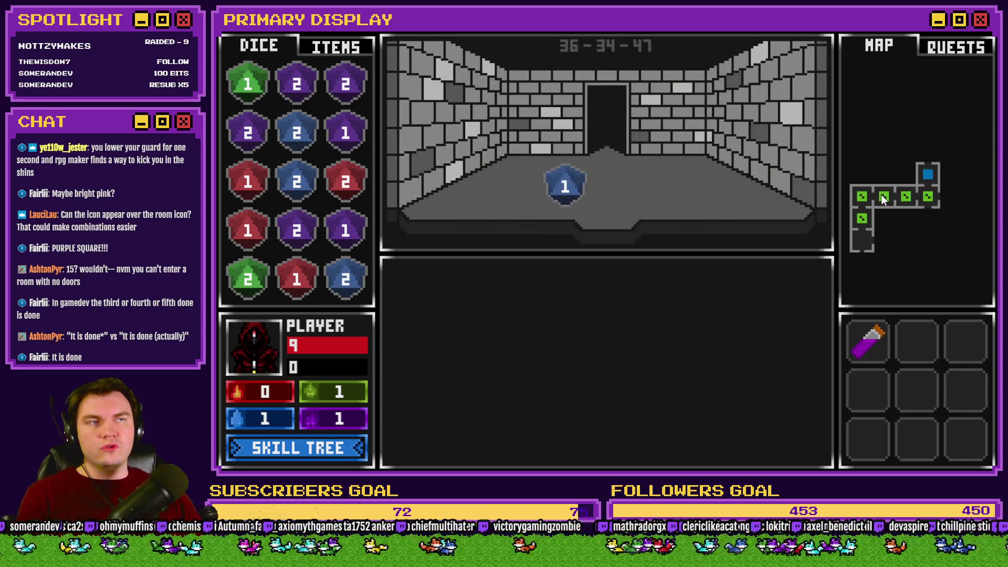
key("w")
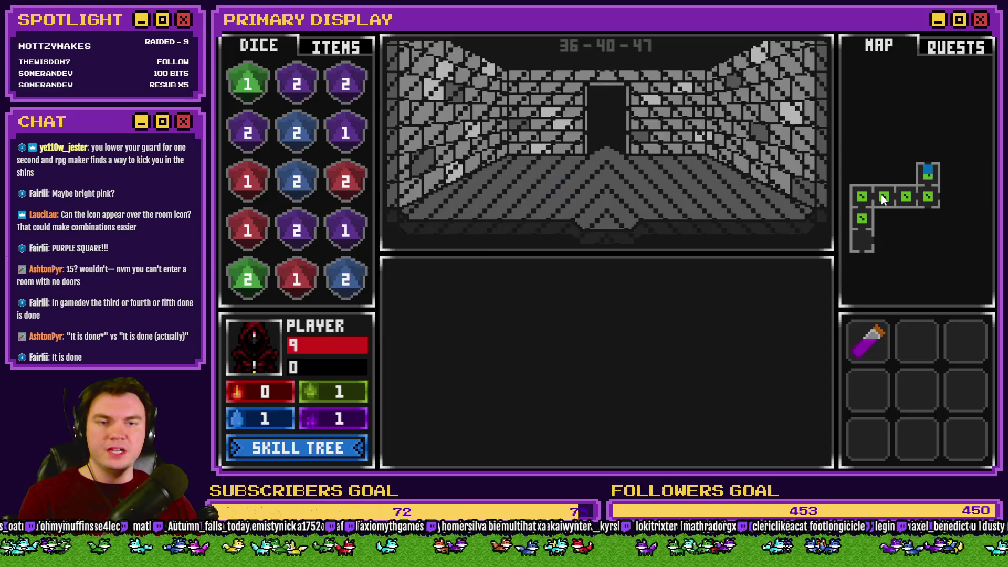
key("w")
Walk back south three rooms, west three rooms, then up and east into new rooms
key("s")
key("s")
key("s")
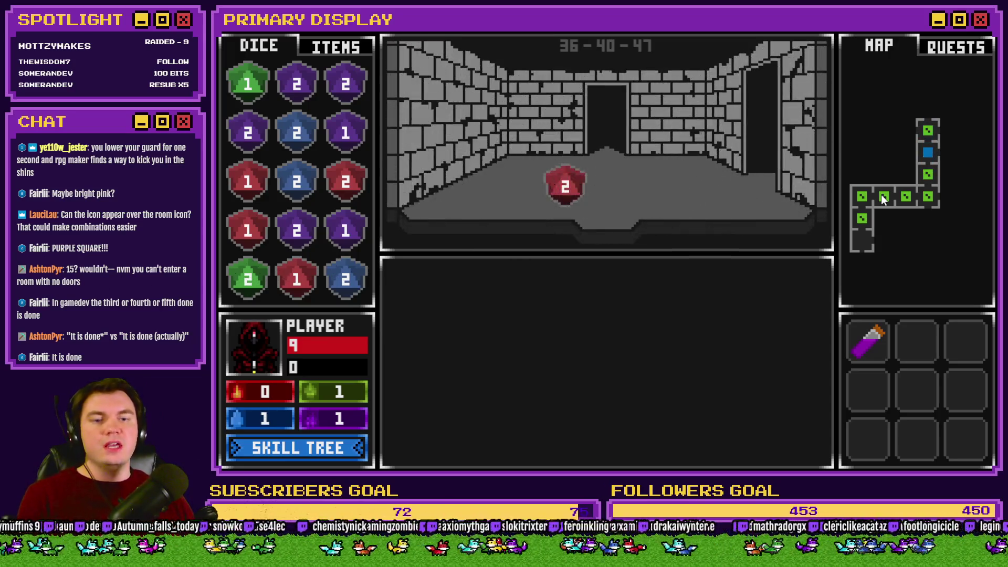
key("s")
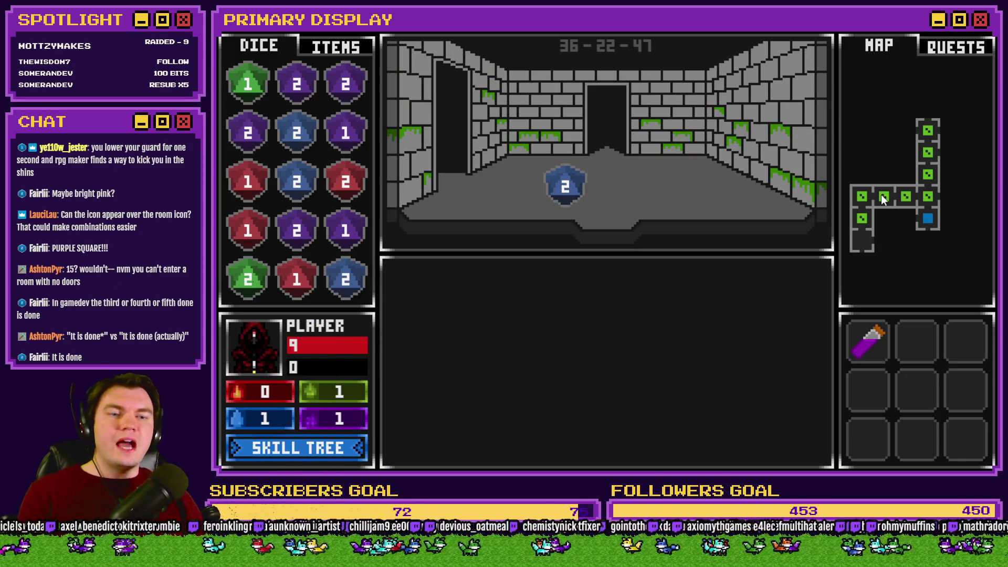
key("s")
key("s")
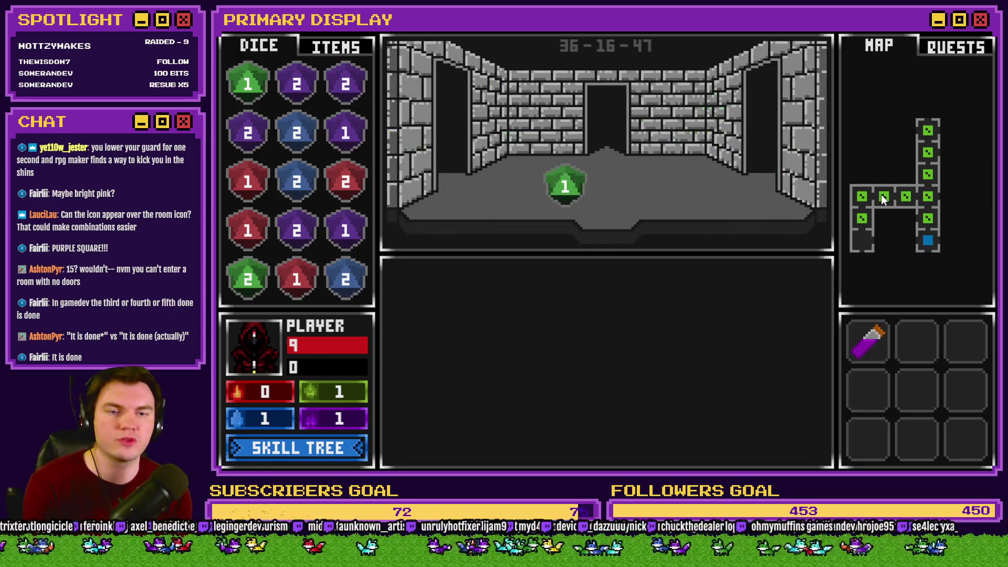
key("a")
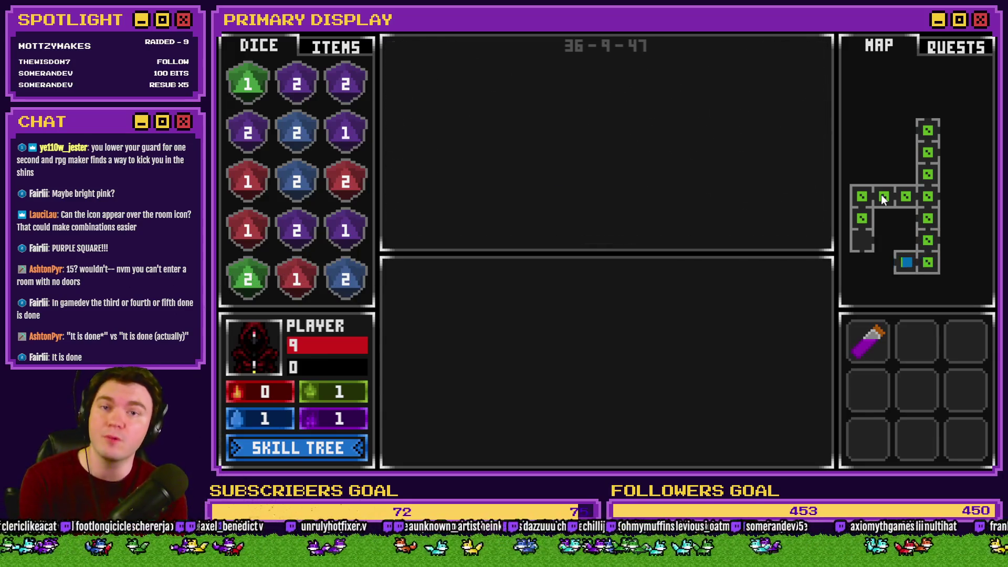
key("a")
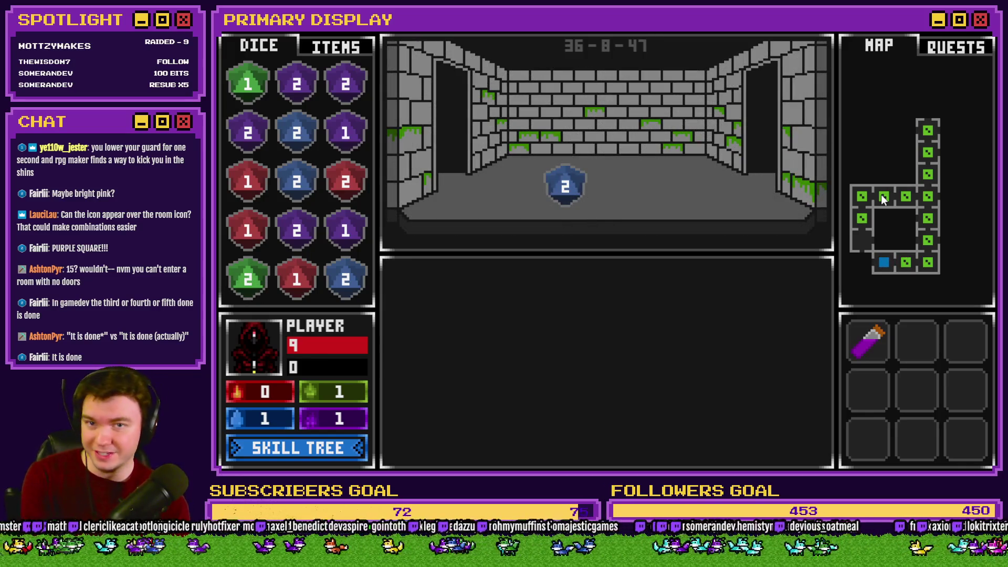
key("a")
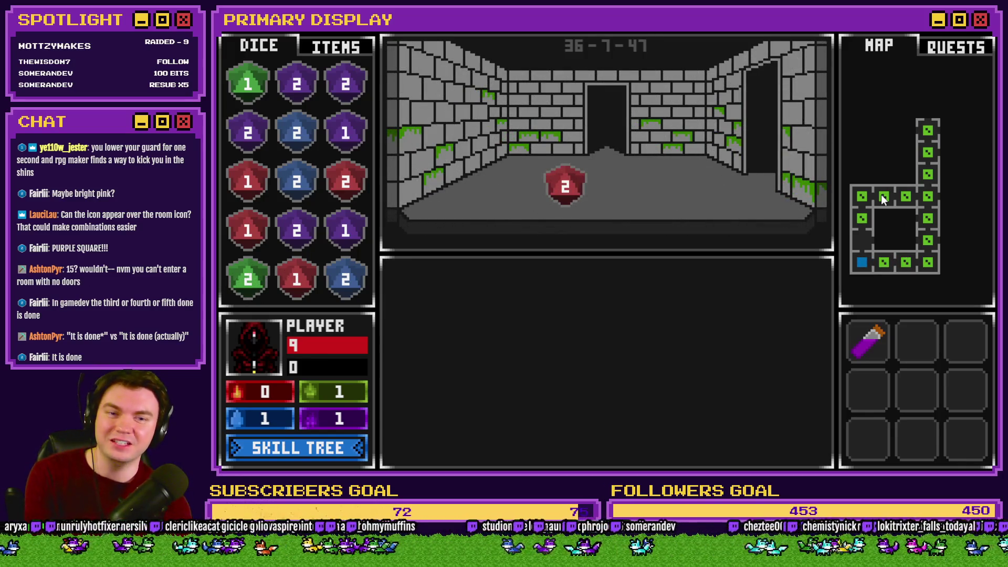
key("d")
key("d")
key("d")
key("w")
key("d")
key("d")
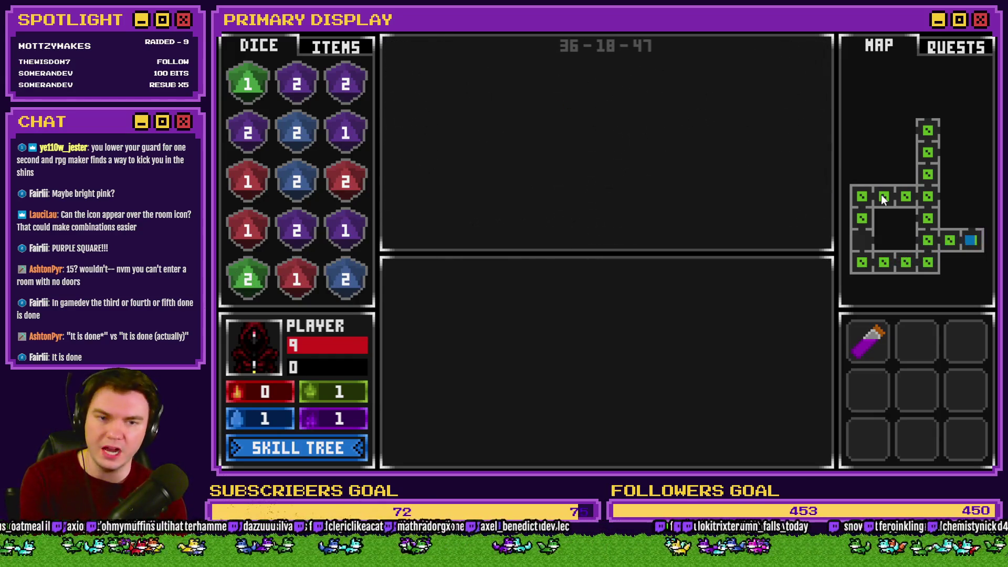
Walk north past the orb pedestal room into the glyph room, then back south into the wooden door room
key("w")
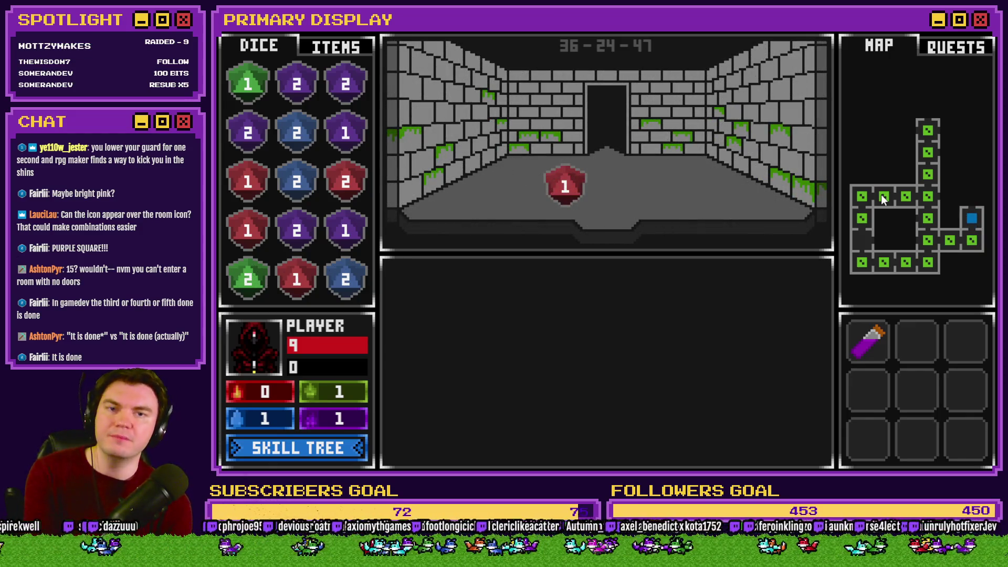
key("w")
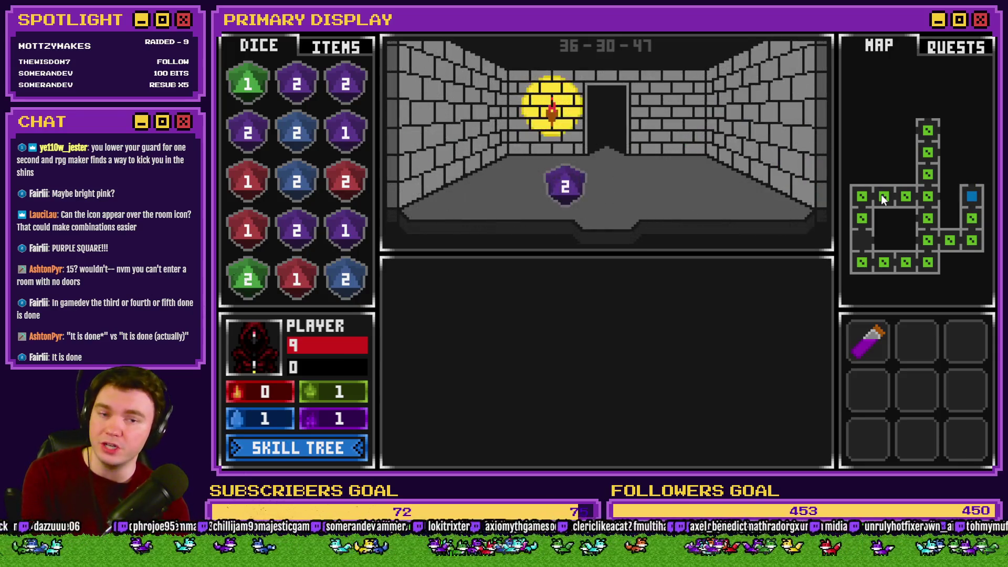
key("w")
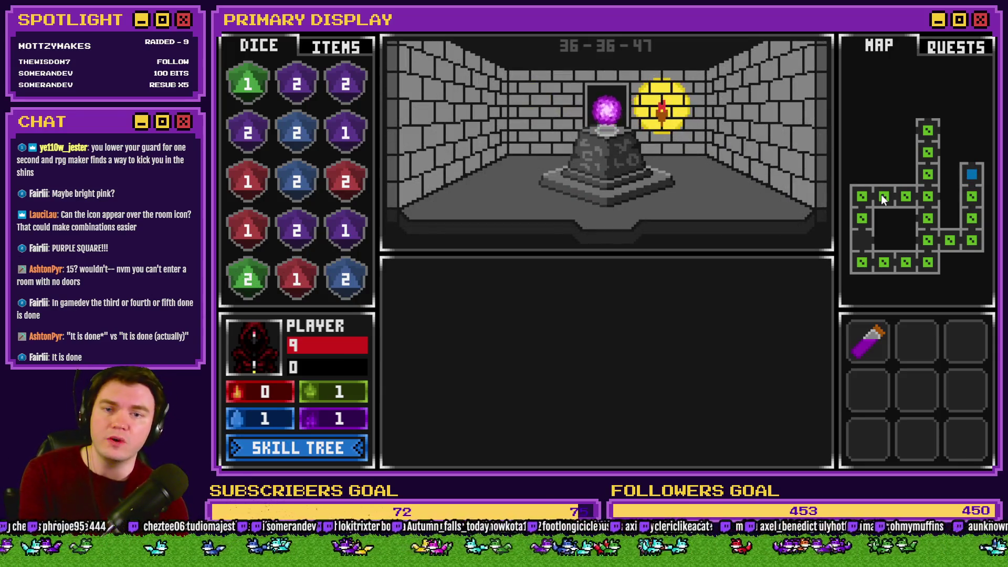
key("w")
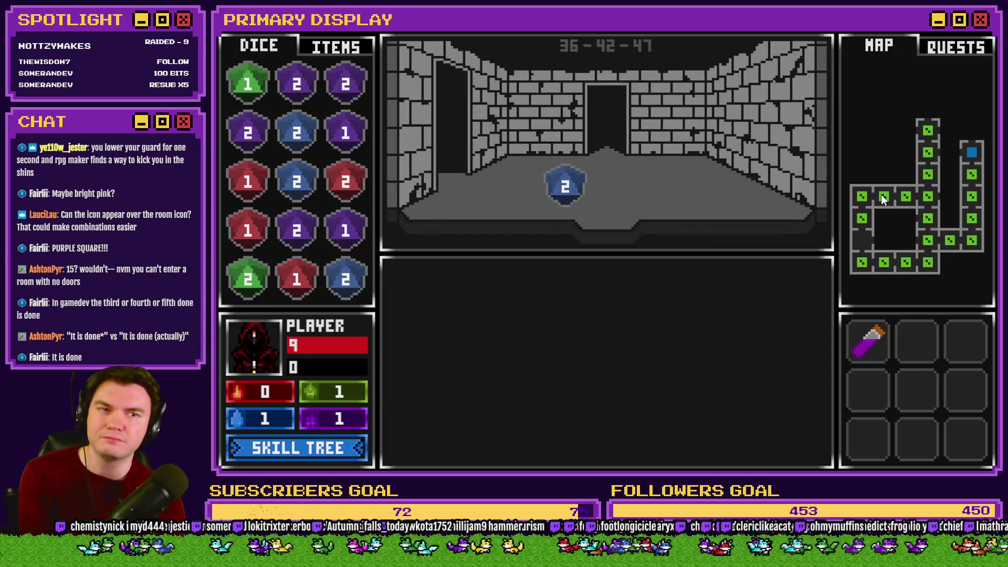
key("w")
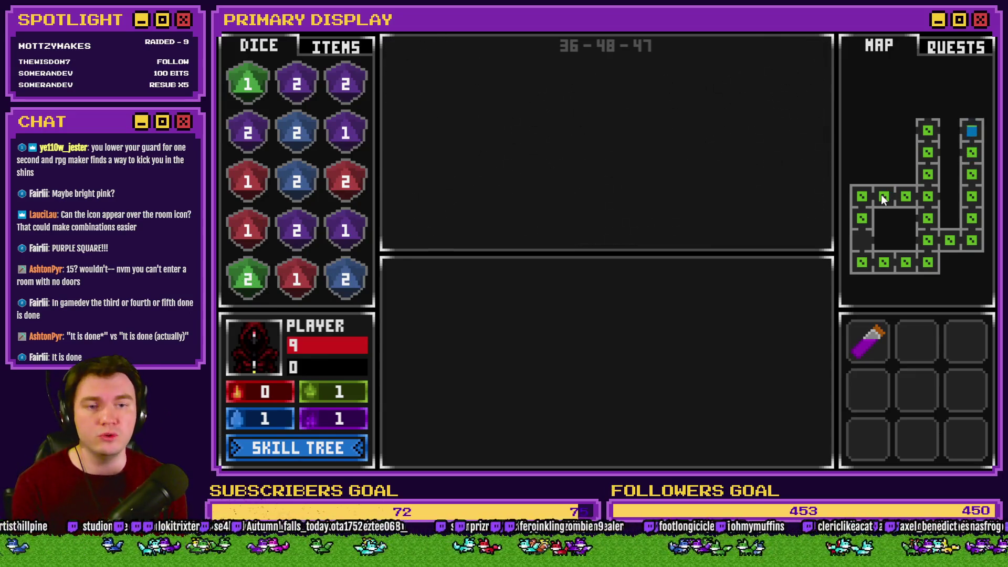
key("s")
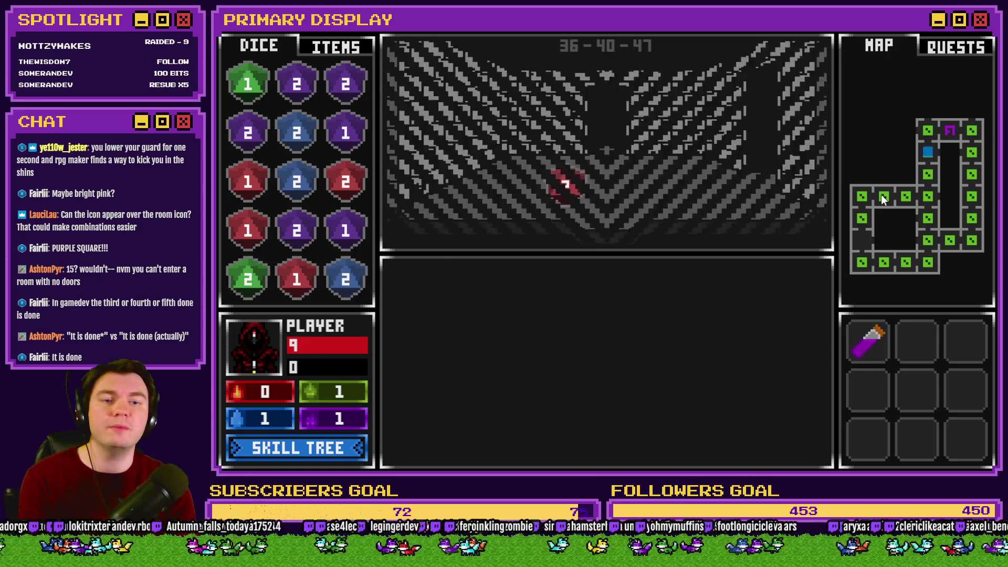
key("s")
key("s")
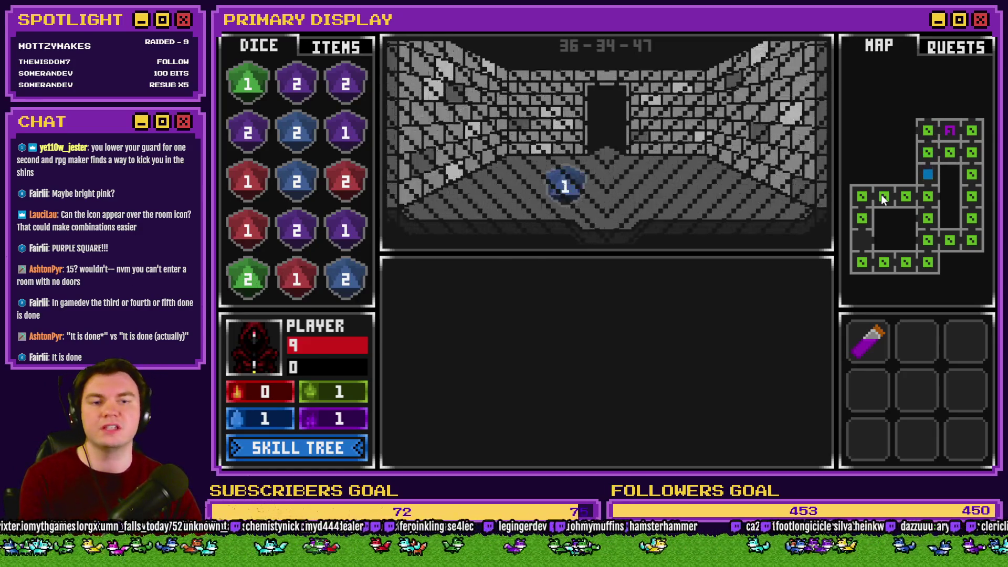
key("d")
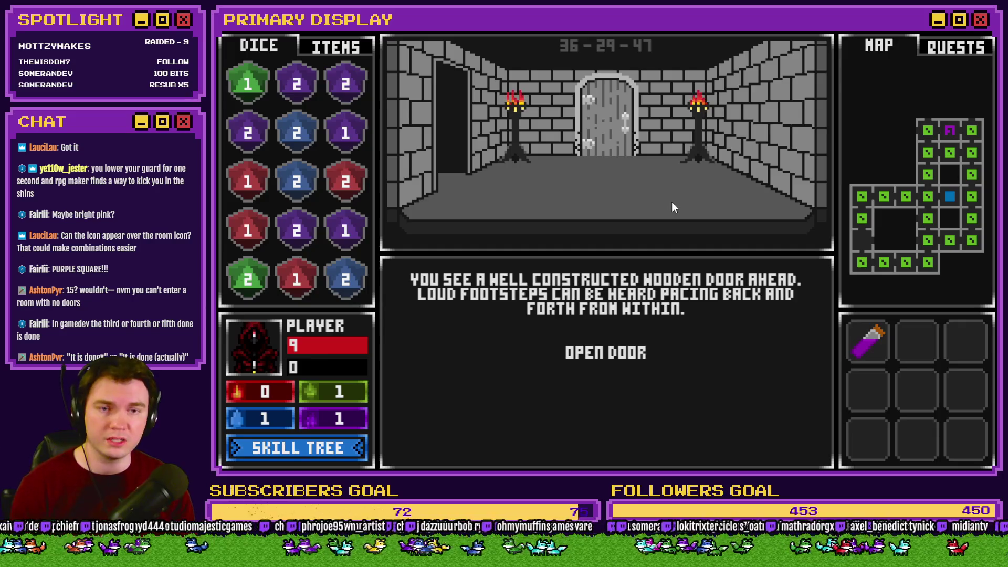
Check the inventory on the ITEMS tab, then return to the DICE list
left_click(347, 47)
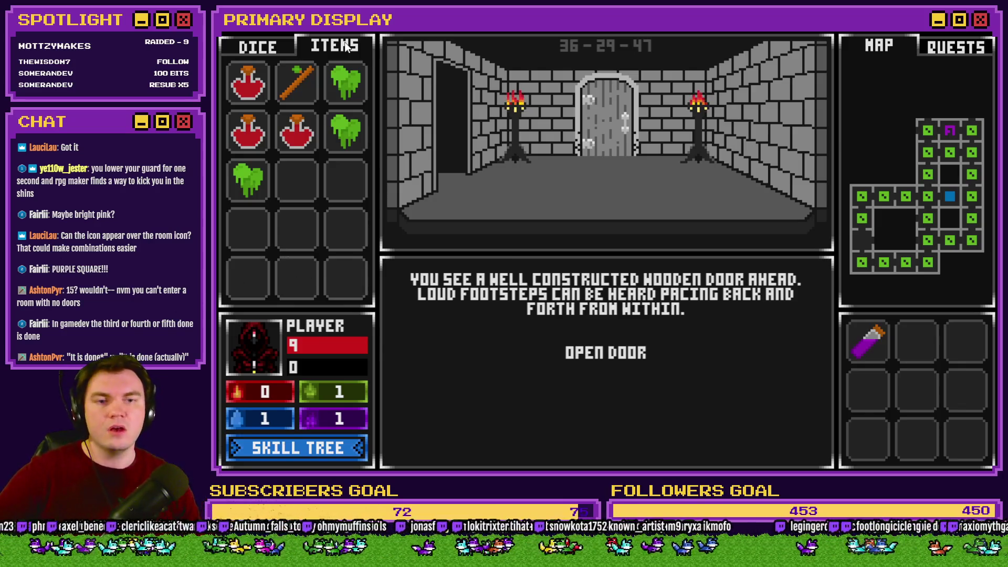
left_click(288, 48)
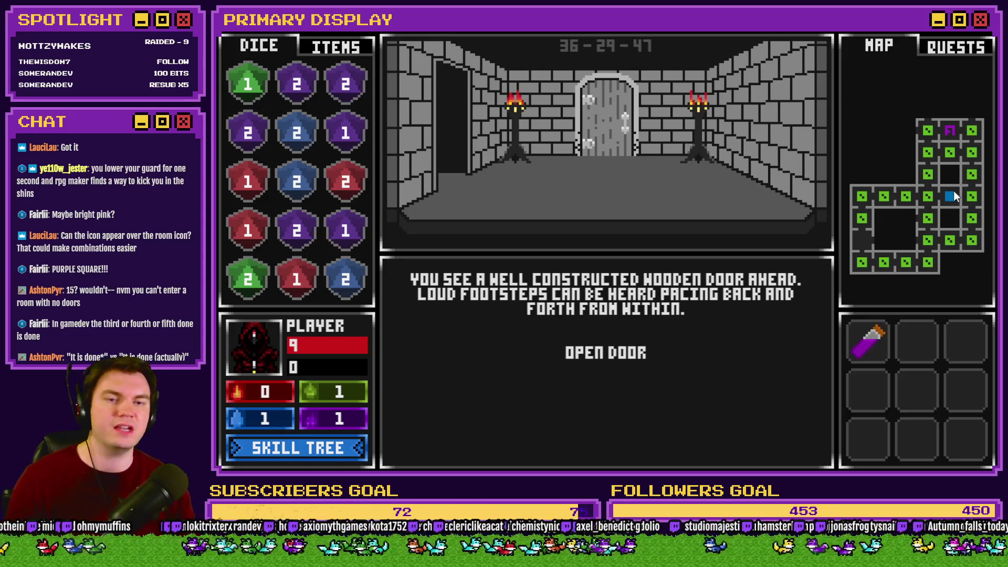
Open the wooden door and explore the rooms to the north and east
key("Return")
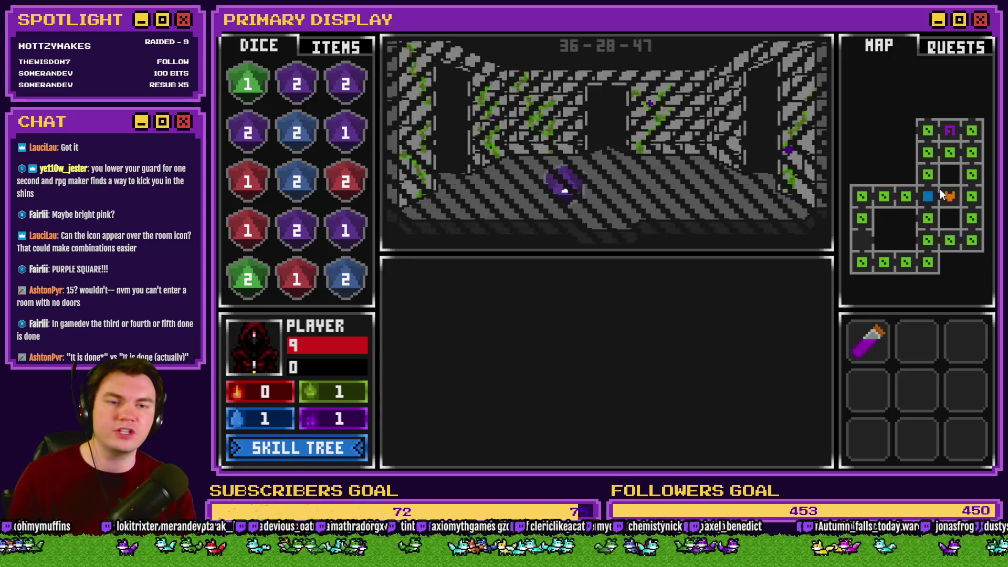
key("Up")
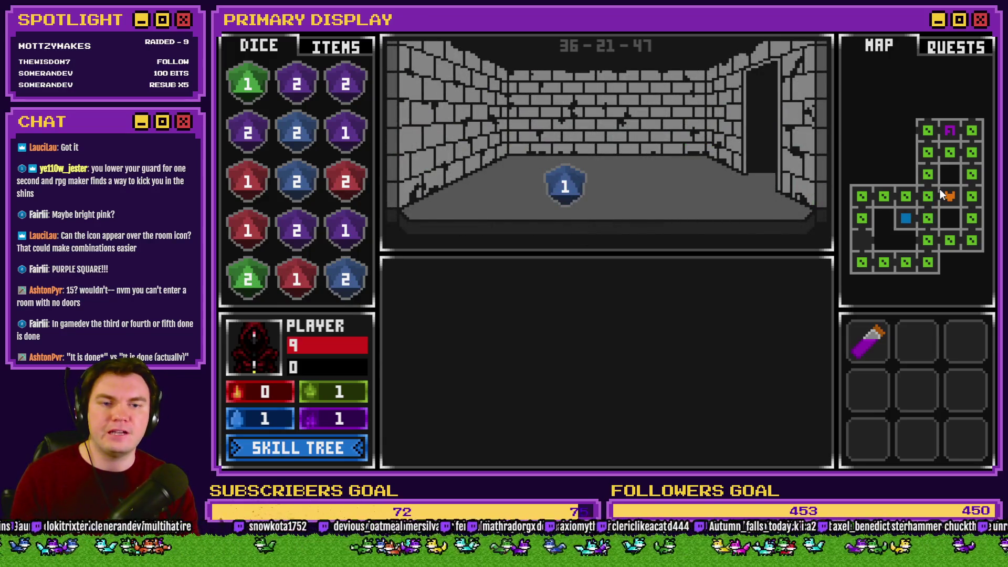
key("Up")
key("Left")
key("Up")
key("Left")
key("Up")
key("Up")
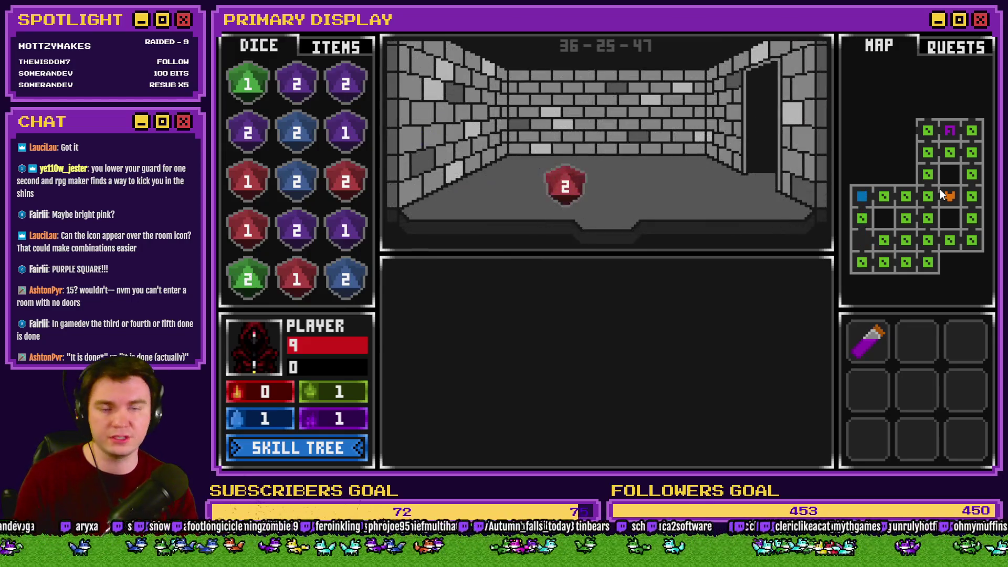
key("Up")
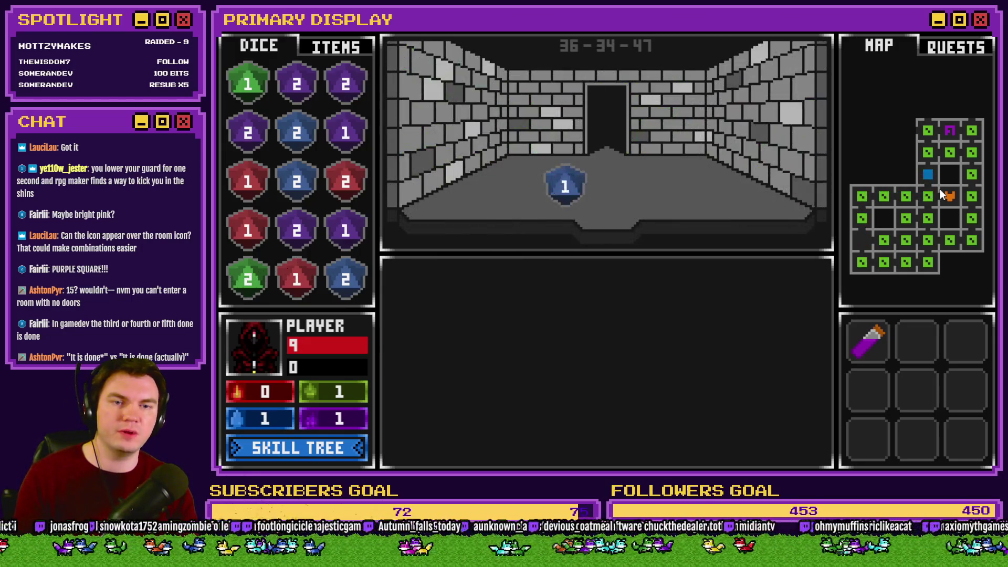
key("Up")
key("Up")
key("Up")
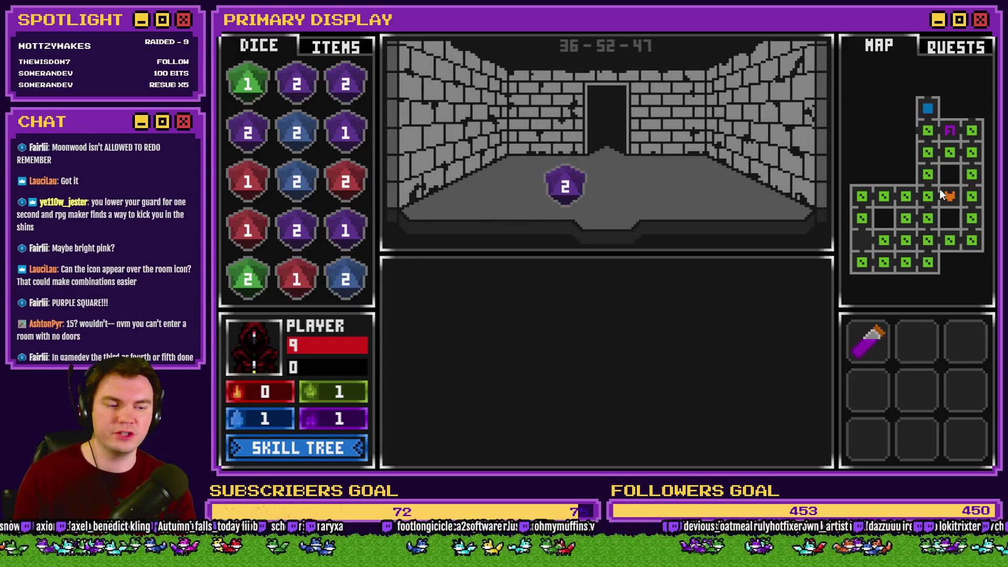
key("Up")
key("Right")
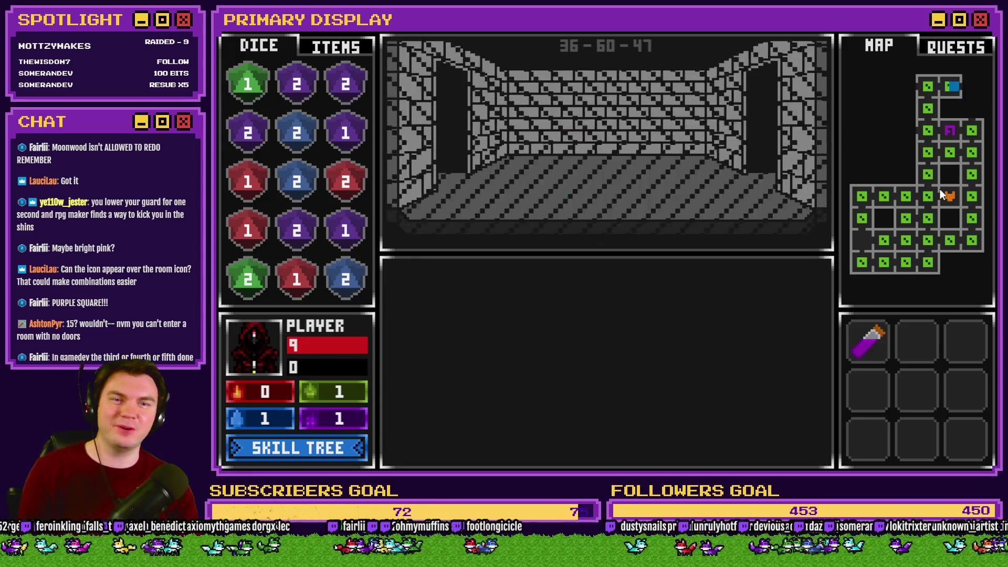
key("Right")
key("Down")
Roam west and south across the map, travelling to a chosen room via the map
key("Down")
key("Left")
key("Up")
key("Up")
key("Left")
key("Left")
key("Left")
key("Down")
key("Right")
key("Down")
key("Right")
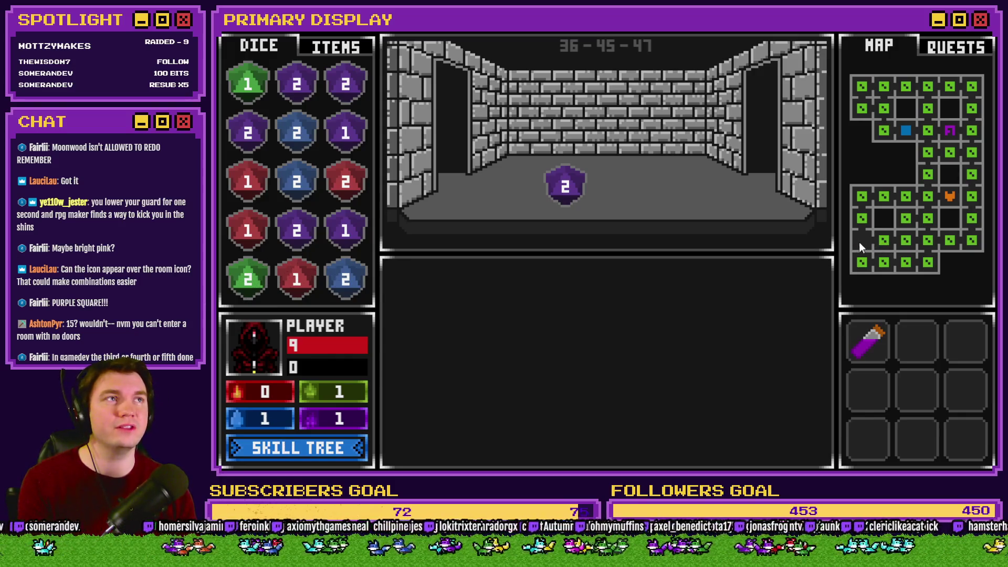
key("Down")
key("Down")
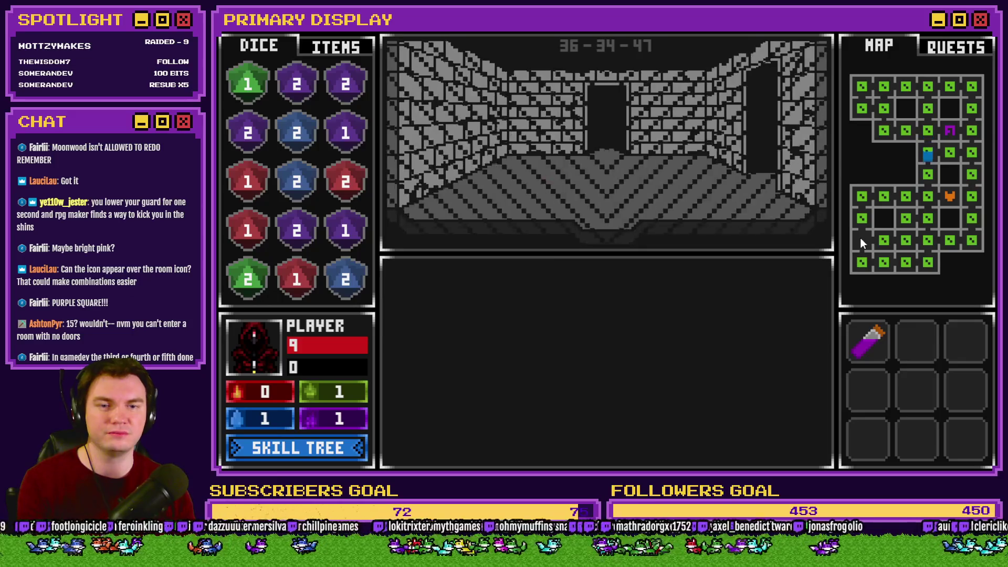
key("Down")
key("Left")
key("Left")
key("Left")
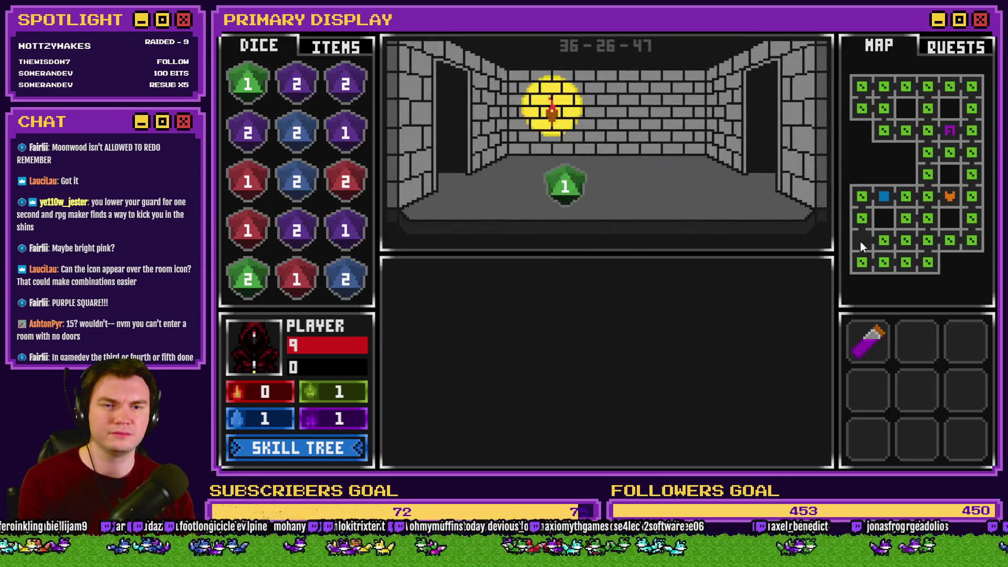
left_click(862, 242)
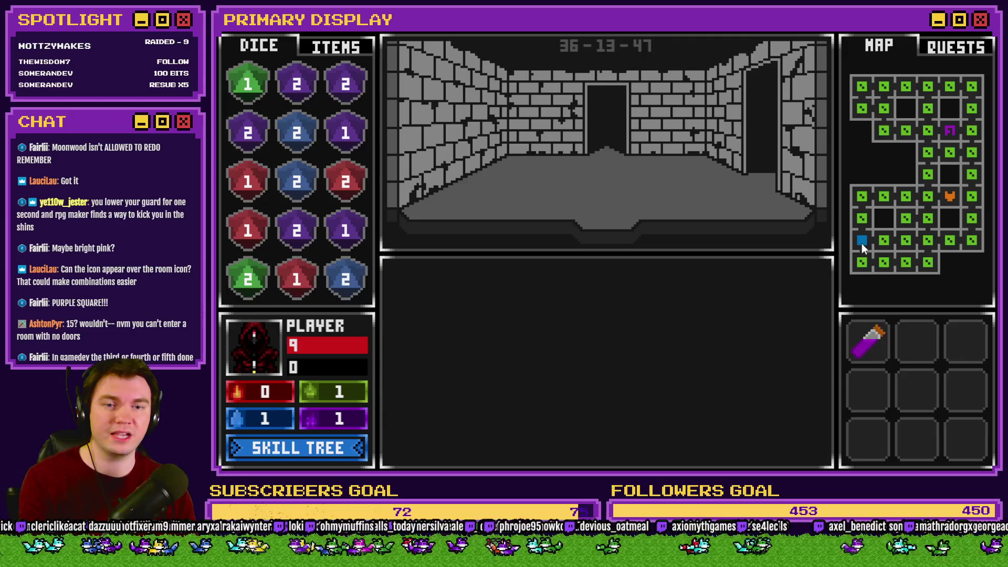
Return to the pedestal room, take the purple orb into the inventory, and close the playtest
key("Up")
key("Up")
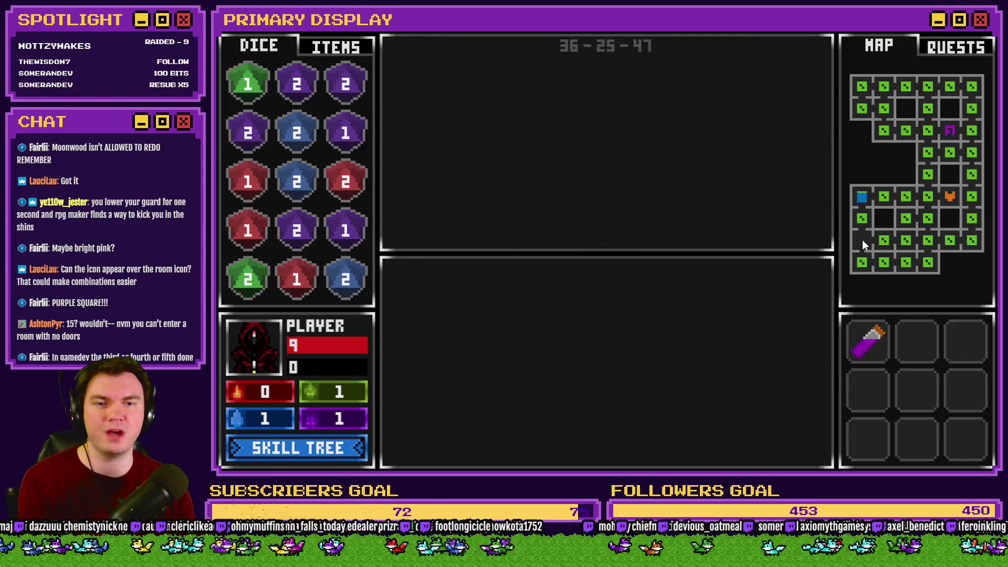
key("Right")
key("Right")
key("Right")
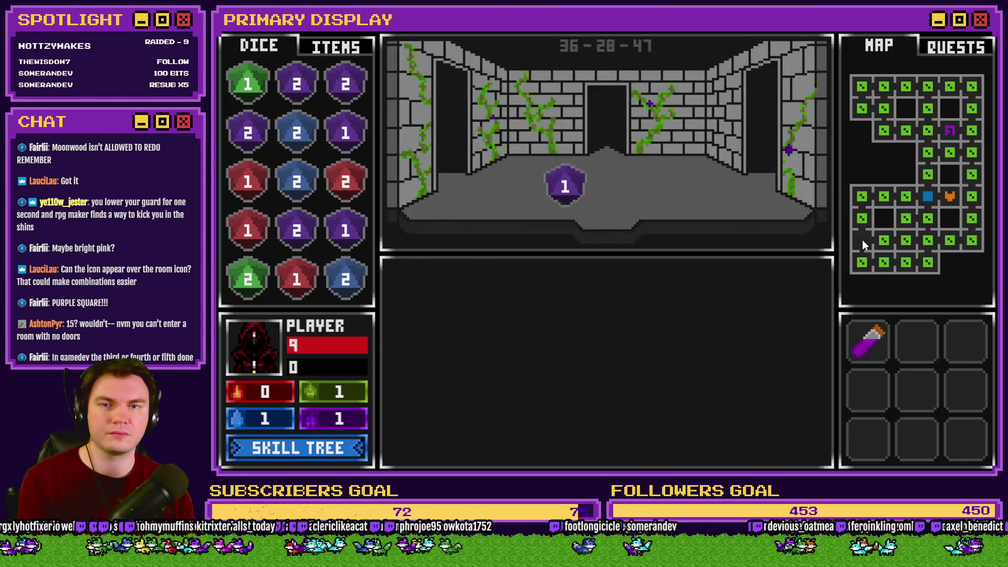
key("Up")
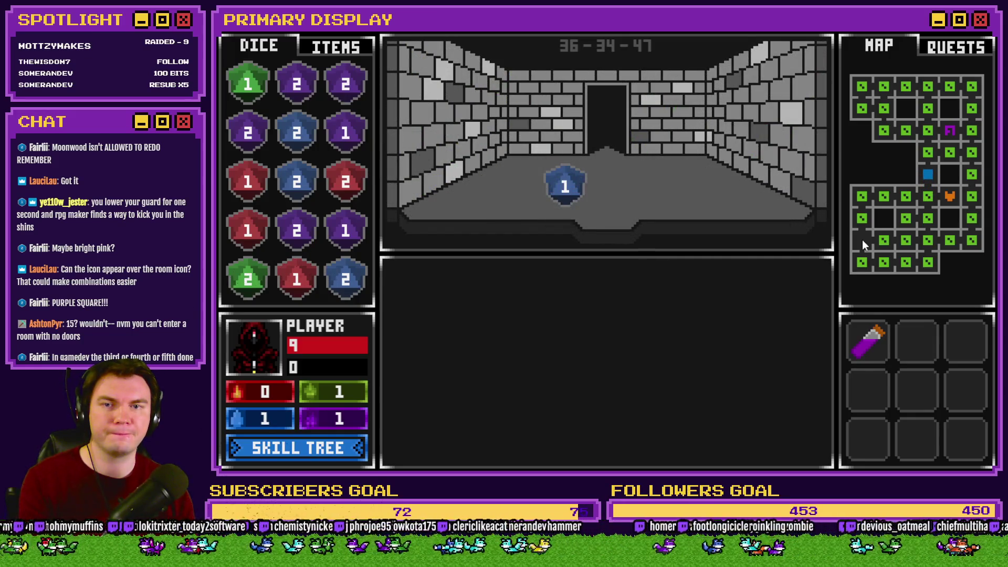
key("Up")
key("Right")
key("Right")
key("Down")
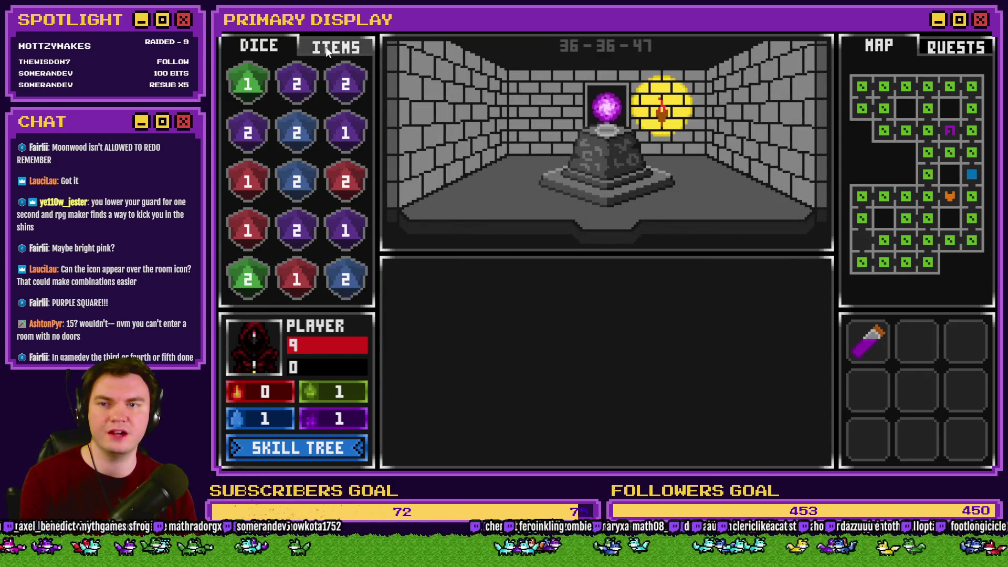
left_click(328, 47)
left_click(606, 108)
key("Up")
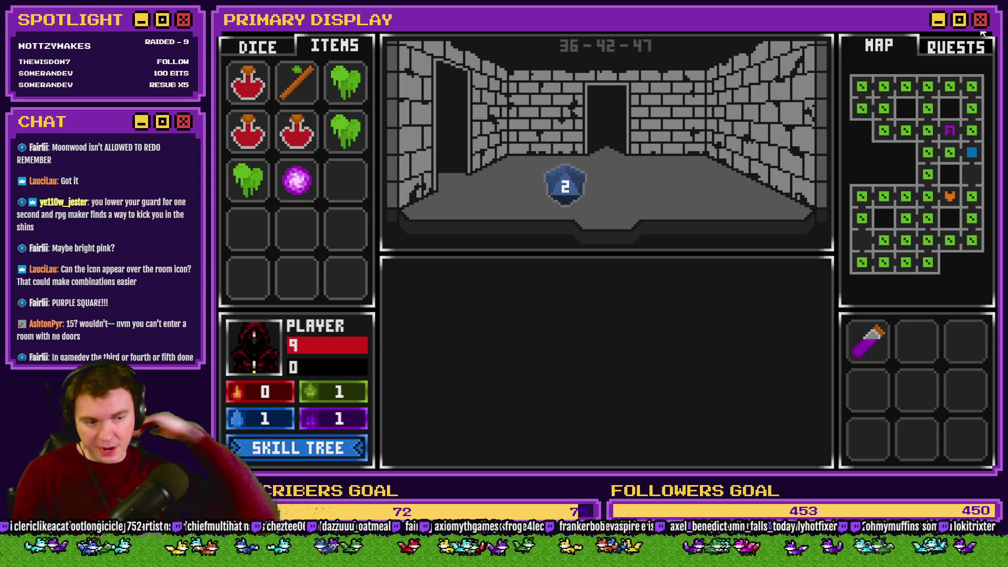
left_click(983, 32)
Pick pink from the palette and compare the trap puzzles artwork with the untitled 4x4 canvas
key("alt+Tab")
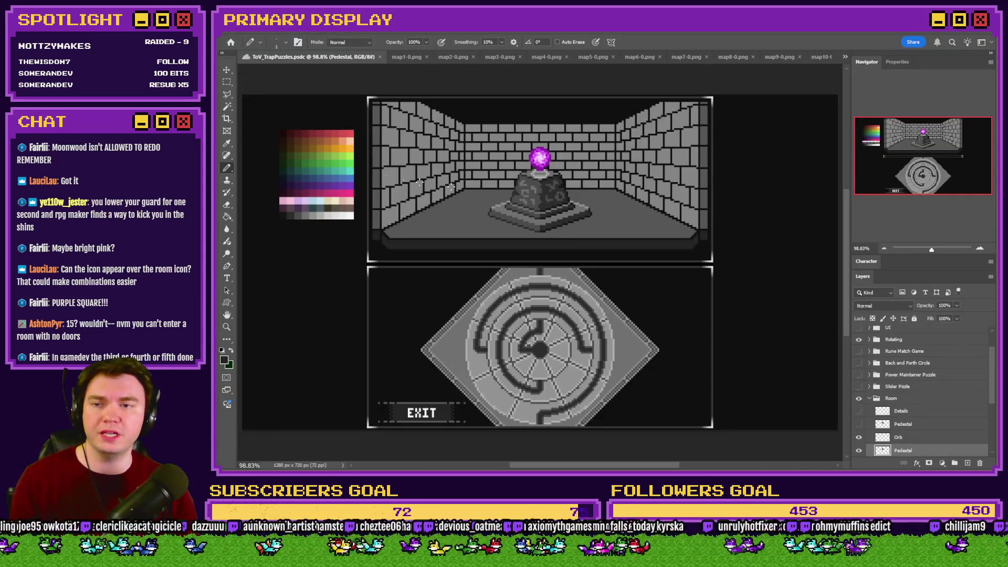
scroll(303, 203, "up", 6)
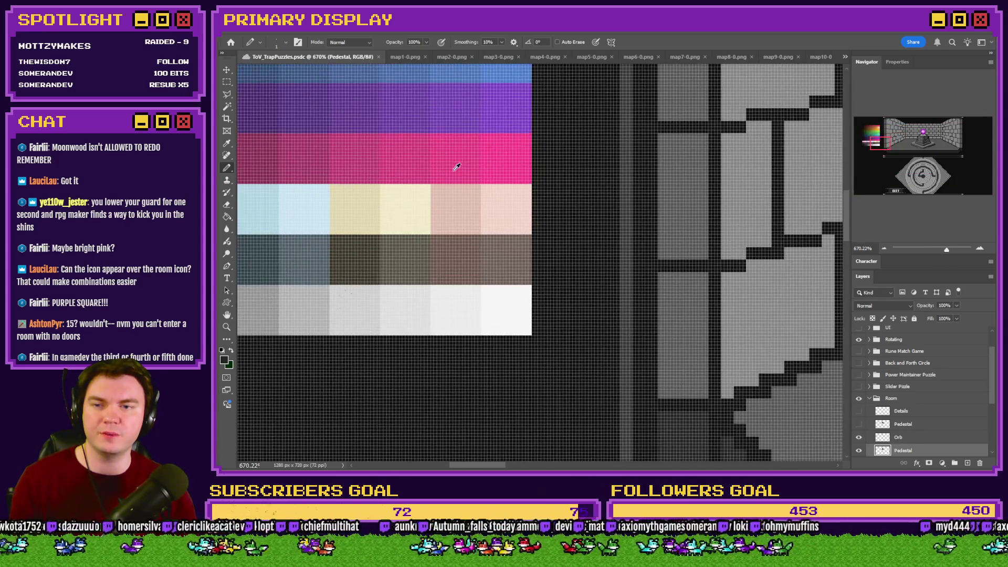
mouse_move(460, 156)
left_mouse_down("alt")
mouse_move(493, 152)
mouse_move(479, 162)
mouse_move(357, 157)
mouse_move(446, 151)
left_mouse_up("alt")
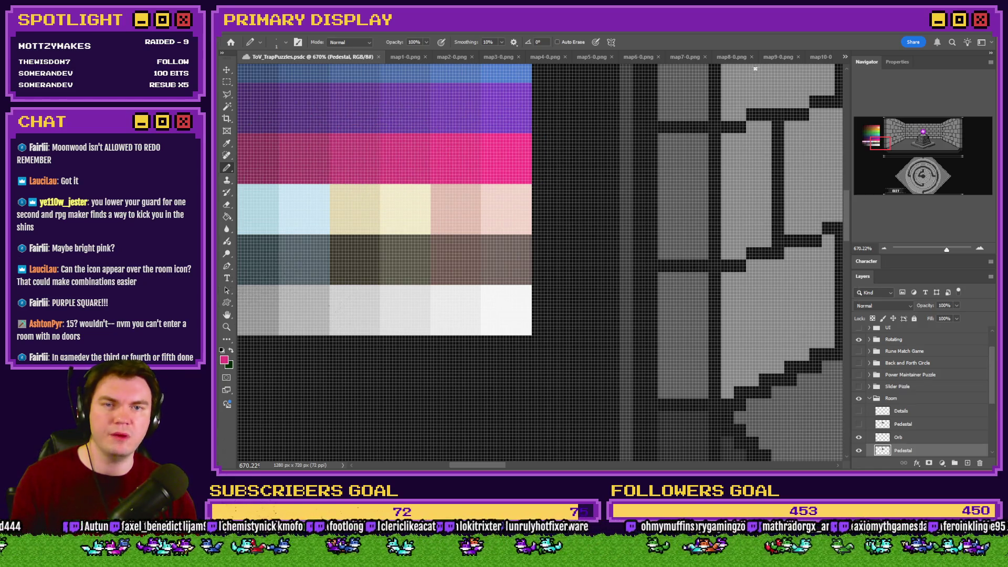
left_click(845, 57)
left_click(918, 216)
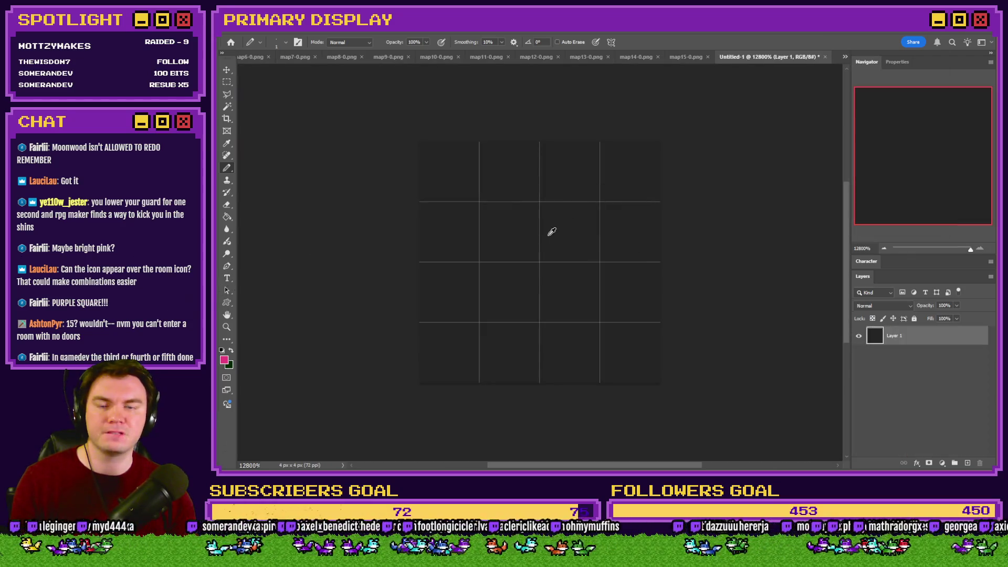
left_click(845, 57)
left_click(887, 62)
left_click(921, 139)
scroll(537, 240, "down", 3)
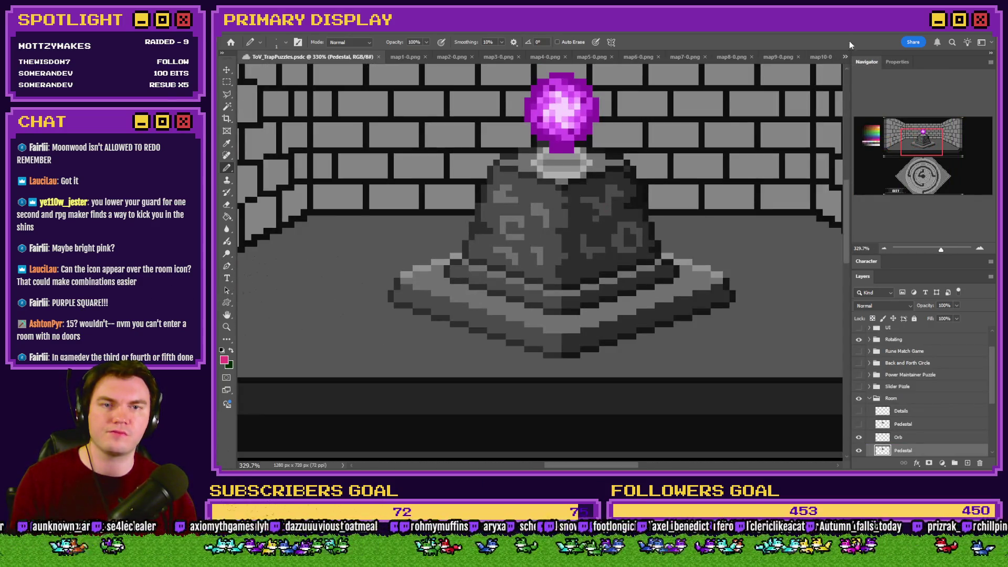
left_click(844, 58)
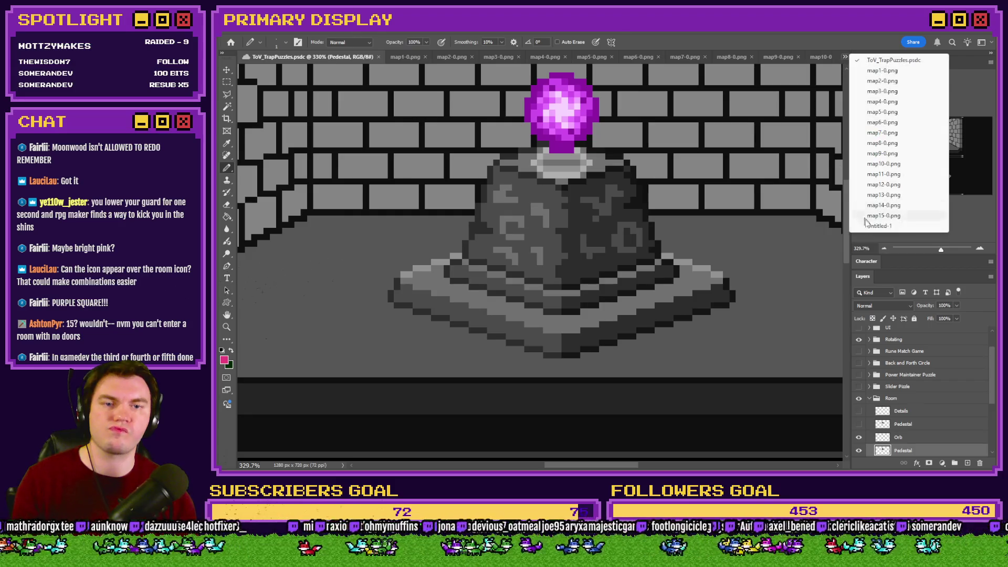
left_click(873, 226)
Pencil the pink lock shape: full bottom rows, two top-middle pixels, and second-row sides
mouse_move(451, 367)
left_mouse_down()
mouse_move(517, 362)
mouse_move(562, 393)
left_mouse_up()
mouse_move(478, 301)
left_mouse_down()
mouse_move(590, 254)
mouse_move(512, 238)
left_mouse_up()
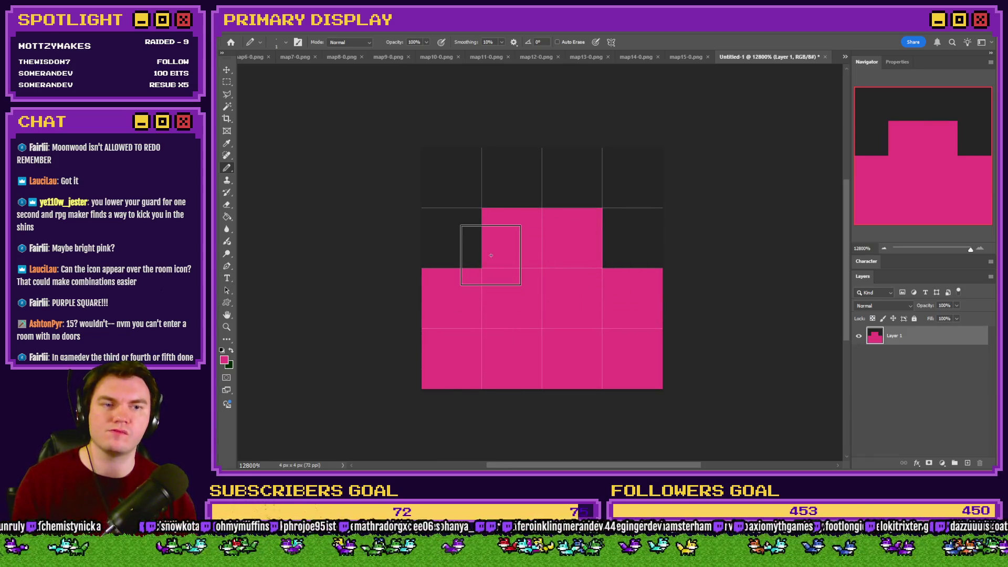
left_click(520, 202)
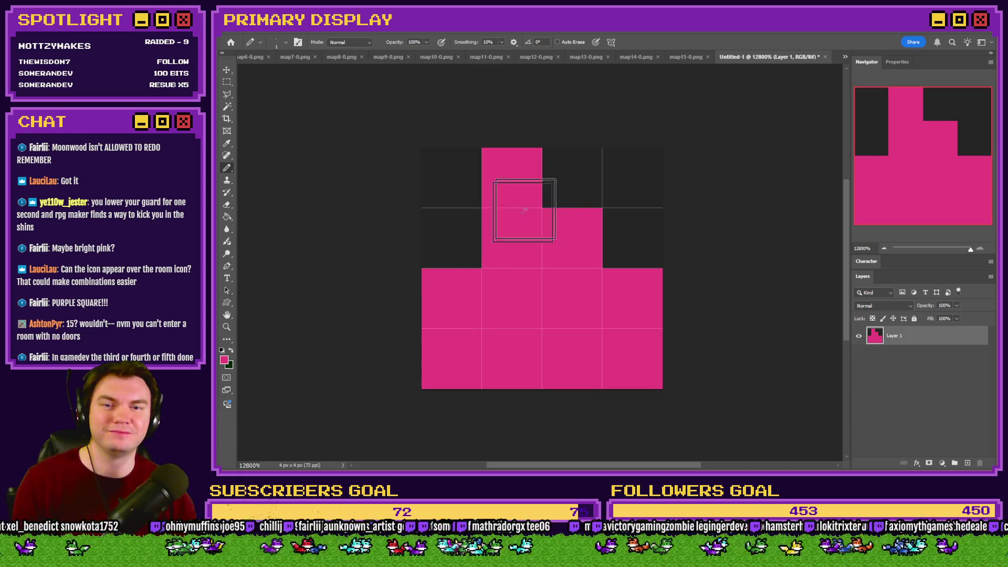
left_click(544, 196)
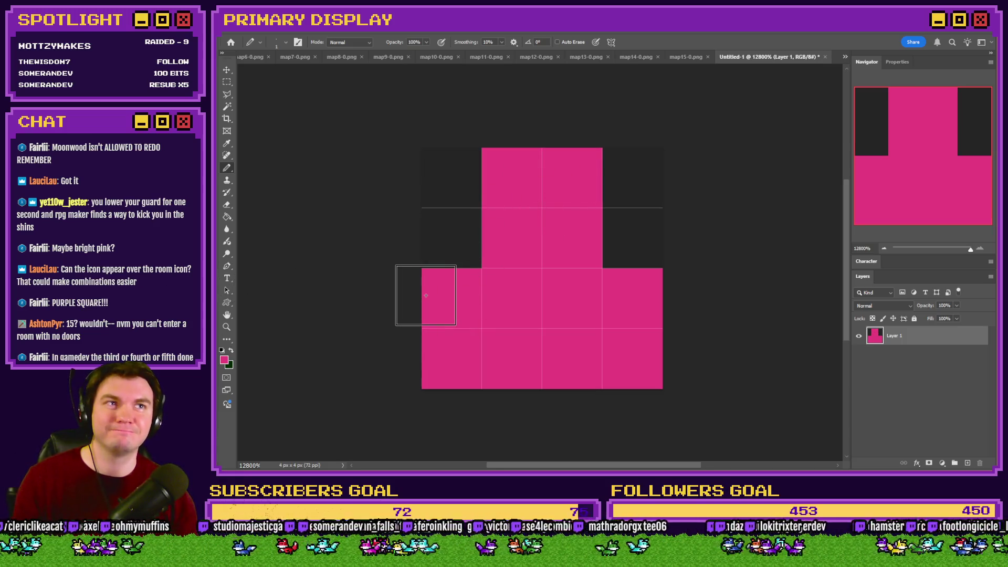
key("ctrl+z")
key("ctrl+z")
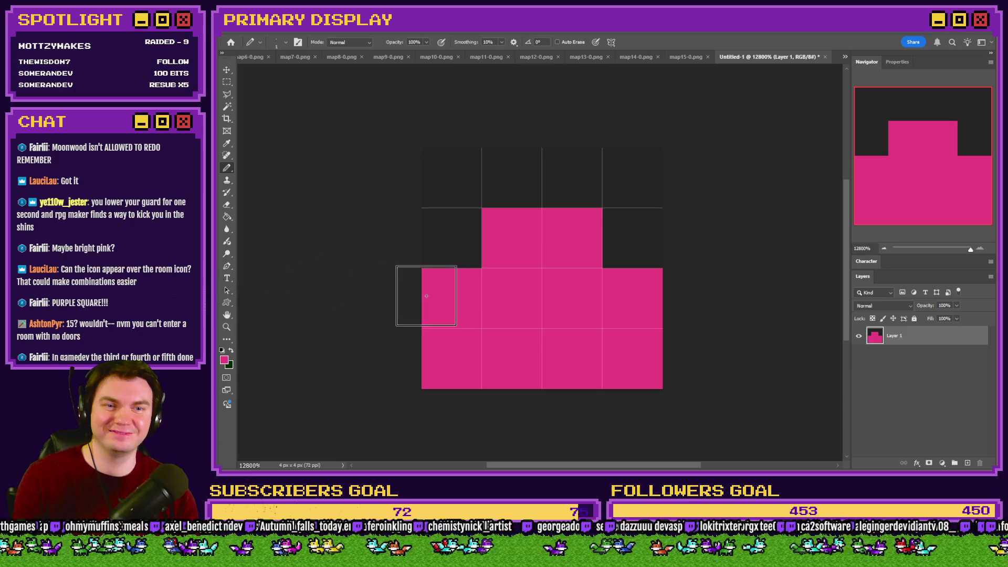
left_click_drag(505, 199, 567, 199)
left_click(452, 239)
left_click(608, 244)
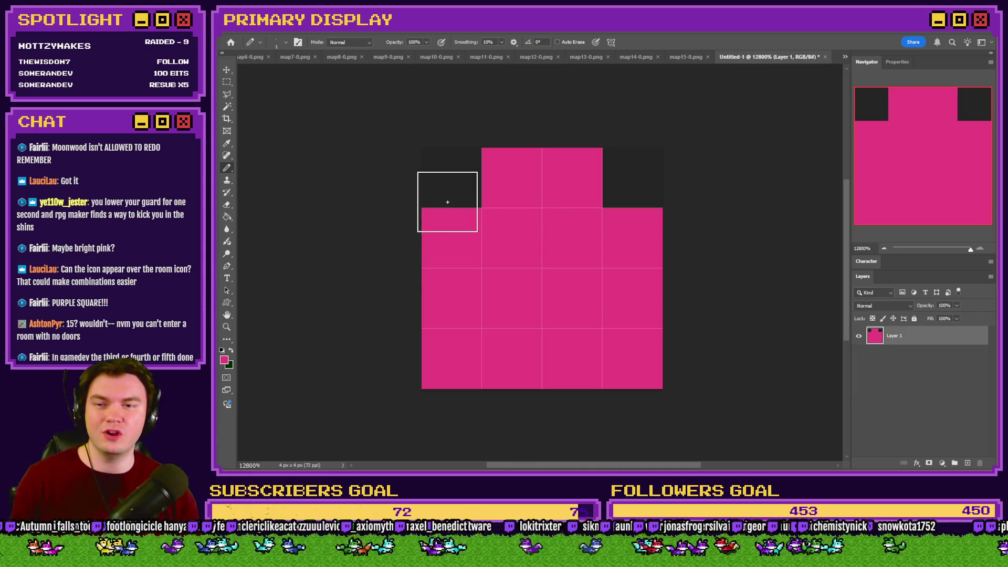
Paint a dark two-pixel slot in the middle of the lock's second row
left_click(446, 194, "alt")
left_click_drag(520, 349, 577, 356)
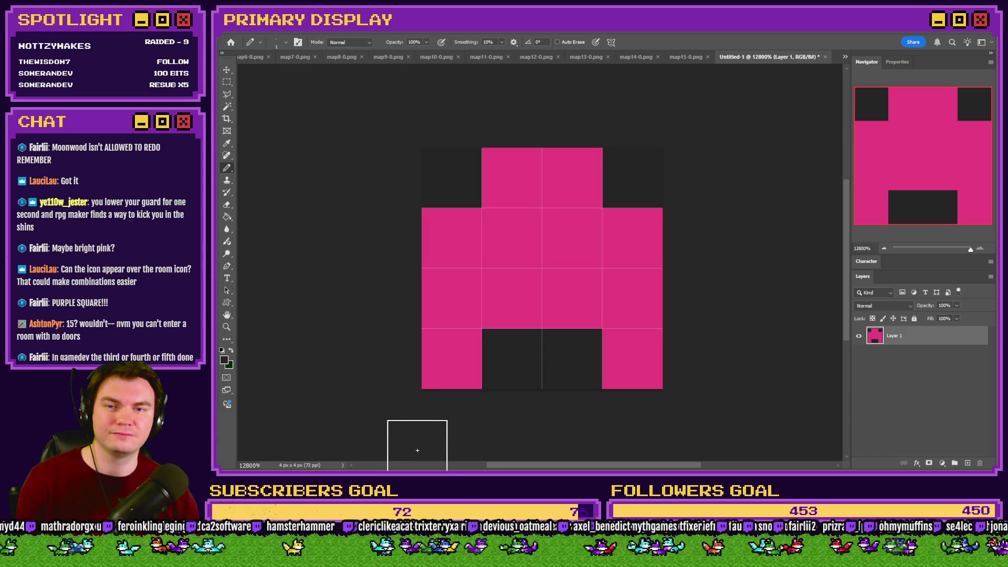
key("ctrl+z")
left_click(451, 173, "alt")
left_click_drag(499, 250, 546, 257)
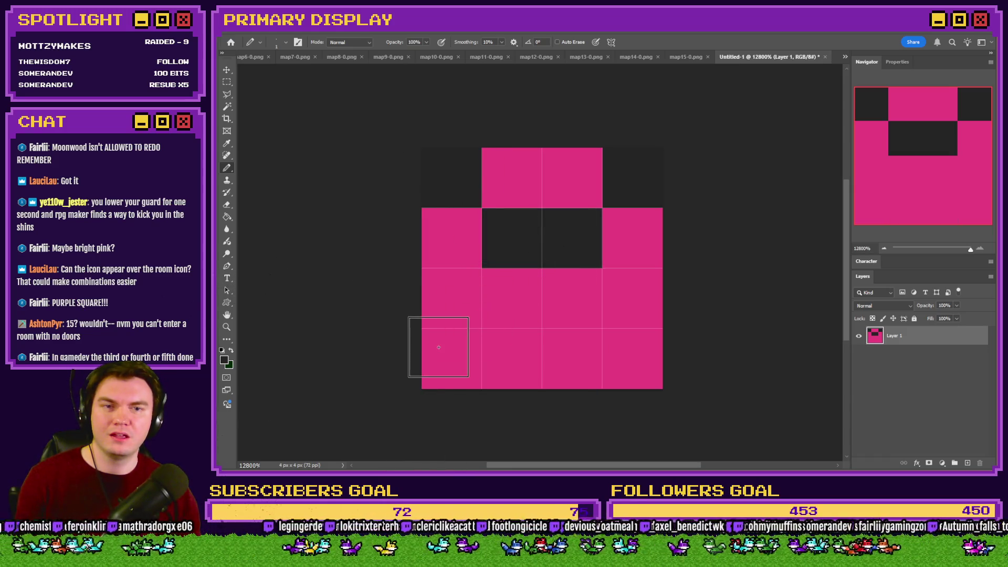
scroll(439, 347, "down", 5)
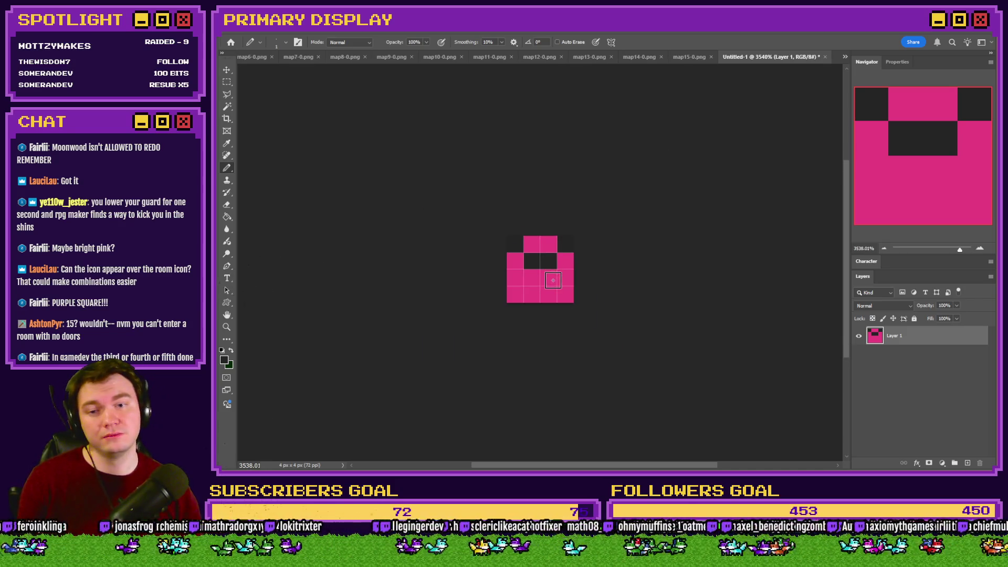
key("alt+Tab")
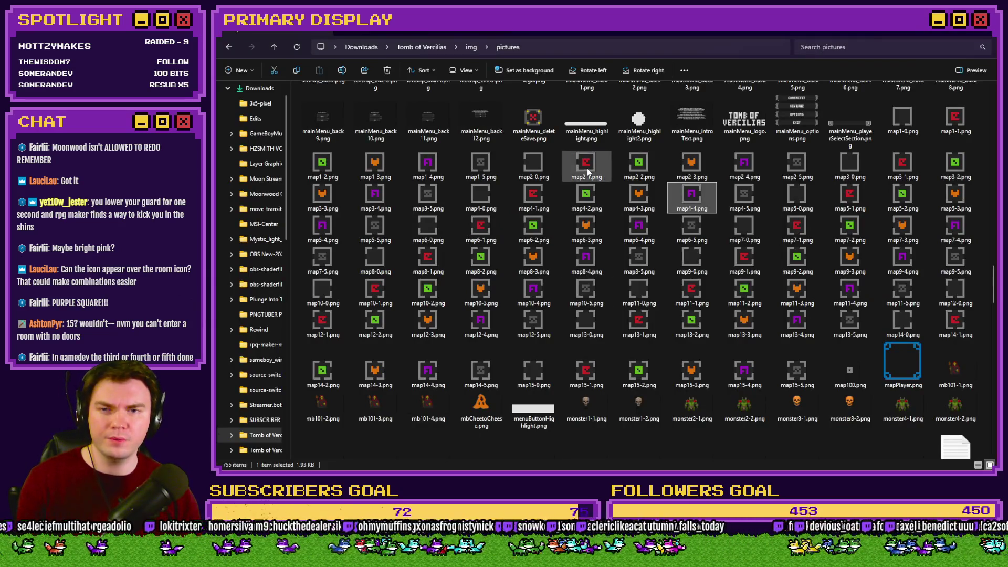
Open map2-1.png in Photos and step forward through the next map icons, zooming in
left_click(589, 171)
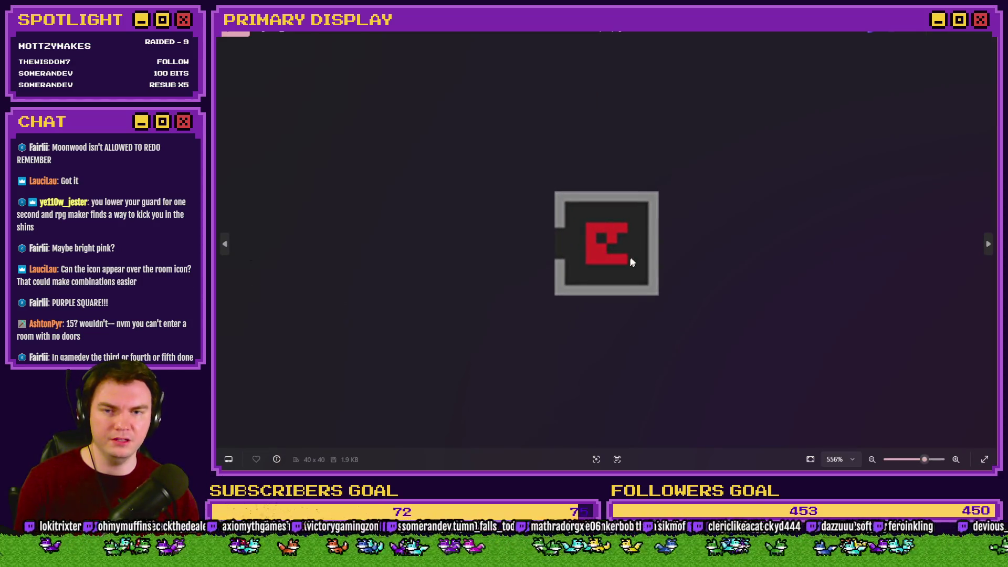
key("Right")
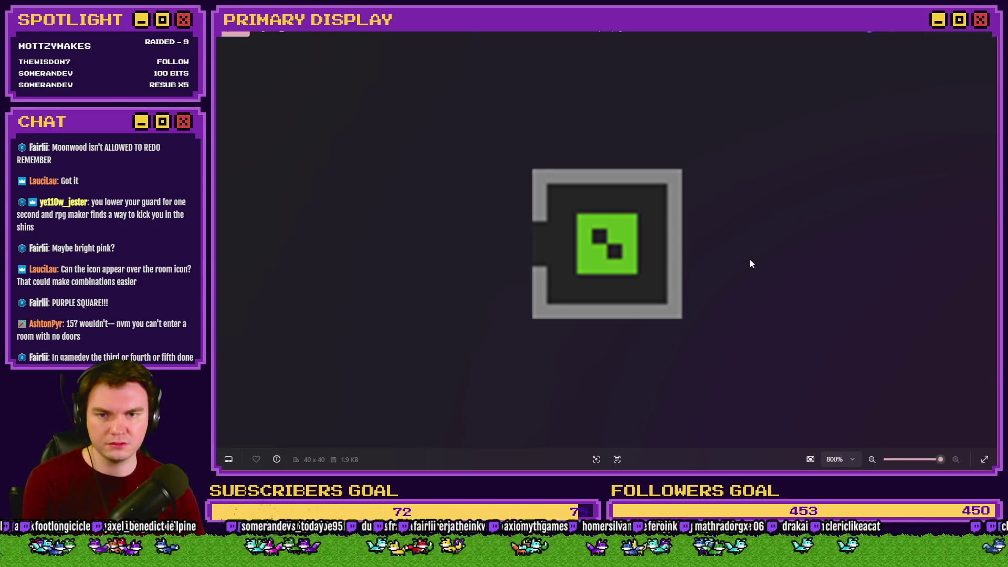
key("Right")
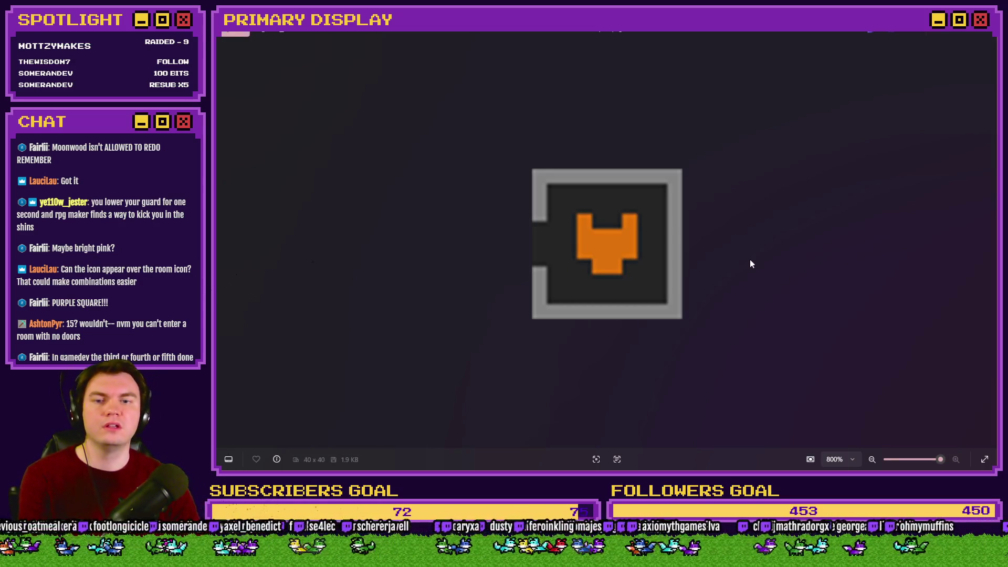
key("Right")
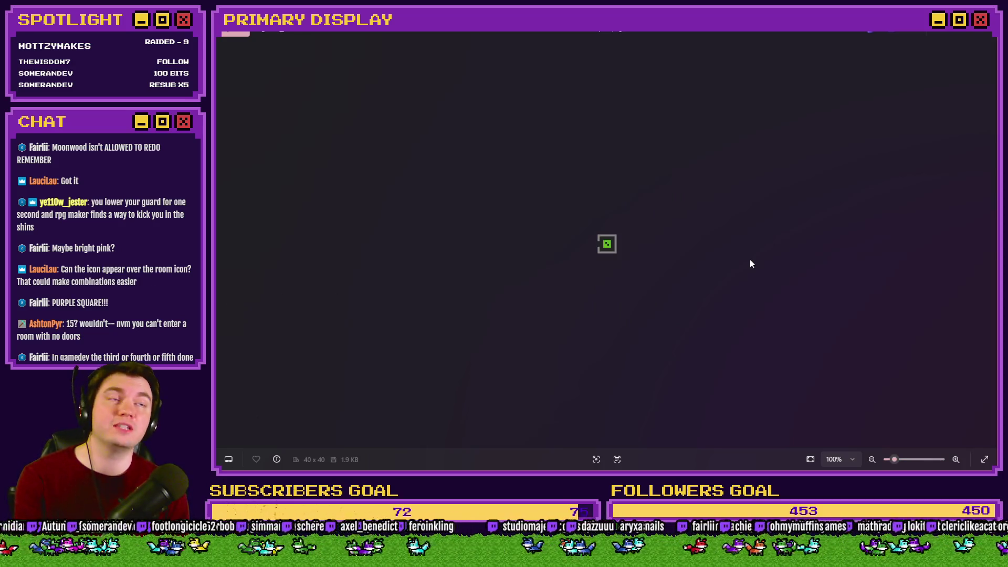
scroll(618, 268, "up", 5)
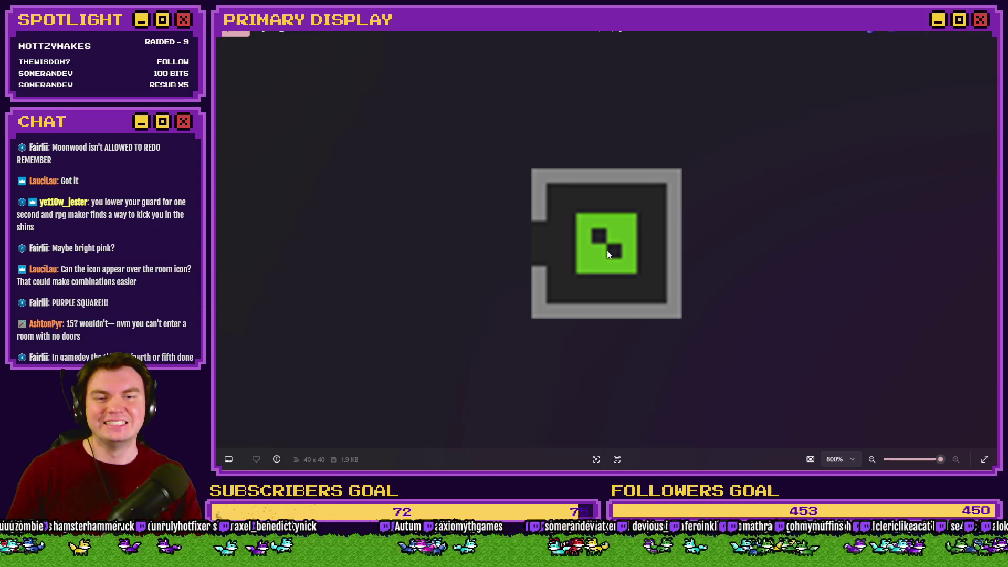
key("Right")
scroll(607, 250, "up", 5)
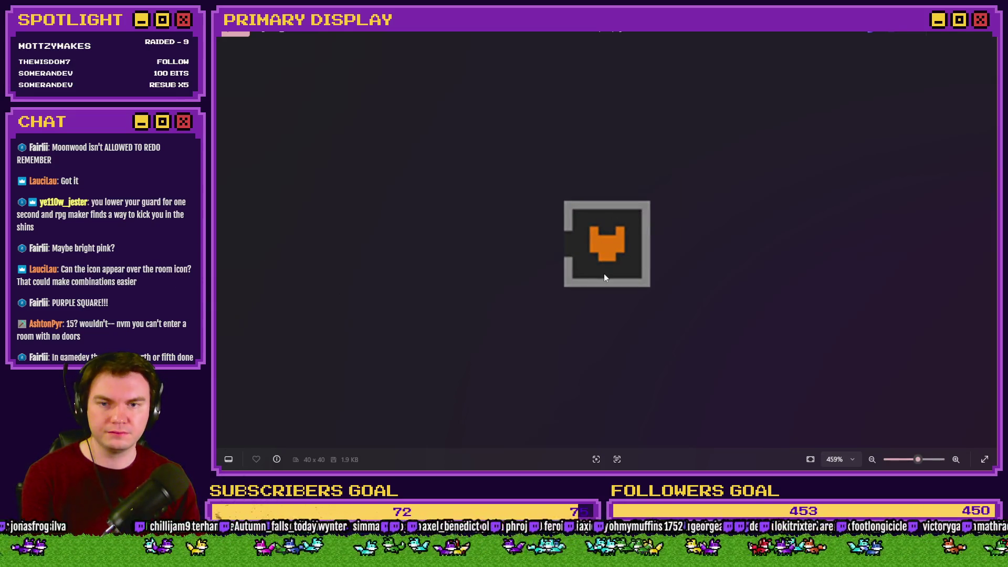
Step back through earlier map icons to the purple F and orange icons, then return to Photoshop
key("Left")
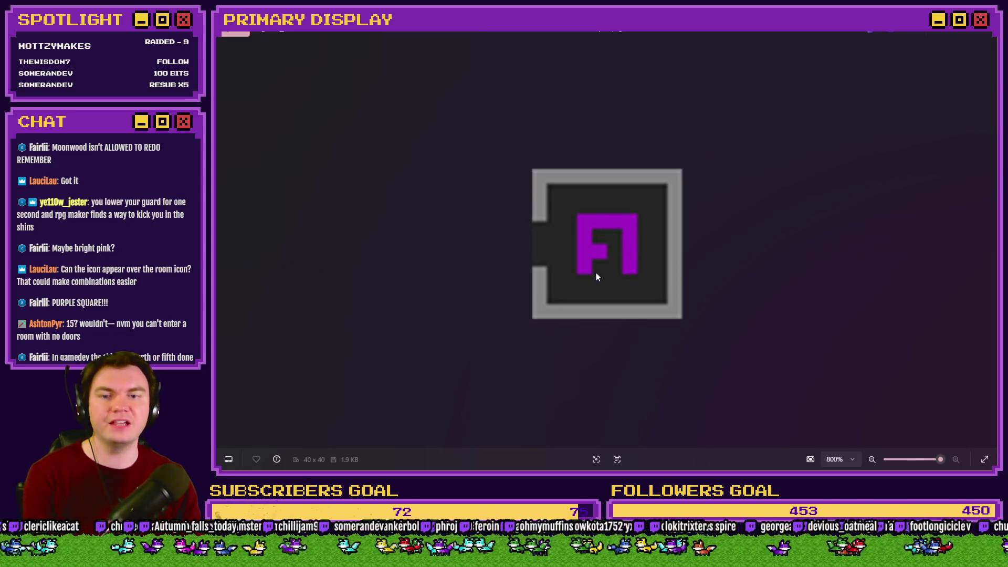
key("Left")
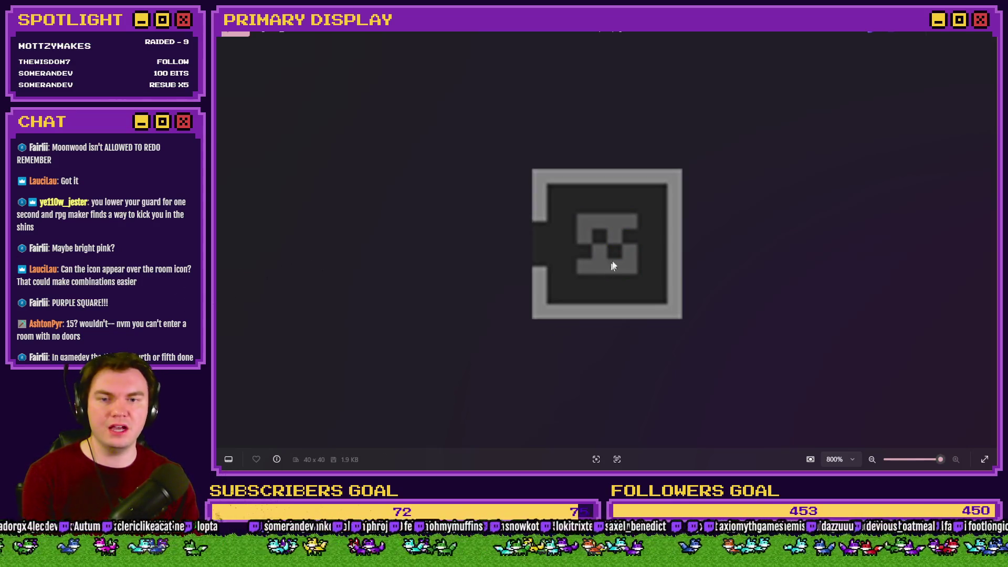
key("Left")
scroll(610, 263, "down", 8)
key("Left")
key("Left")
key("Left")
key("Left")
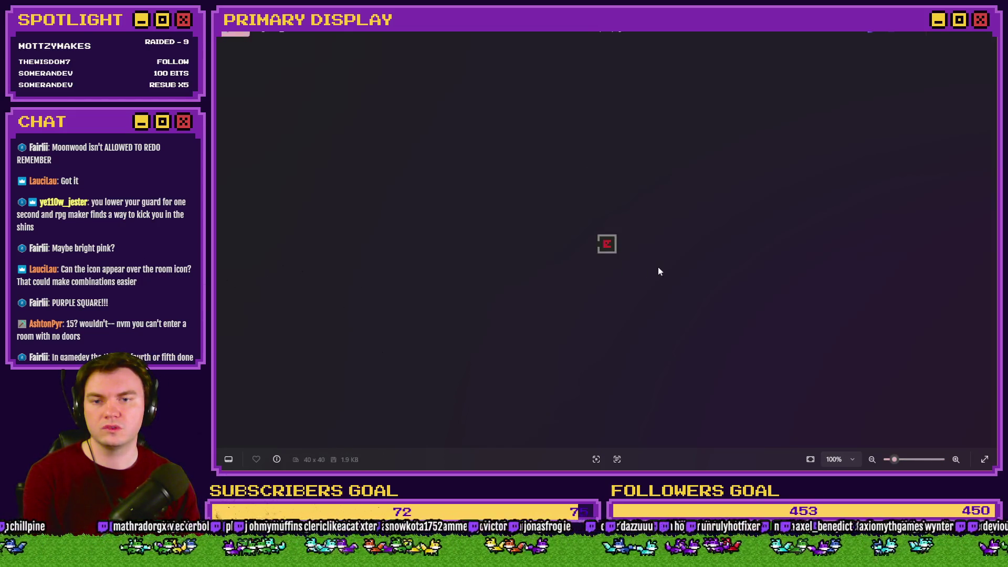
key("Left")
key("Left")
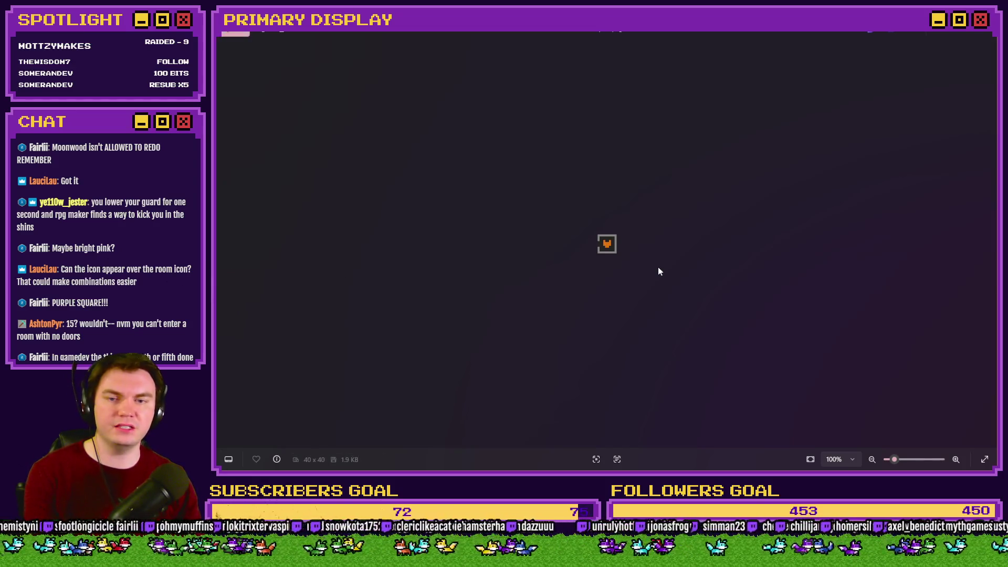
key("Left")
key("Left")
key("Right")
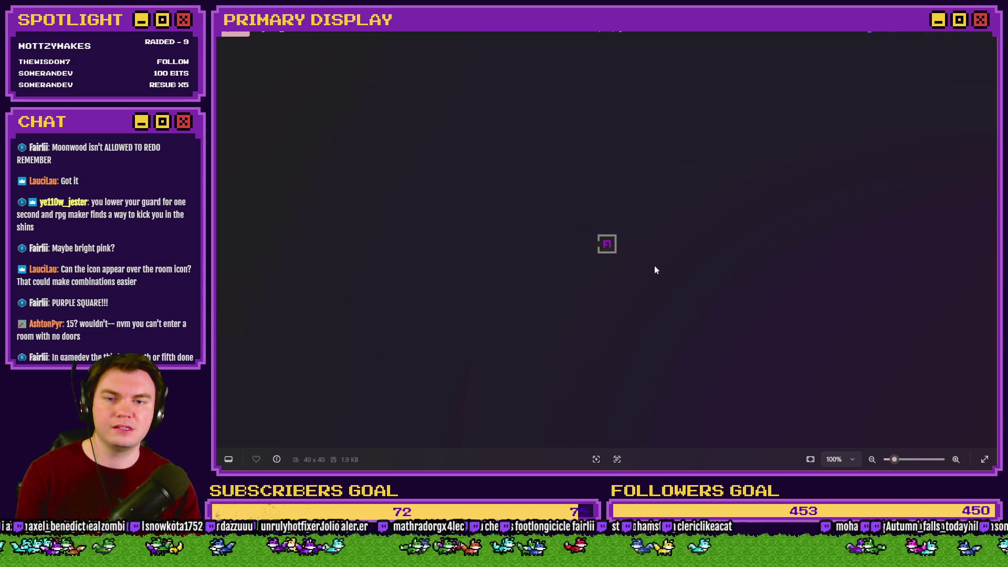
key("Right")
key("alt+Tab")
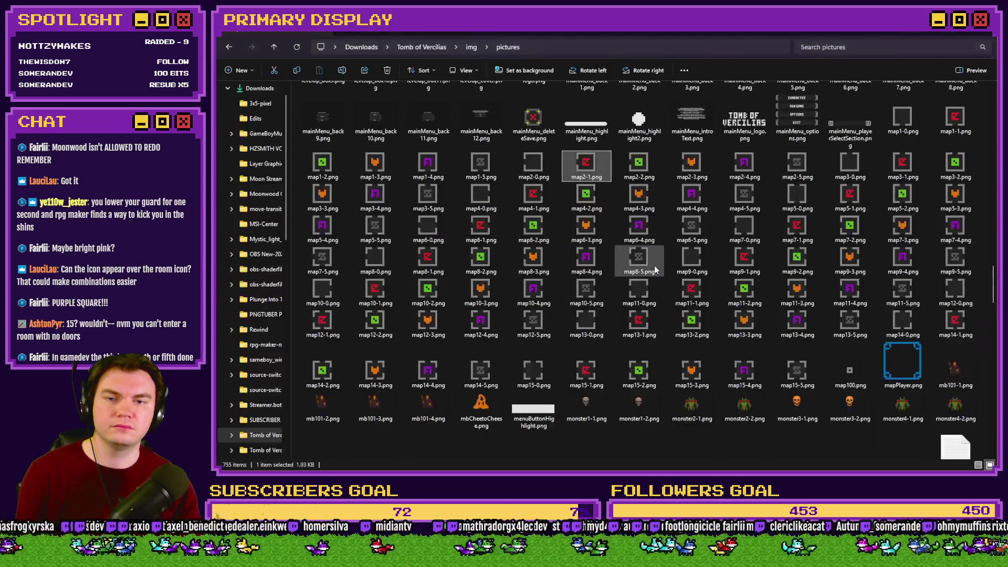
key("alt+Tab")
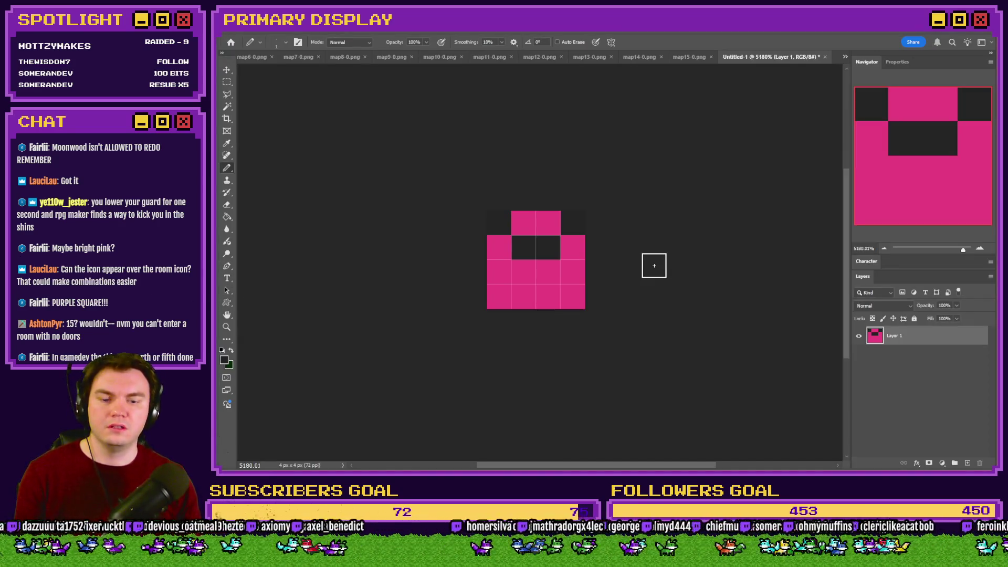
Enlarge the 4x4 pink lock icon to 1000 pixels with Nearest Neighbor
key("ctrl+minus")
key("ctrl+minus")
key("ctrl+minus")
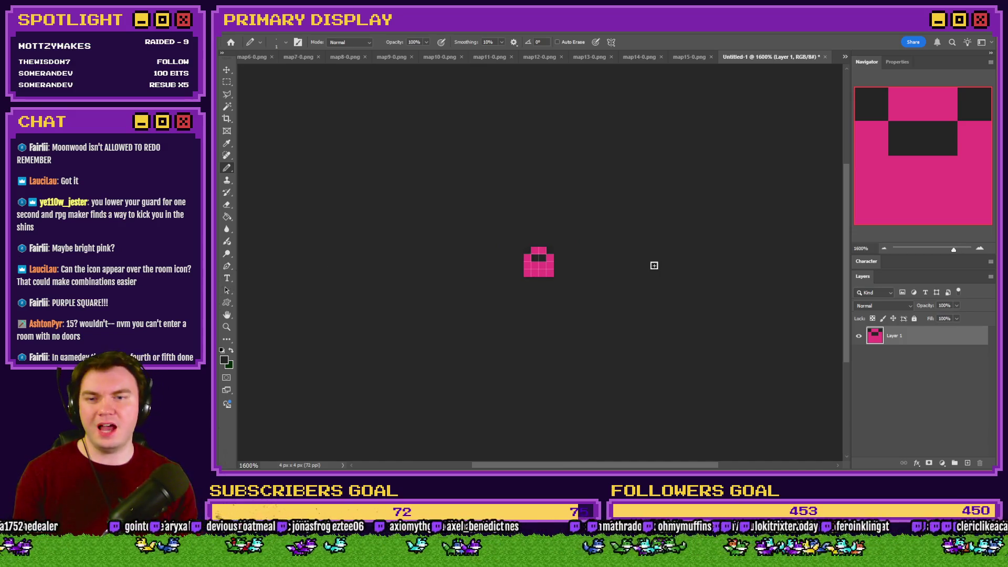
key("ctrl+alt+i")
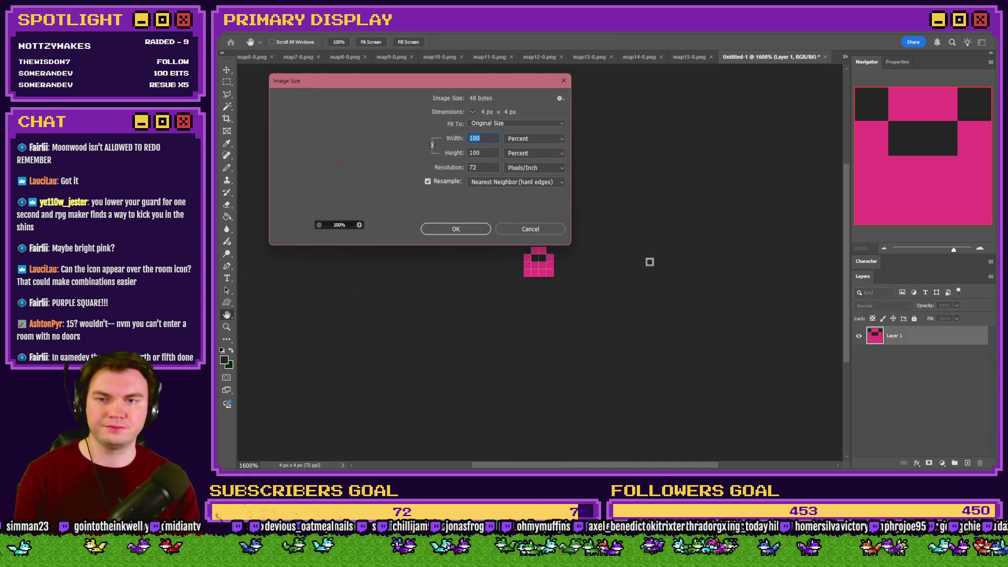
type("1000")
key("Return")
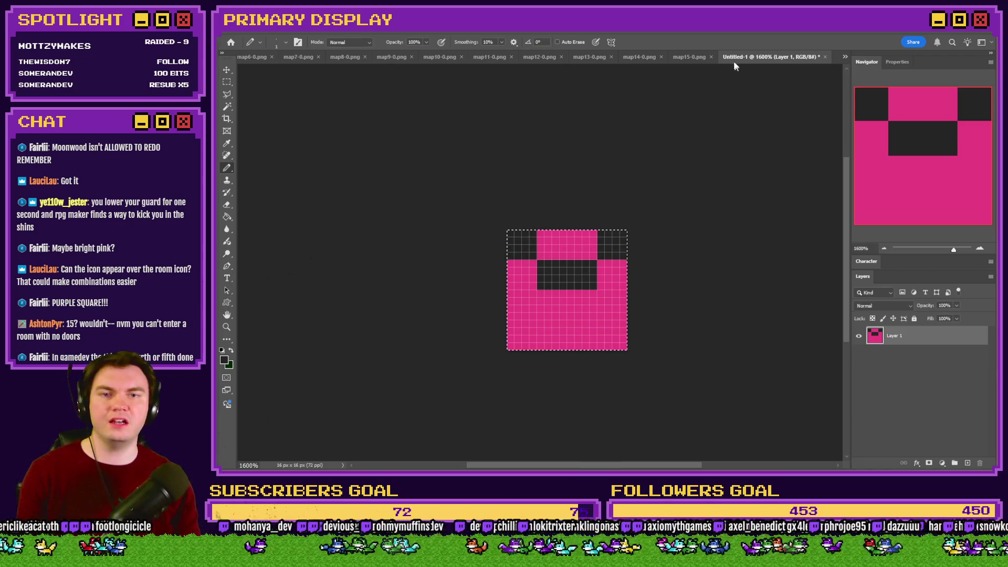
Drop the lock as a new layer centred in map15-0.png and zoom in with the Rectangular Marquee
left_click(692, 56)
left_click_drag(692, 62, 633, 192)
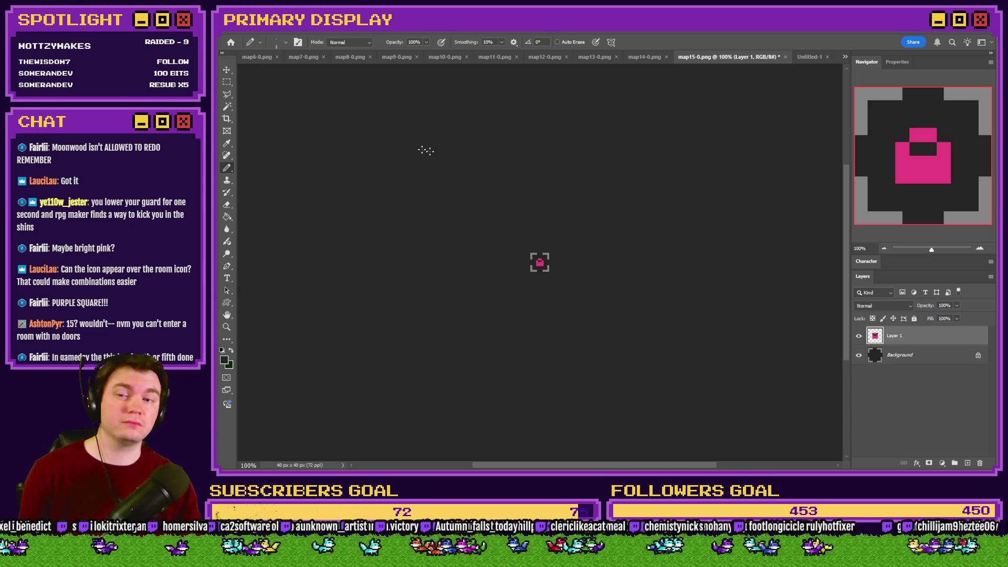
left_click(230, 84)
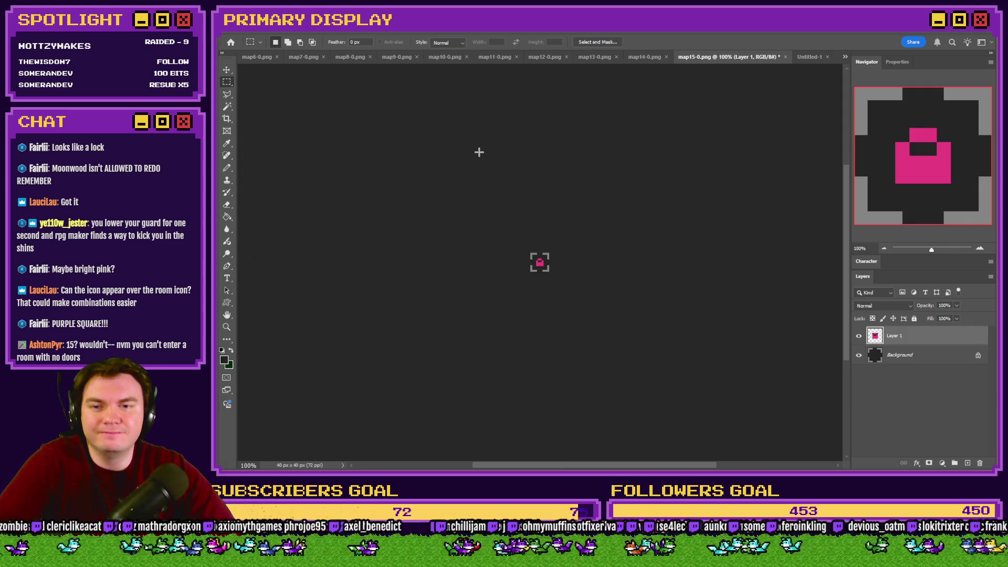
scroll(531, 252, "up", 10)
scroll(531, 252, "up", 4)
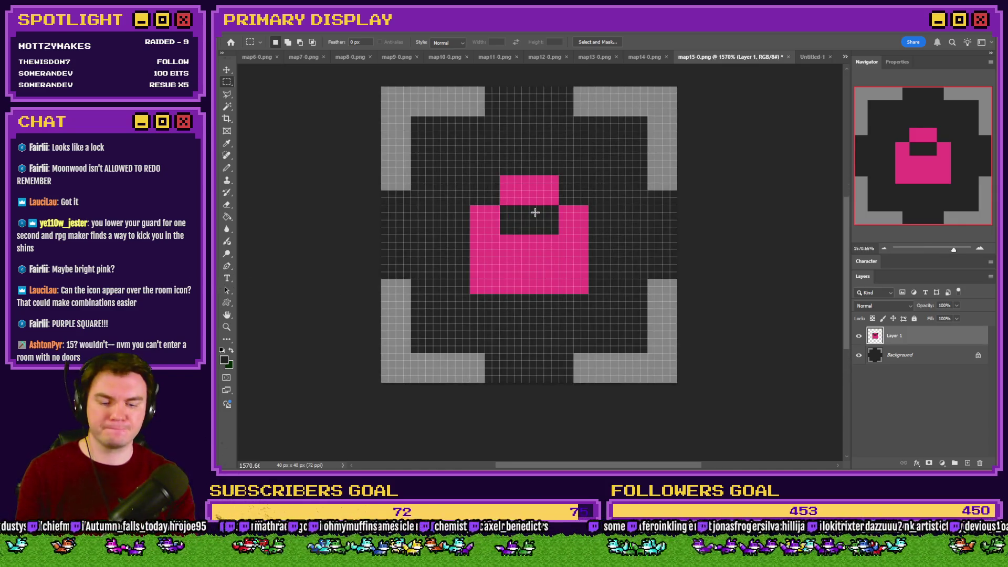
Shrink map15-0 to 25% (10x10), fit it on screen, and marquee-select the 4x4 lock
key("ctrl+alt+i")
type("25")
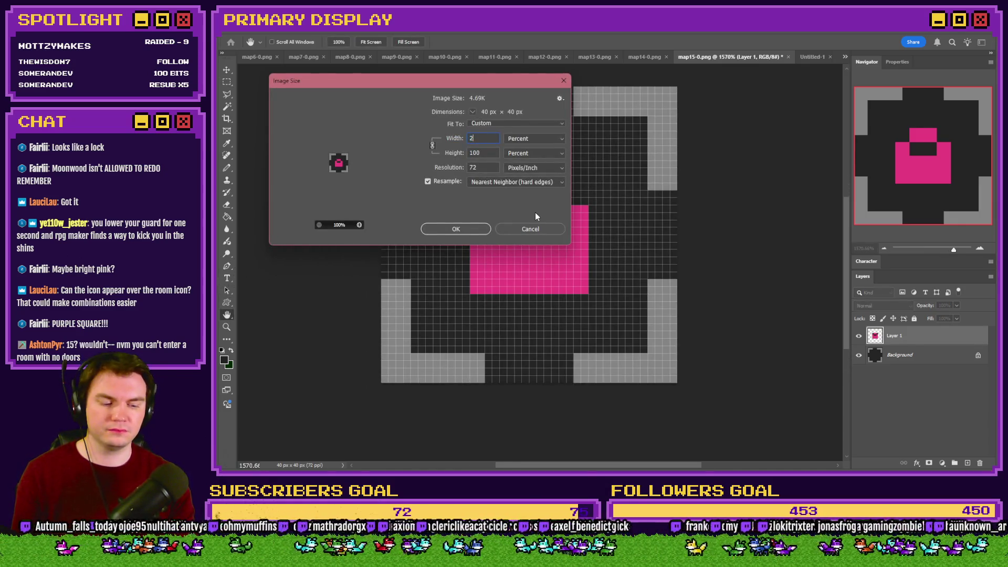
key("Return")
key("m")
key("ctrl+0")
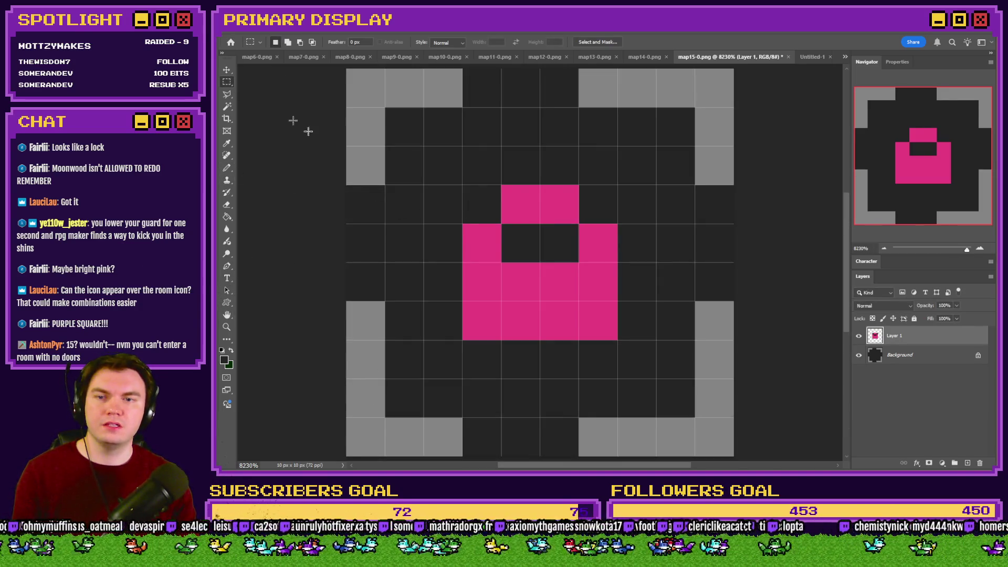
left_click_drag(464, 187, 601, 315)
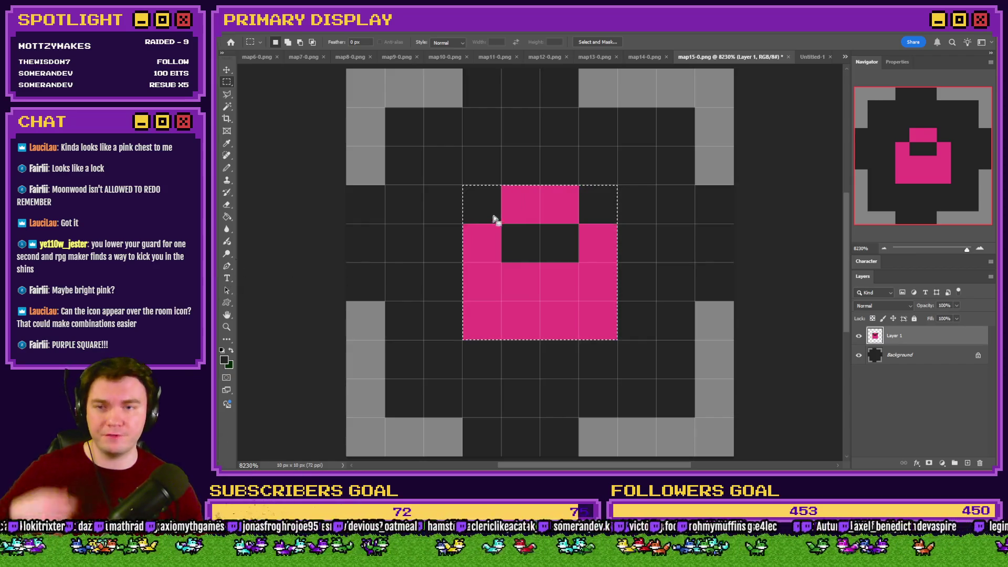
Compare the tile with the purple F room icon in Photos, then come back
key("alt+Tab")
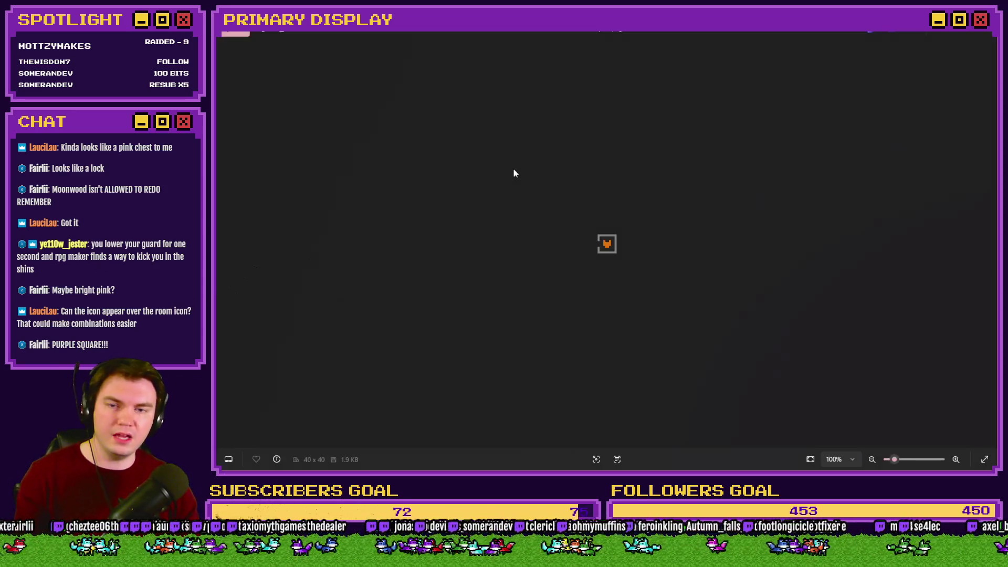
key("Right")
key("Right")
key("Right")
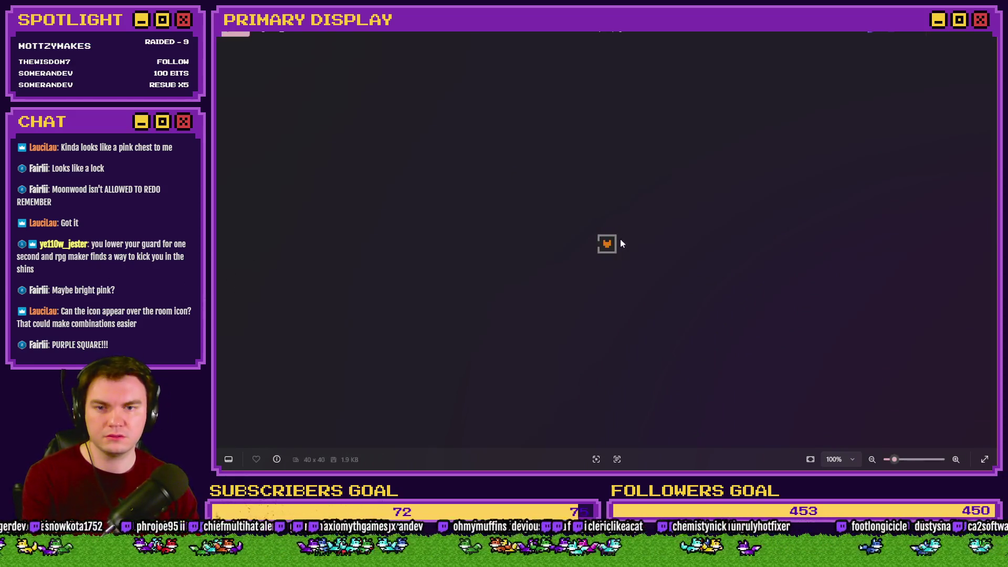
scroll(601, 255, "up", 5)
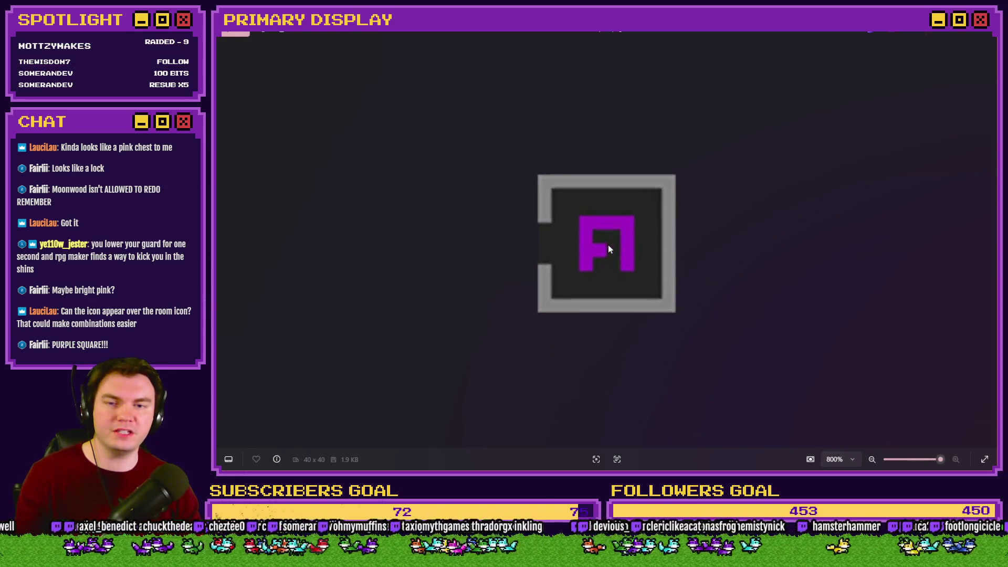
key("alt+Tab")
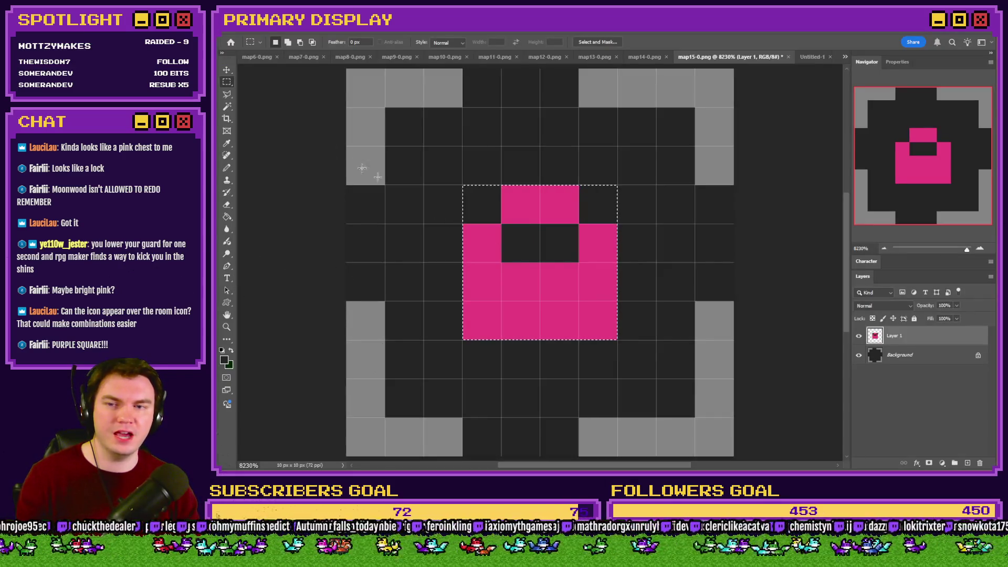
Pencil over the pink lock in dark and set pink back as the drawing colour
left_click(227, 169)
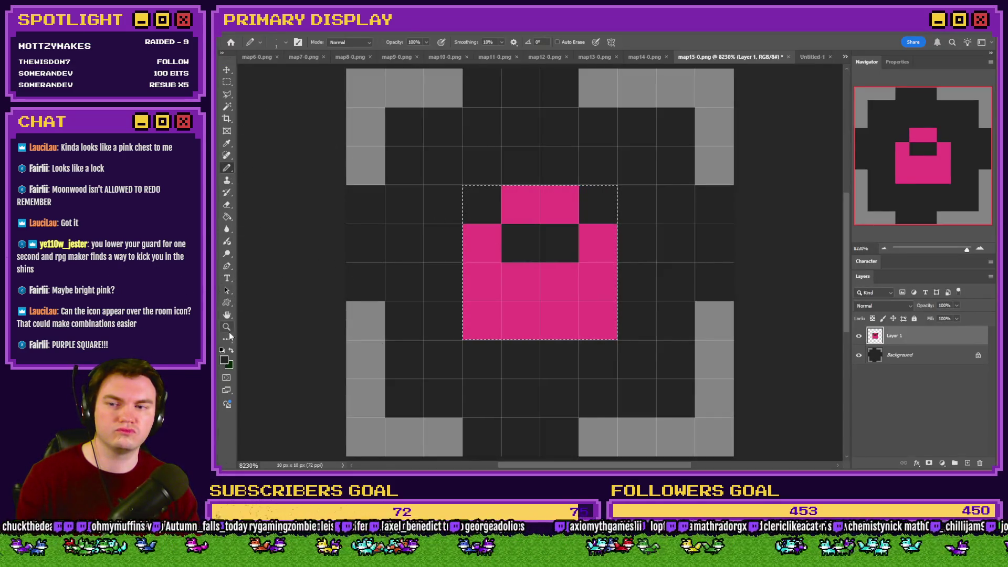
mouse_move(482, 205)
left_mouse_down()
mouse_move(578, 241)
mouse_move(585, 279)
mouse_move(558, 317)
mouse_move(504, 319)
left_mouse_up()
left_click(489, 320)
left_click(598, 321, "alt")
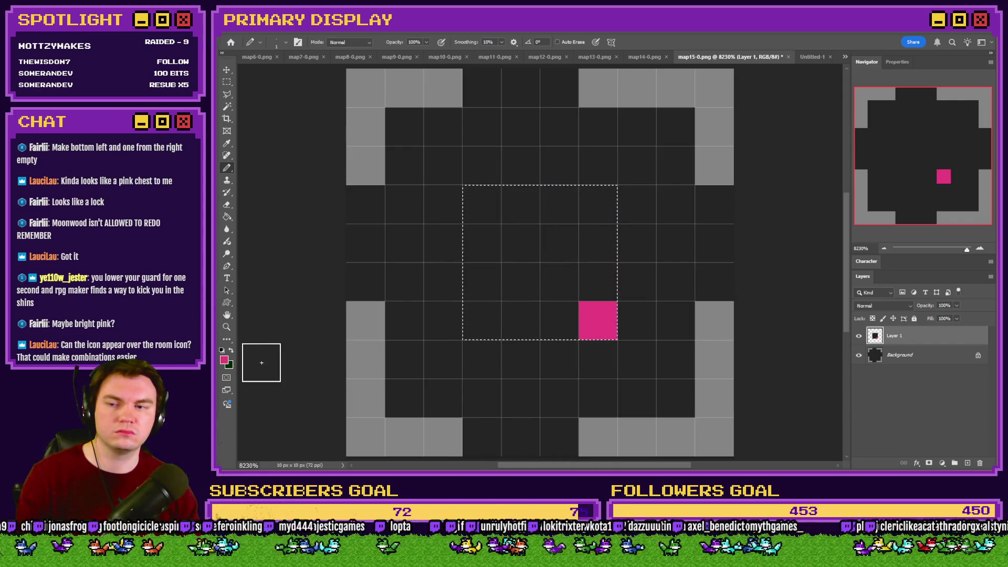
left_click(229, 351)
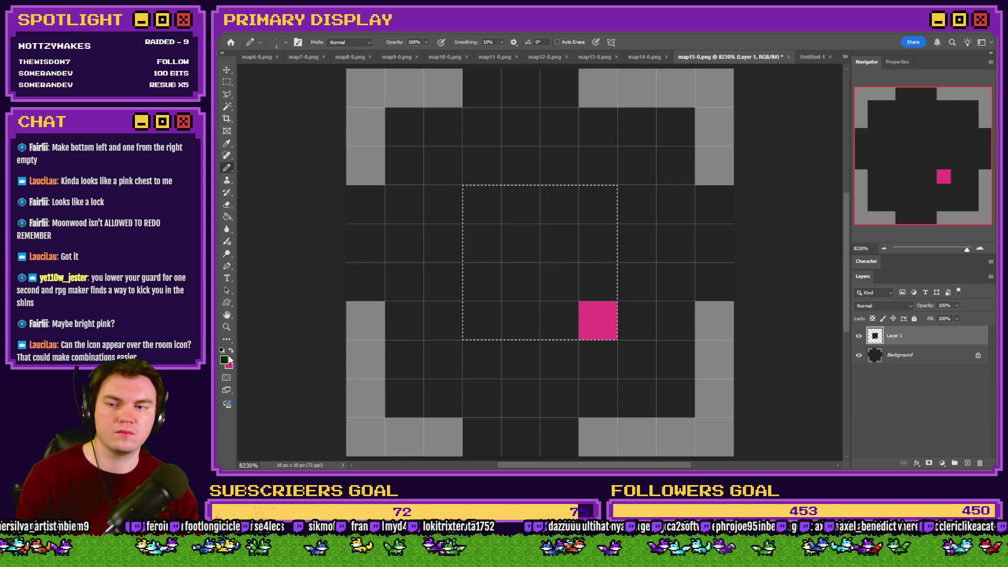
left_click(352, 281, "alt")
left_click(229, 351)
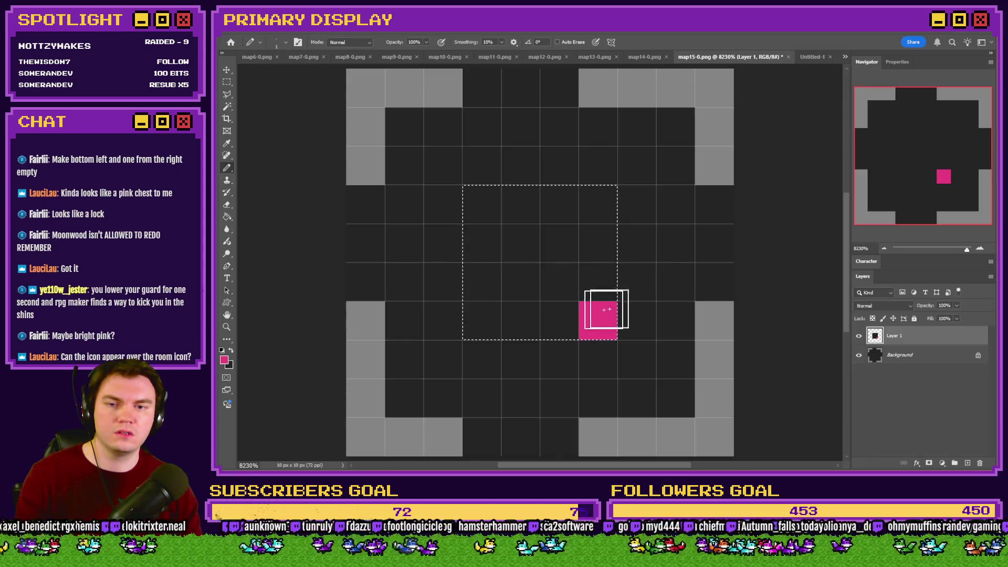
Draw a pink U shape with one inner pixel, then deselect and zoom out
mouse_move(604, 310)
left_mouse_down()
mouse_move(480, 320)
mouse_move(581, 259)
mouse_move(590, 173)
left_mouse_up()
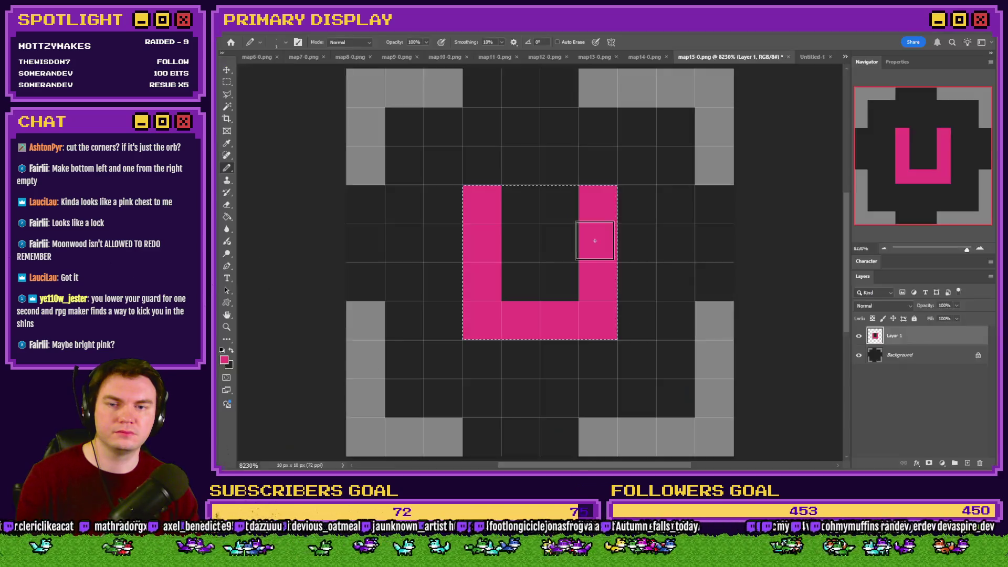
left_click(553, 277)
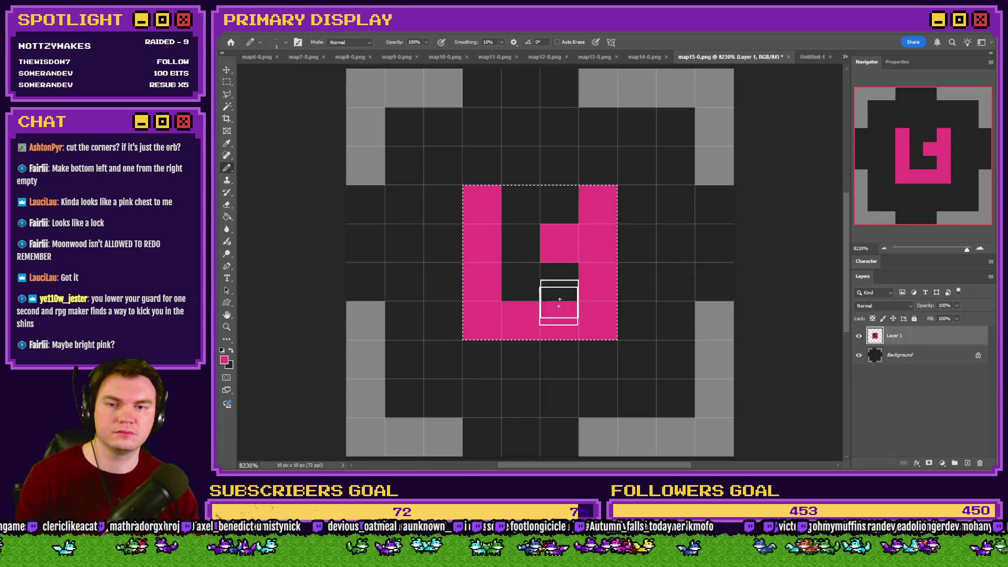
scroll(556, 299, "down", 3)
key("ctrl+d")
key("m")
scroll(478, 228, "down", 3)
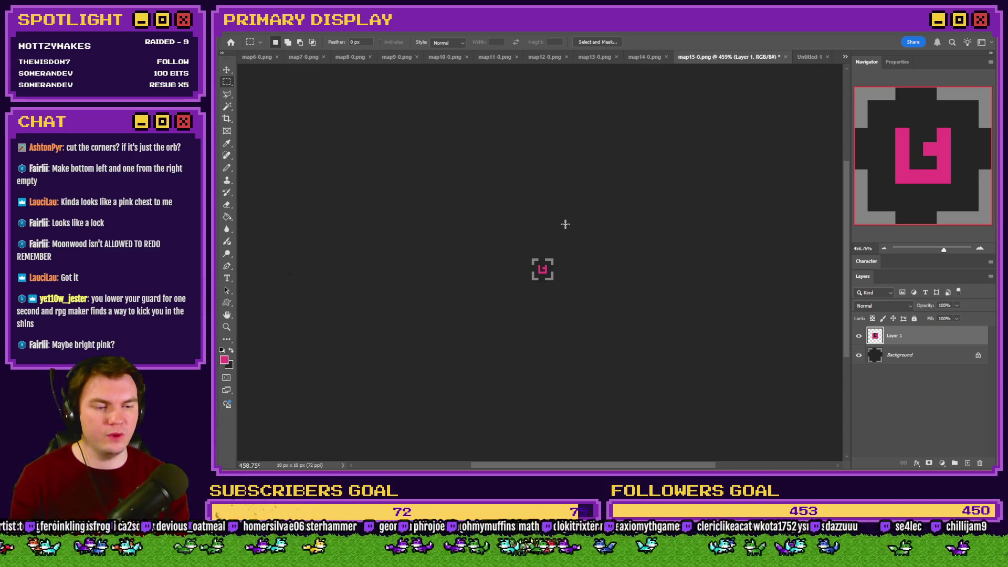
Paint over the pink centre in dark with the Pencil and draw the new orb's top in pink
scroll(545, 237, "up", 10)
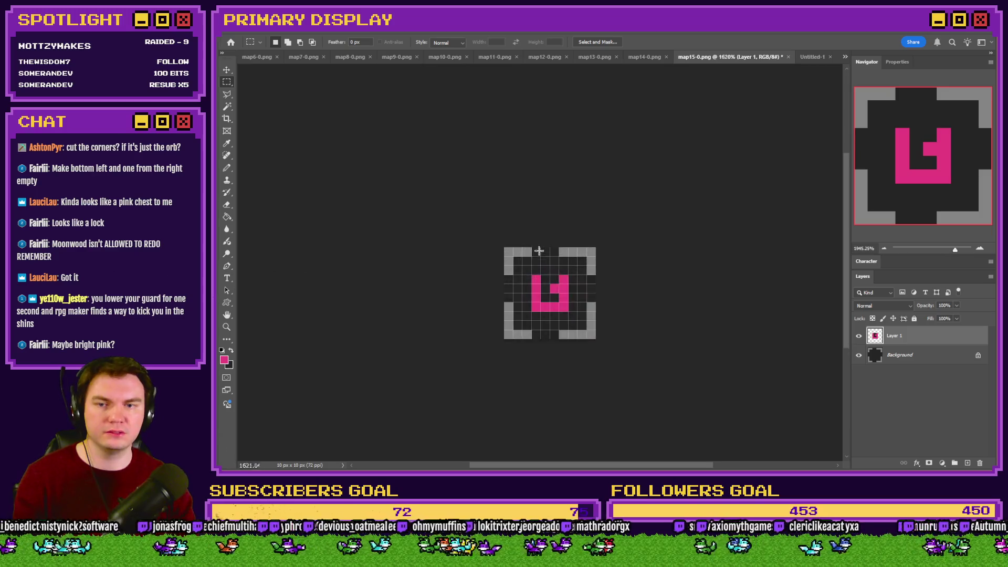
key("b")
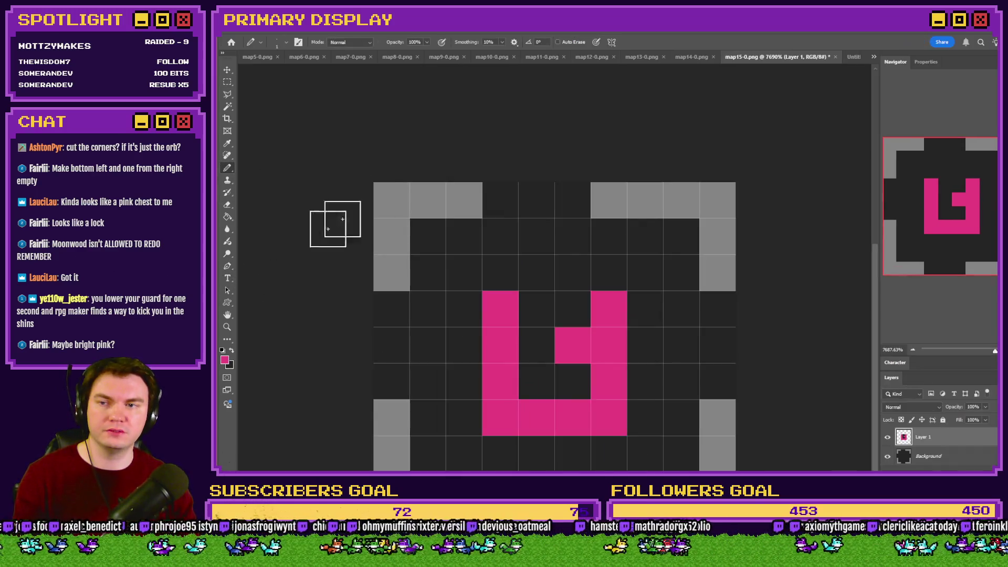
left_click(231, 351)
mouse_move(471, 265)
left_mouse_down()
mouse_move(499, 298)
mouse_move(585, 210)
mouse_move(468, 322)
mouse_move(582, 316)
mouse_move(492, 286)
mouse_move(522, 252)
mouse_move(573, 237)
left_mouse_up()
left_click(231, 350)
key("ctrl+z")
key("ctrl+z")
key("ctrl+z")
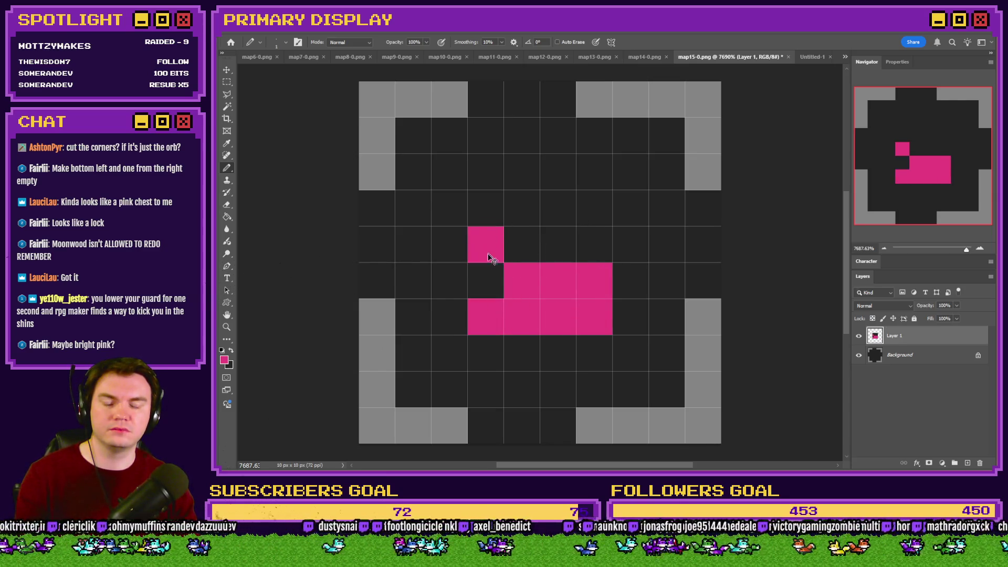
key("ctrl+shift+z")
mouse_move(500, 234)
left_mouse_down()
mouse_move(556, 210)
mouse_move(594, 244)
left_mouse_up()
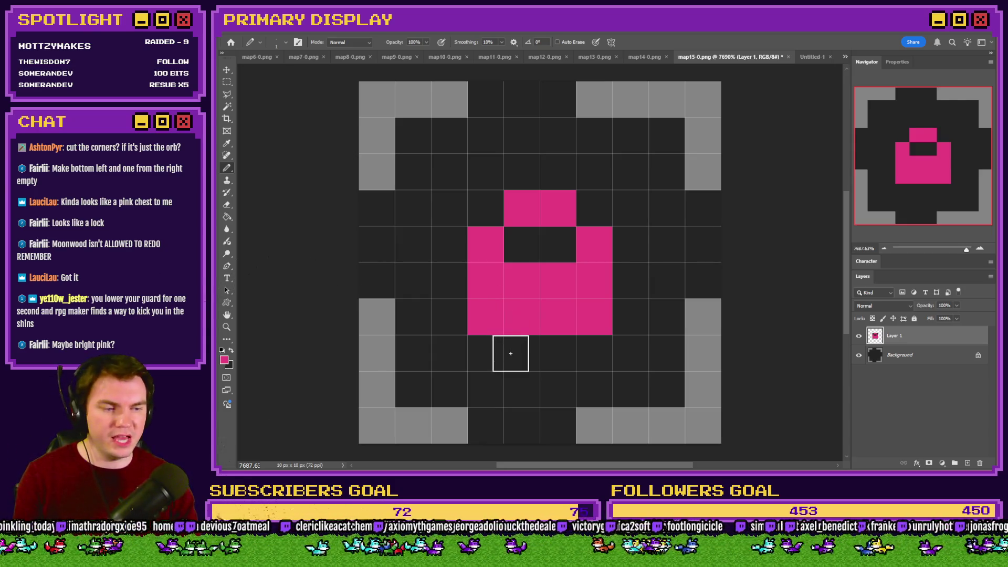
Shape the orb's bottom row with dark pixels and fill the gap inside it with pink
left_click(232, 350)
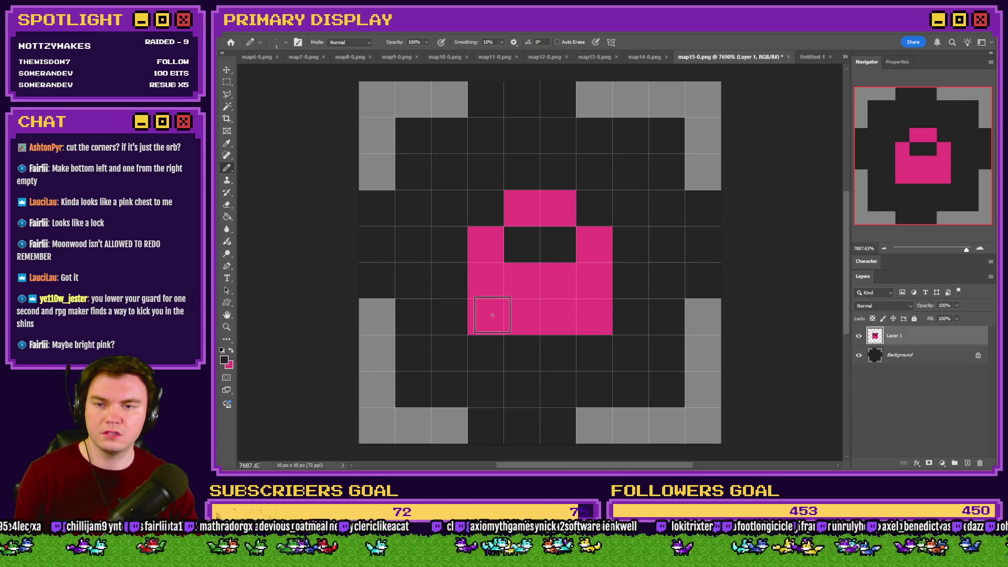
left_click(486, 316)
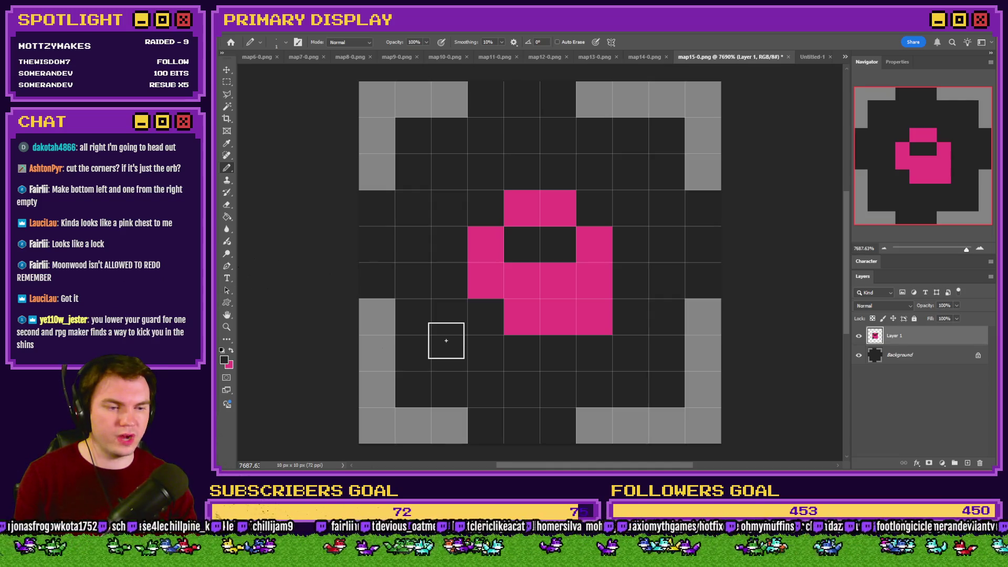
left_click(557, 316)
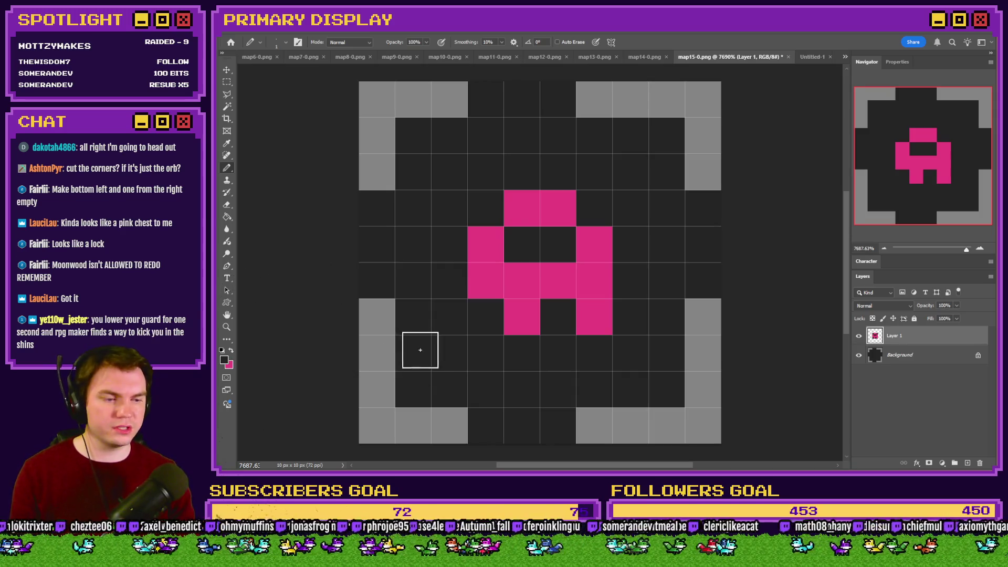
left_click(558, 316)
left_click(593, 316)
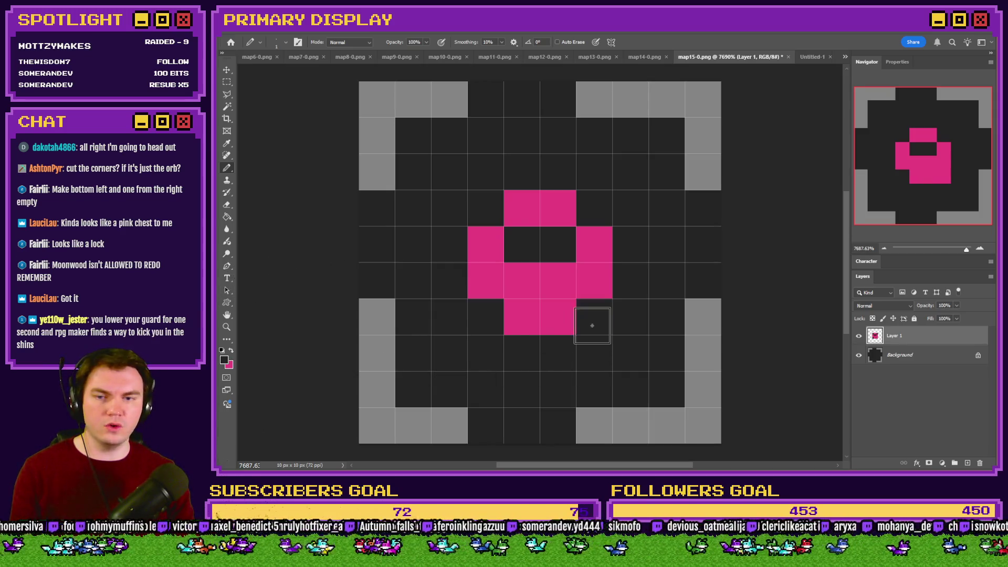
key("x")
left_click(558, 244)
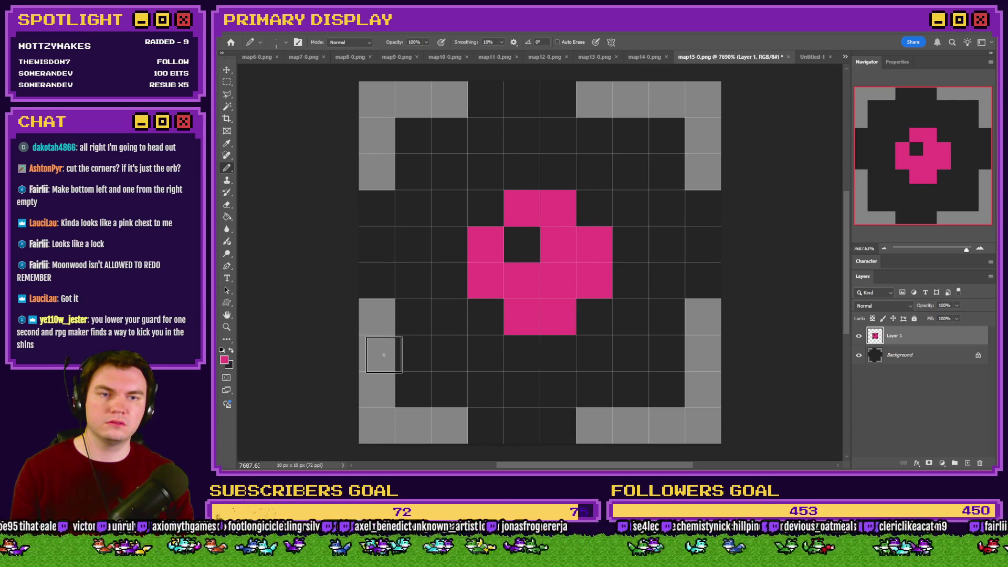
scroll(592, 294, "down", 1)
scroll(592, 293, "down", 5)
scroll(586, 295, "up", 2)
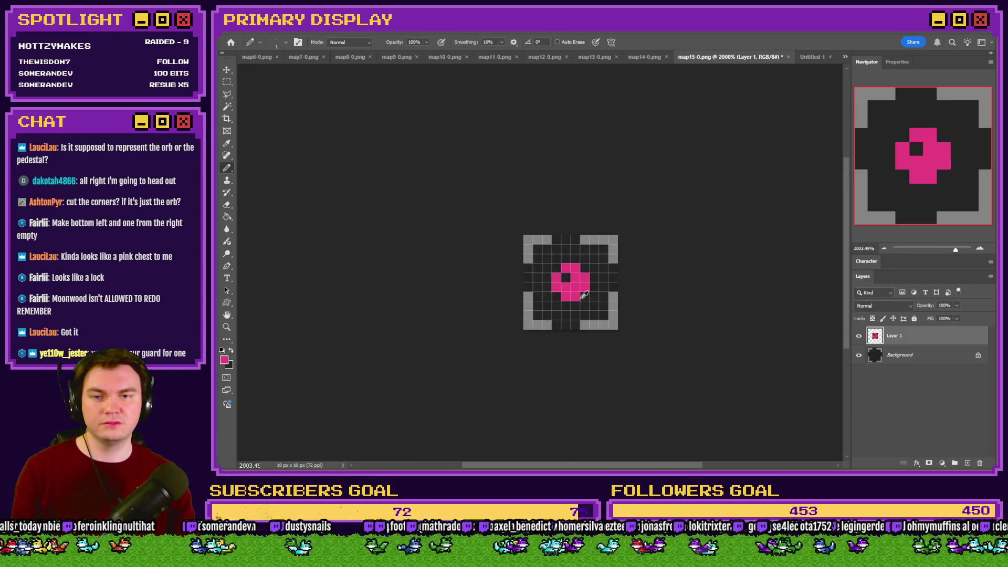
scroll(586, 296, "up", 2)
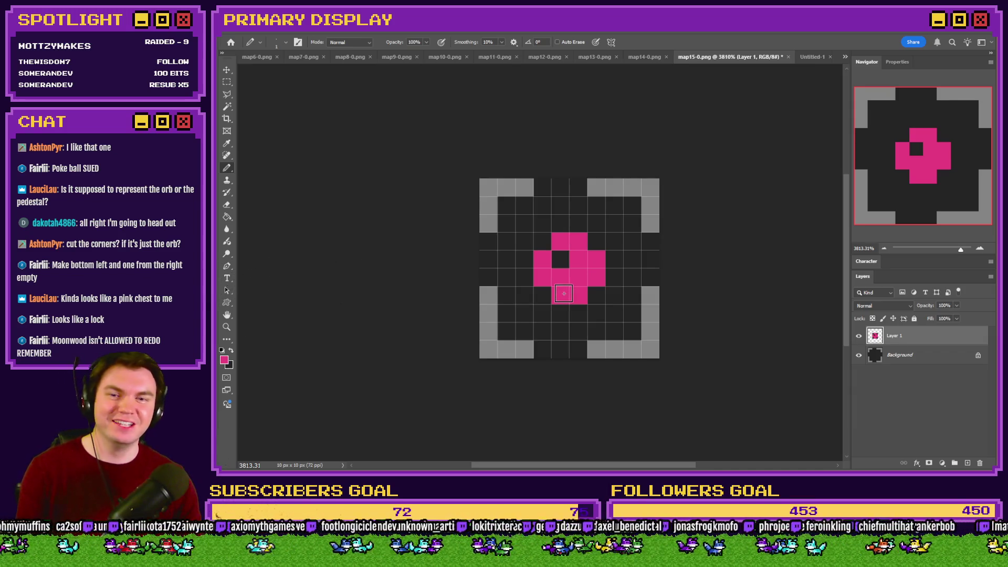
left_click(228, 82)
mouse_move(493, 187)
left_mouse_down()
mouse_move(523, 221)
mouse_move(508, 340)
mouse_move(621, 333)
mouse_move(629, 211)
left_mouse_up()
left_click(578, 202)
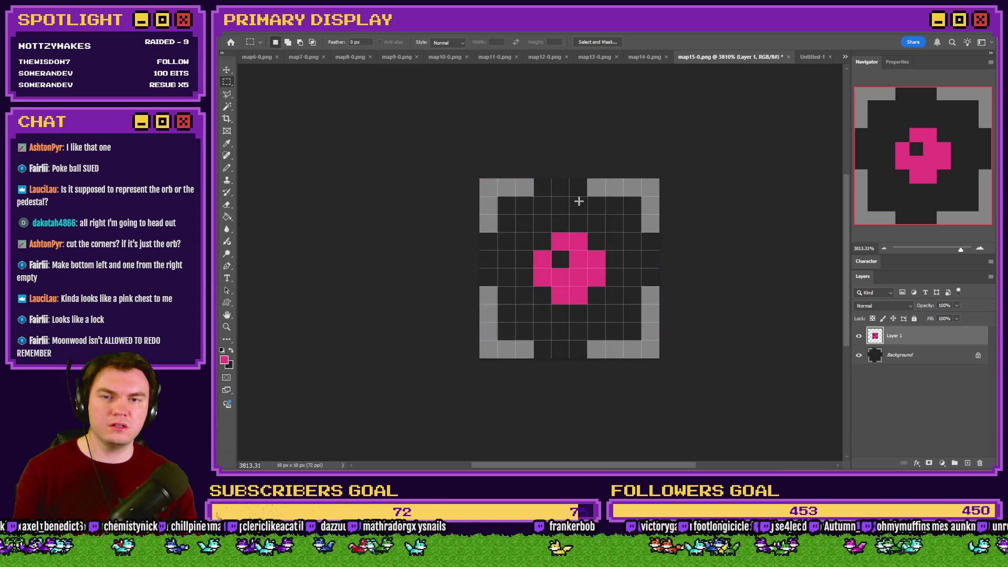
key("alt+Tab")
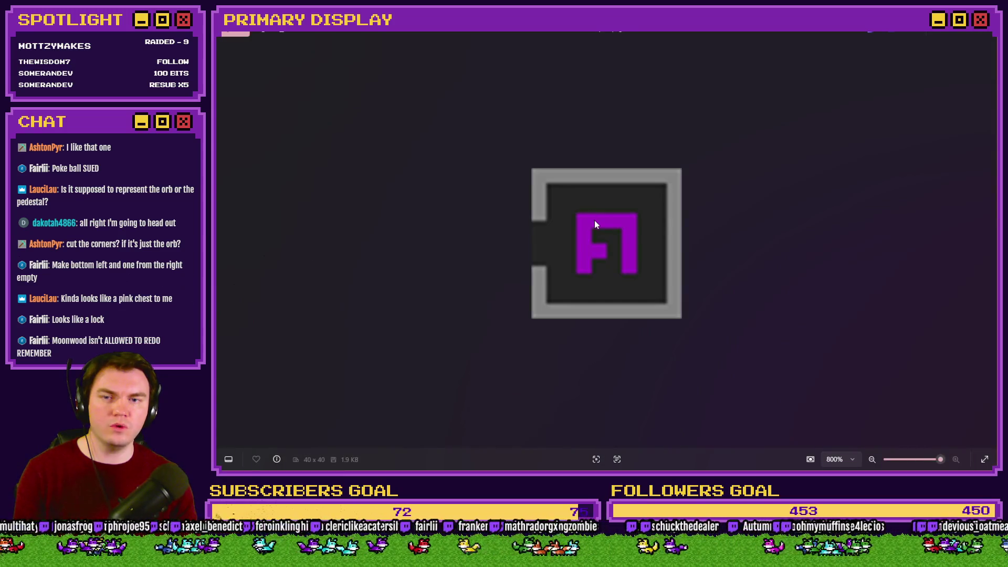
key("alt+Tab")
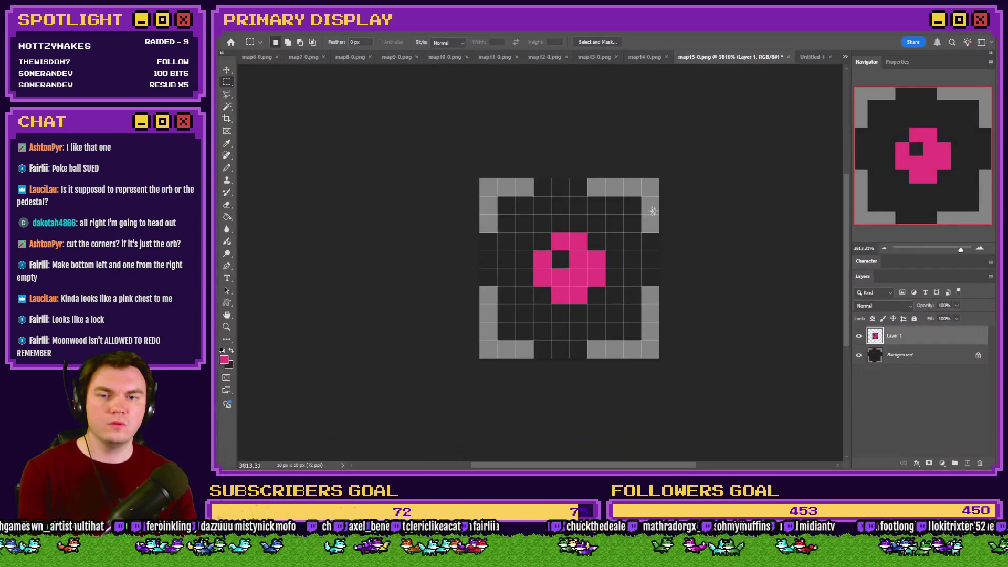
key("alt+Tab")
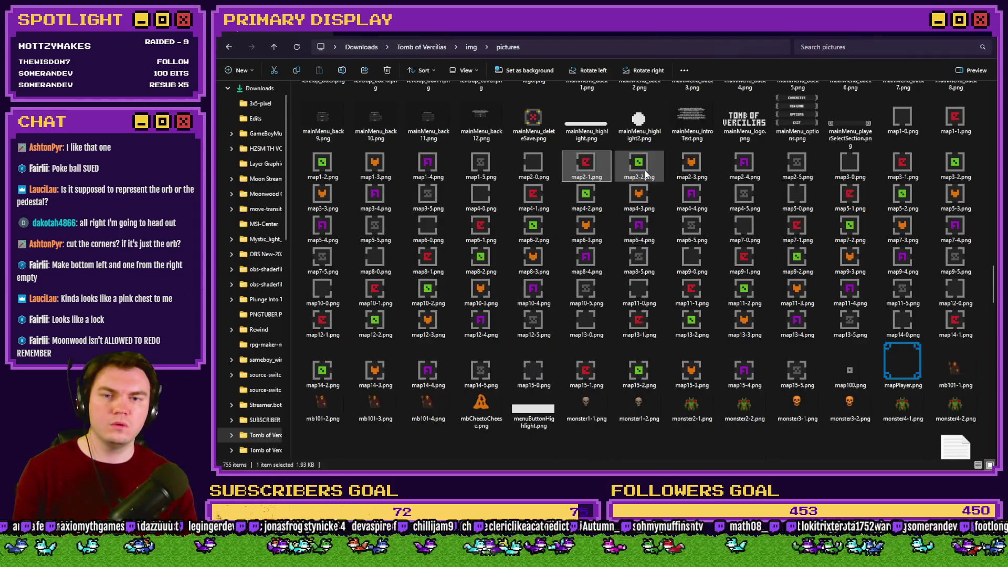
key("alt+Tab")
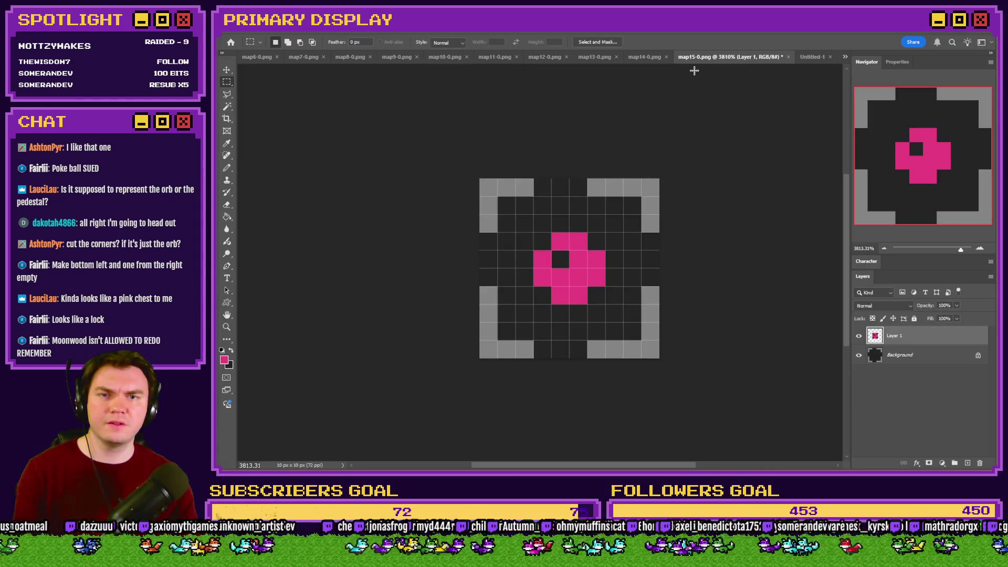
key("alt+Tab")
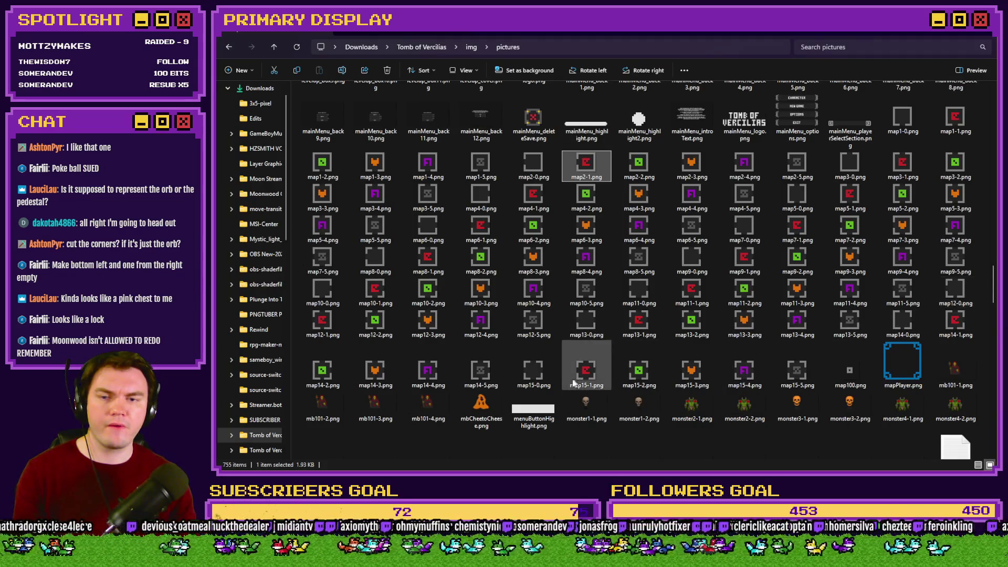
double_click(533, 370)
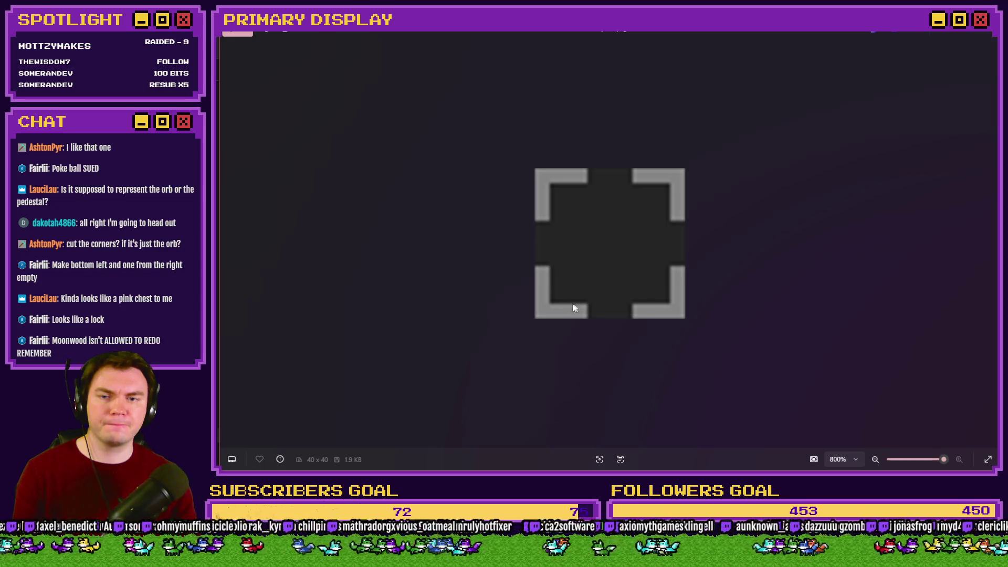
left_click(987, 38)
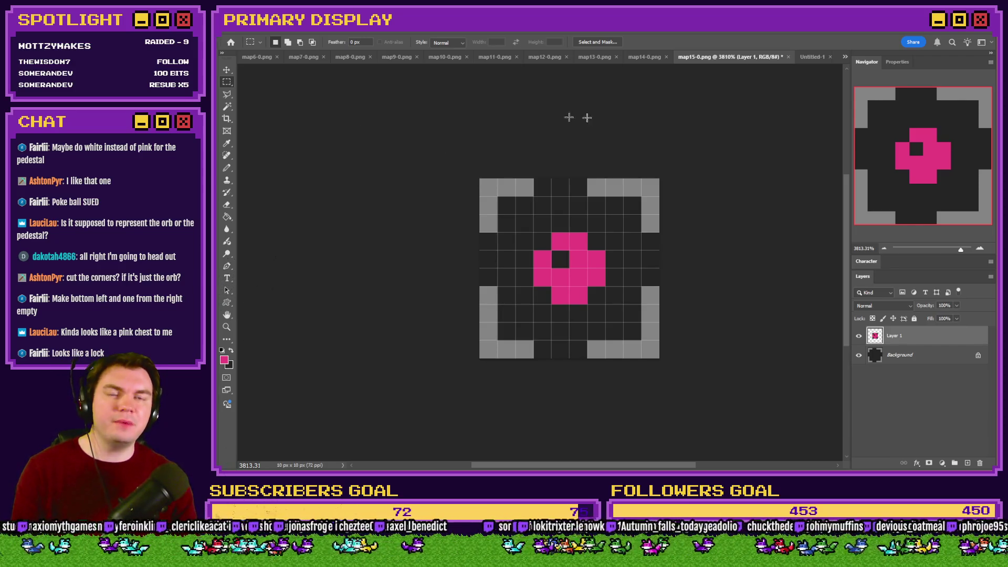
Sample the light grey of the pedestal top in ToV_TrapPuzzles.psdc
left_click(845, 57)
left_click(861, 64)
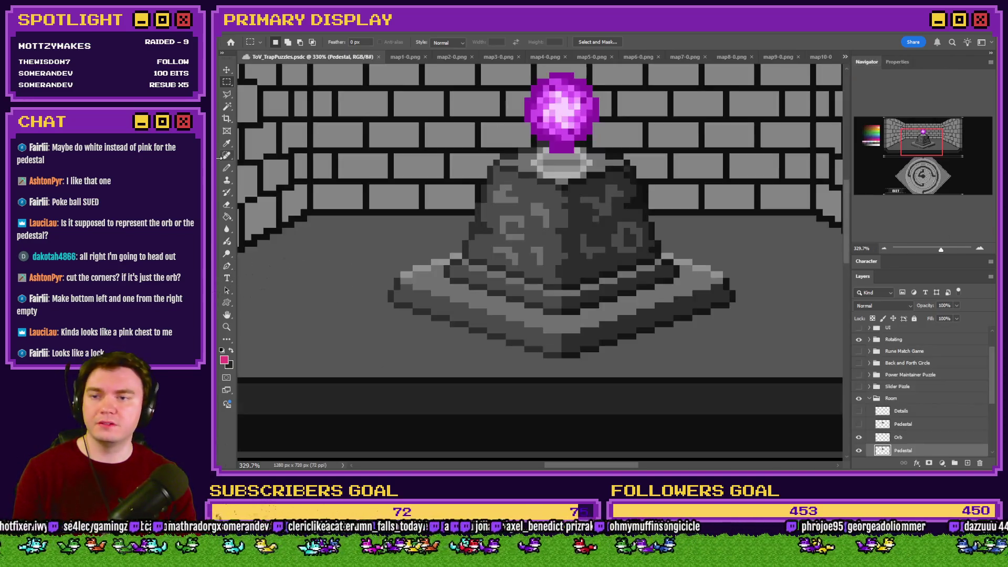
left_click(225, 168)
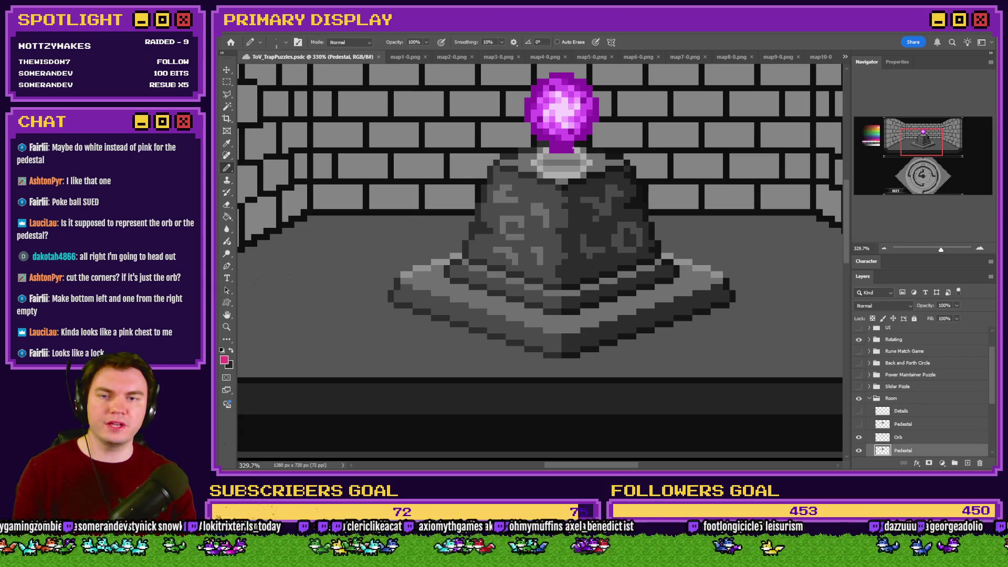
left_click(582, 153, "alt")
Return to map15-0.png and begin repainting the orb in light grey
left_click(845, 57)
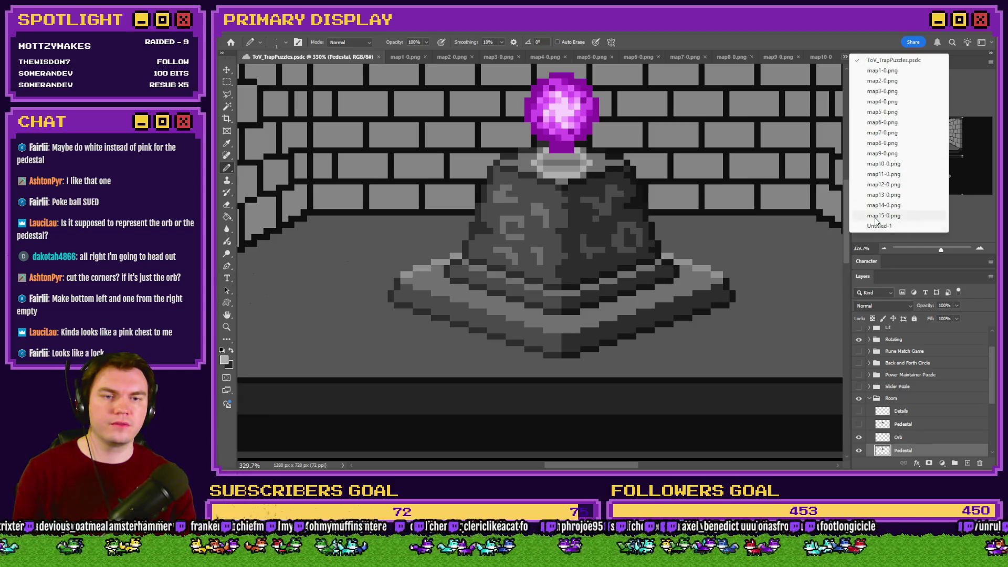
left_click(884, 216)
left_click_drag(578, 241, 559, 258)
key("ctrl+0")
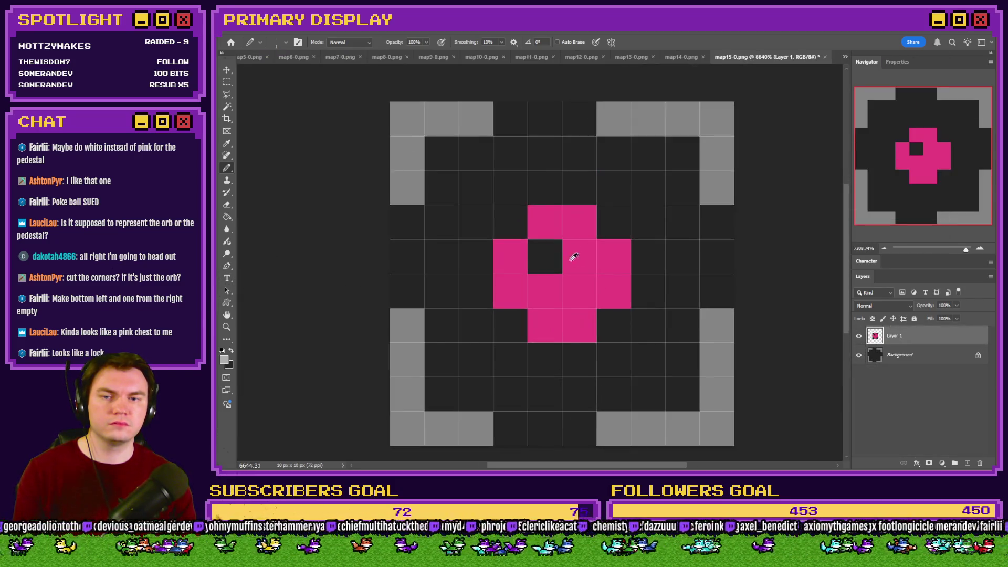
Repaint the pink shape light grey, then sample greys from the ToV_TrapPuzzles.psdc palette
mouse_move(583, 328)
left_mouse_down()
mouse_move(519, 315)
mouse_move(545, 292)
mouse_move(507, 273)
mouse_move(603, 263)
mouse_move(549, 225)
mouse_move(539, 254)
left_mouse_up()
scroll(538, 254, "down", 6)
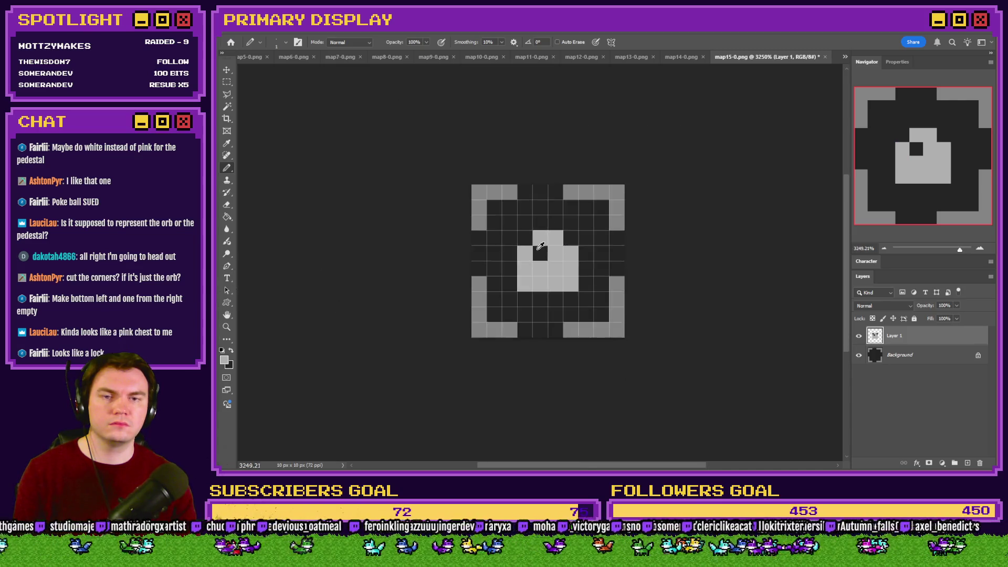
left_click(846, 57)
left_click(872, 63)
left_click(859, 144)
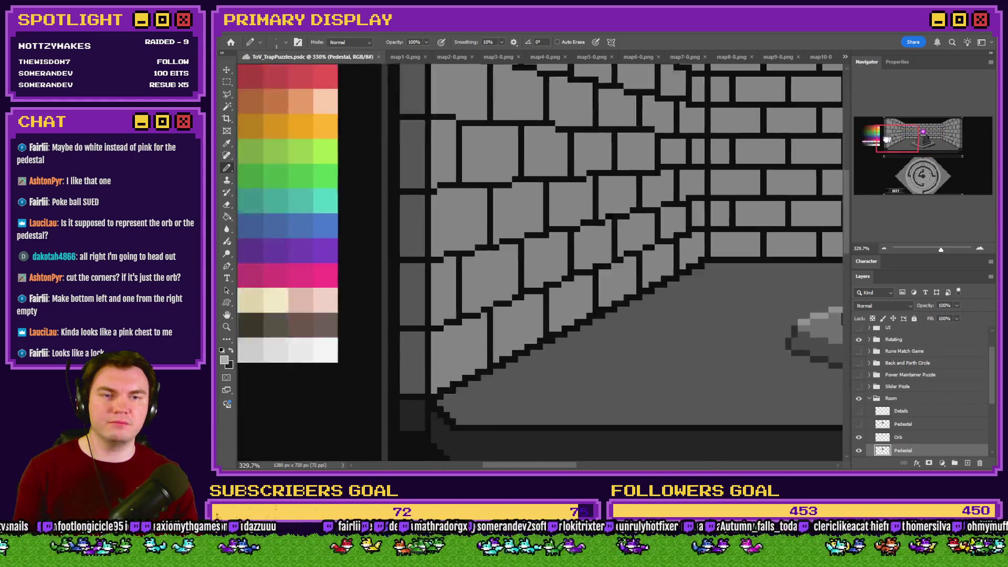
mouse_move(546, 311)
left_mouse_down()
mouse_move(501, 314)
mouse_move(546, 314)
left_mouse_up()
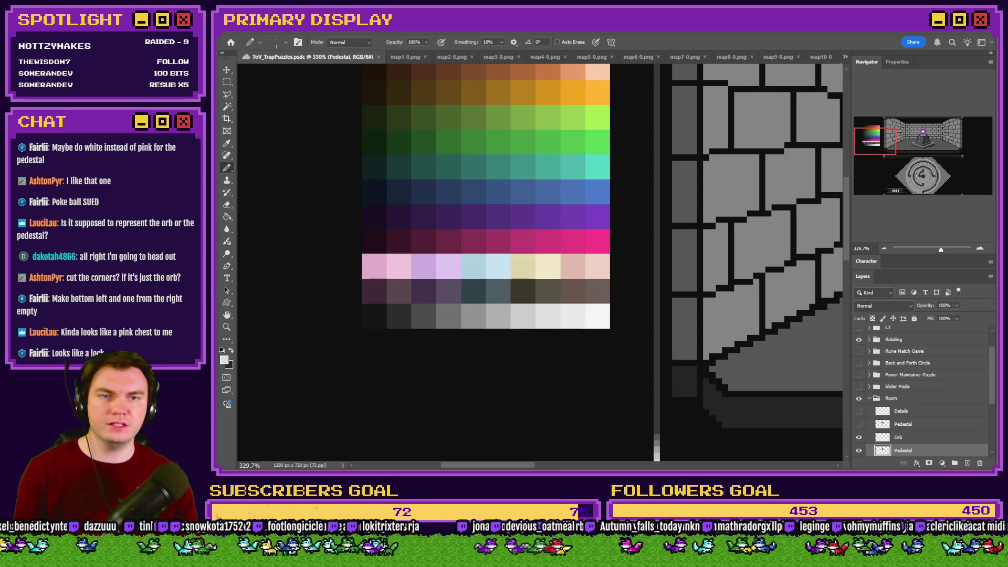
left_click(845, 57)
left_click(873, 222)
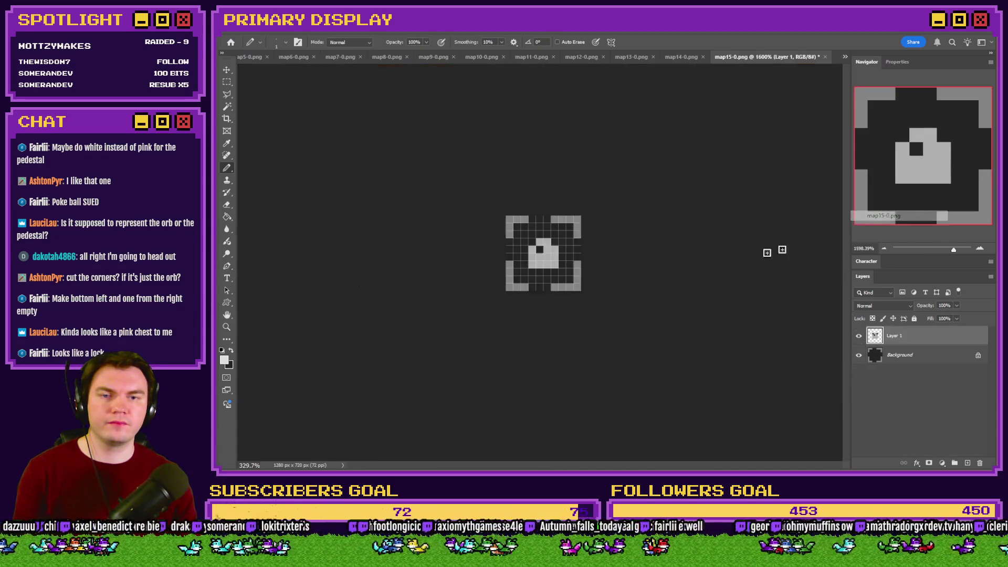
Paint the orb white and blacken bottom pixels to split its base
scroll(553, 269, "up", 3)
mouse_move(525, 214)
left_mouse_down()
mouse_move(547, 252)
mouse_move(518, 258)
mouse_move(551, 243)
mouse_move(561, 274)
left_mouse_up()
scroll(540, 236, "down", 3)
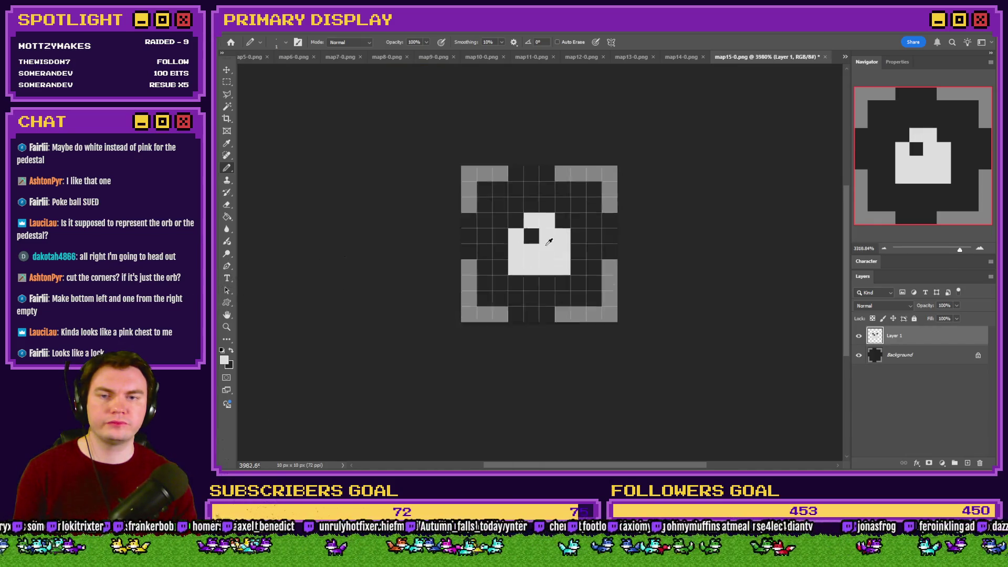
scroll(530, 239, "up", 3)
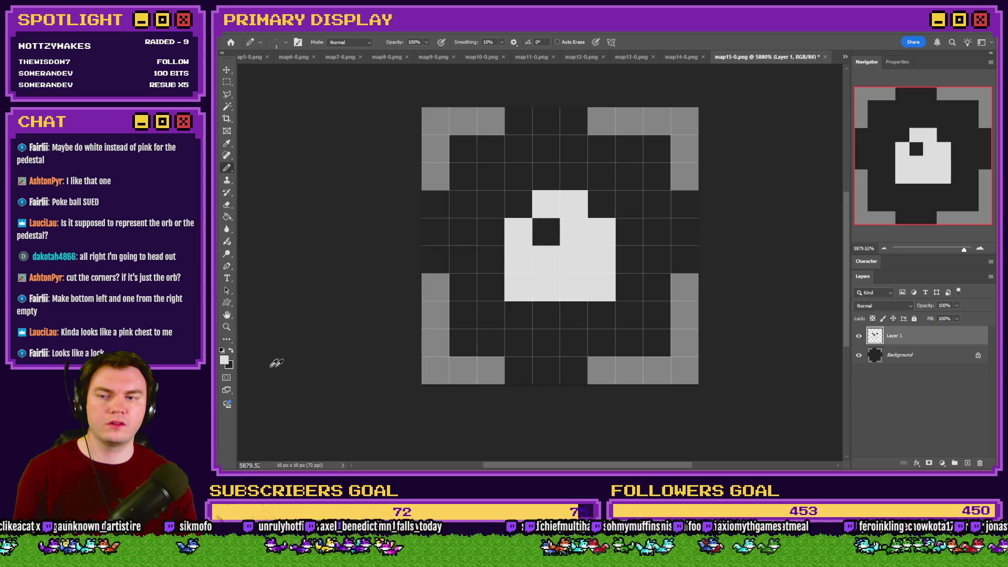
left_click(232, 350)
left_click(519, 287)
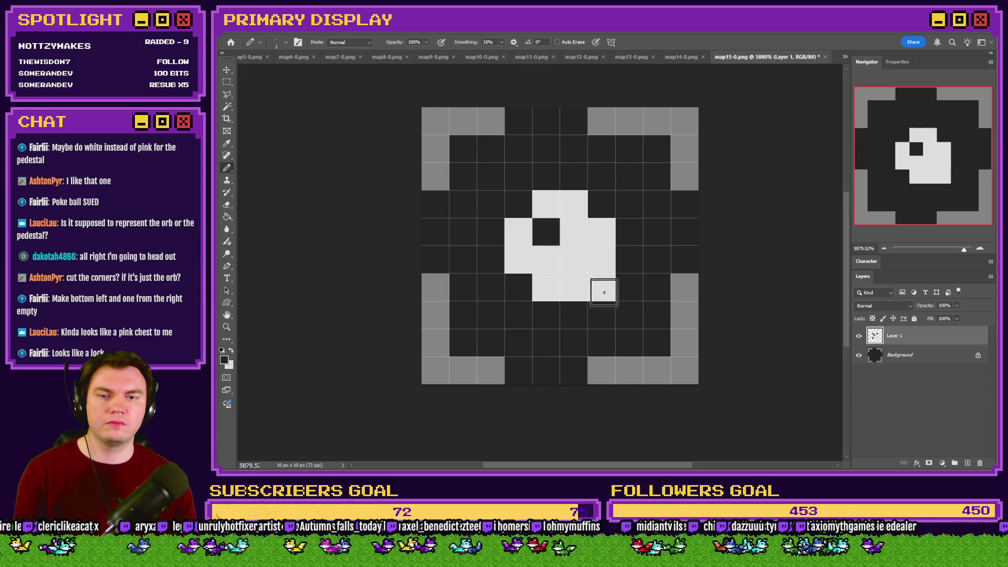
left_click(602, 288)
key("ctrl+z")
left_click(573, 289)
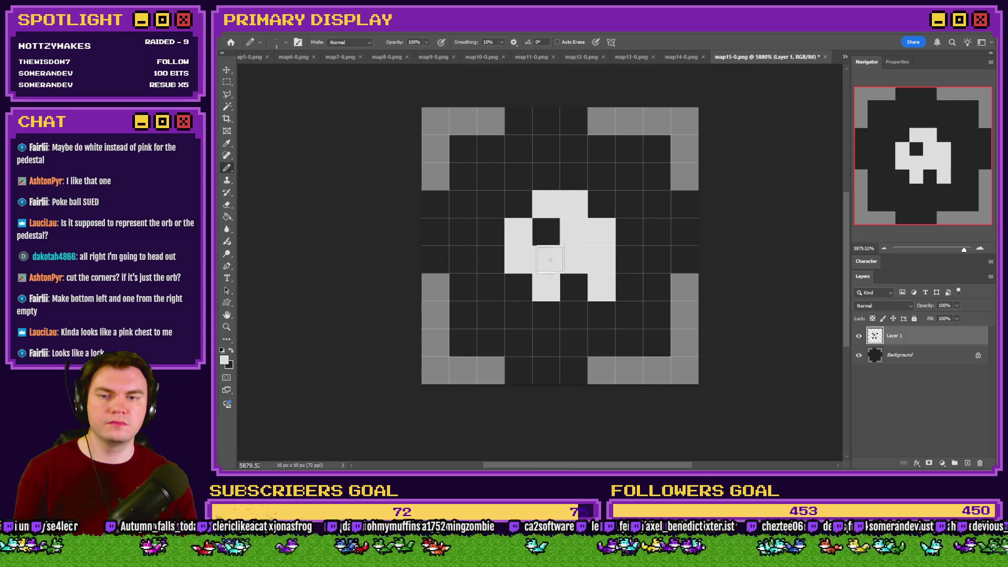
Turn one inner dark pixel white and cut a two-pixel dark slot into the orb
left_click(546, 231)
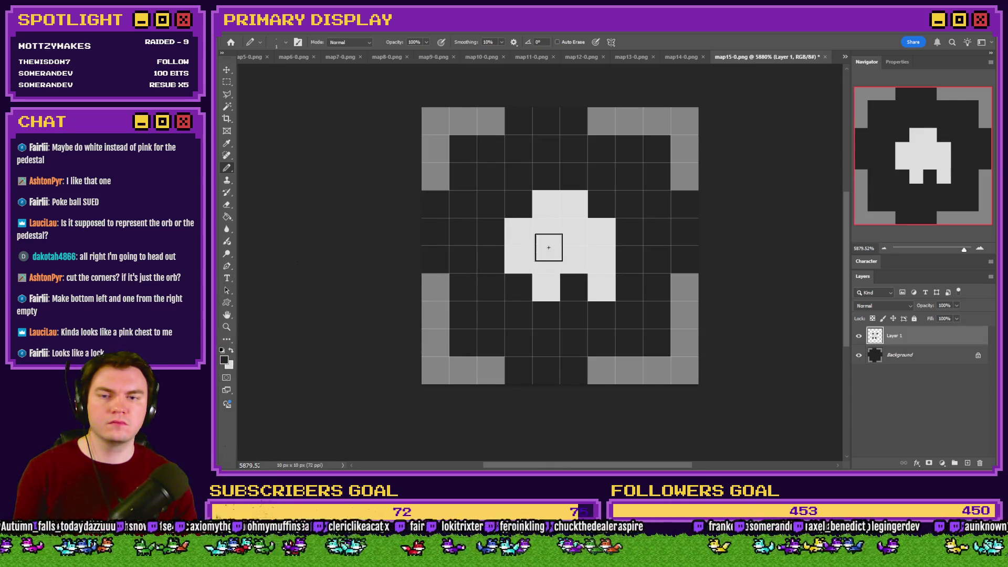
left_click_drag(548, 248, 574, 233)
scroll(564, 238, "down", 5)
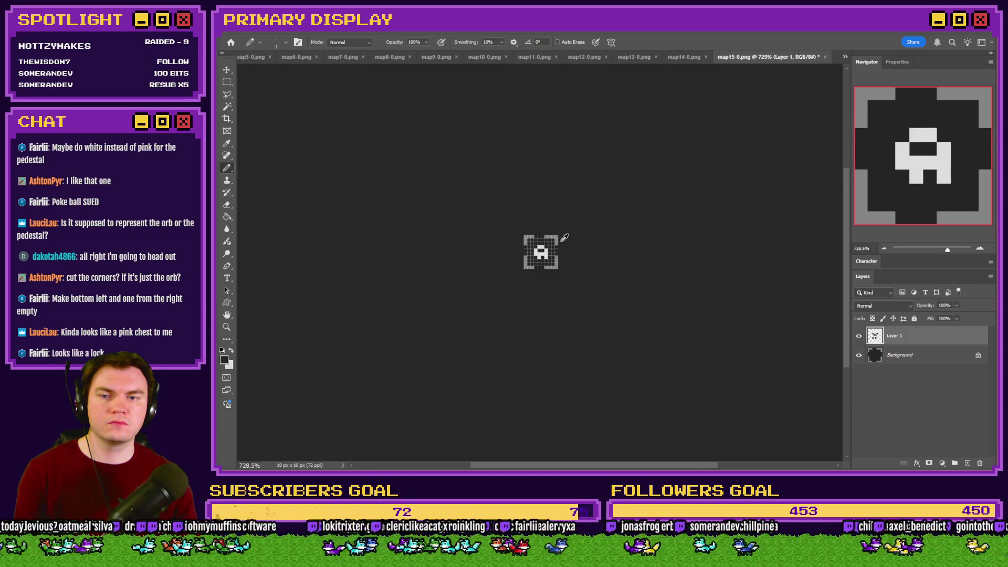
scroll(568, 243, "down", 1)
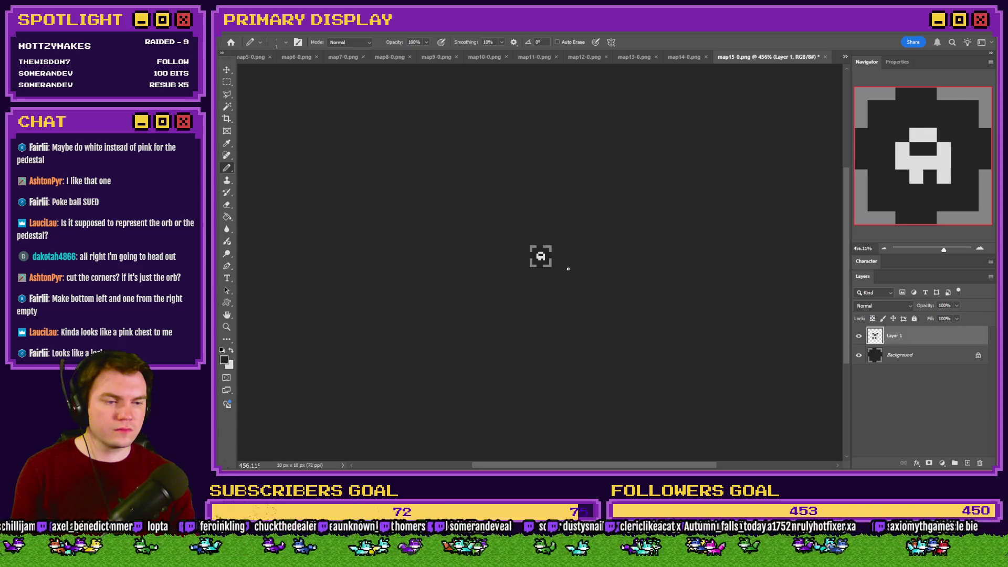
scroll(548, 263, "up", 10)
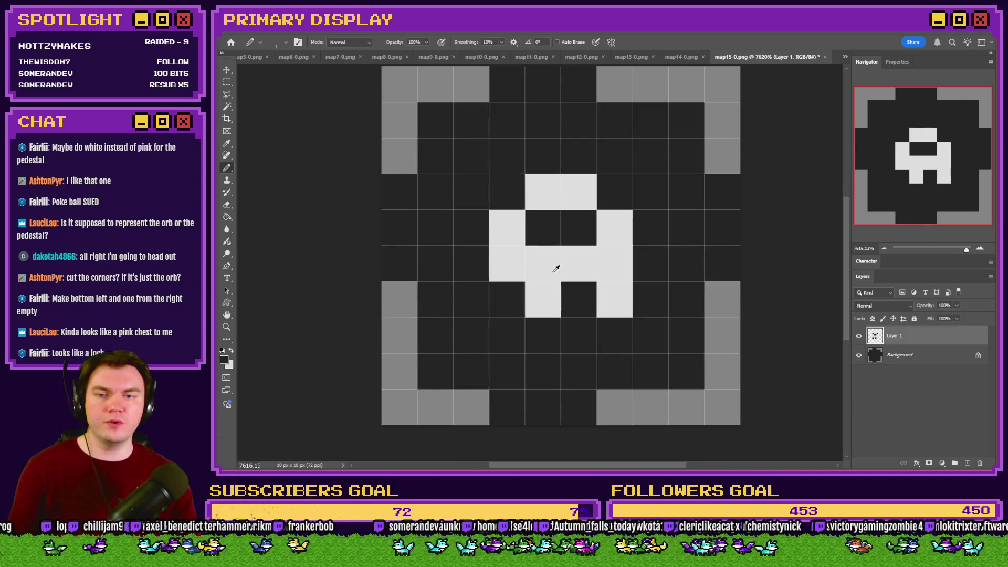
left_click(231, 350)
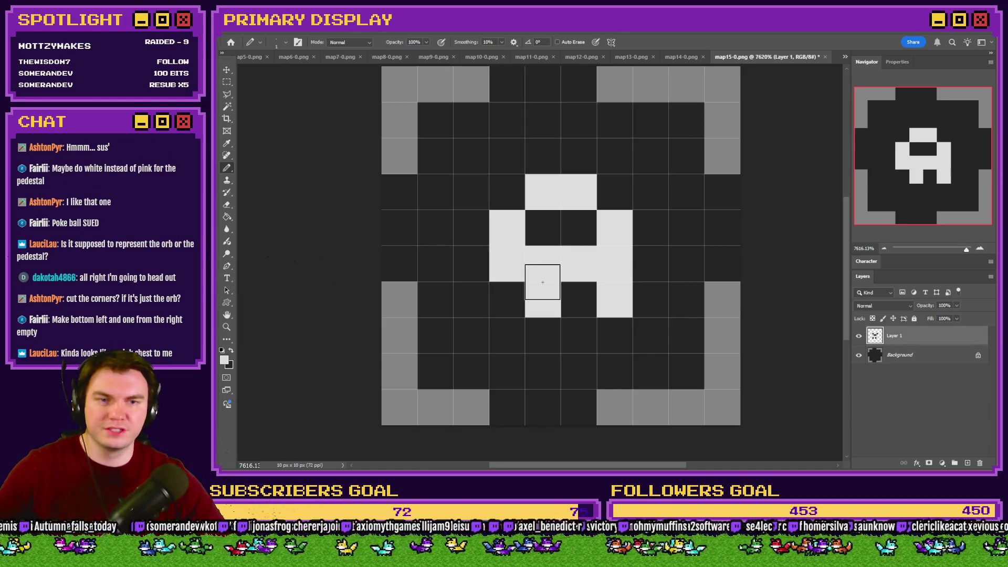
scroll(546, 256, "down", 8)
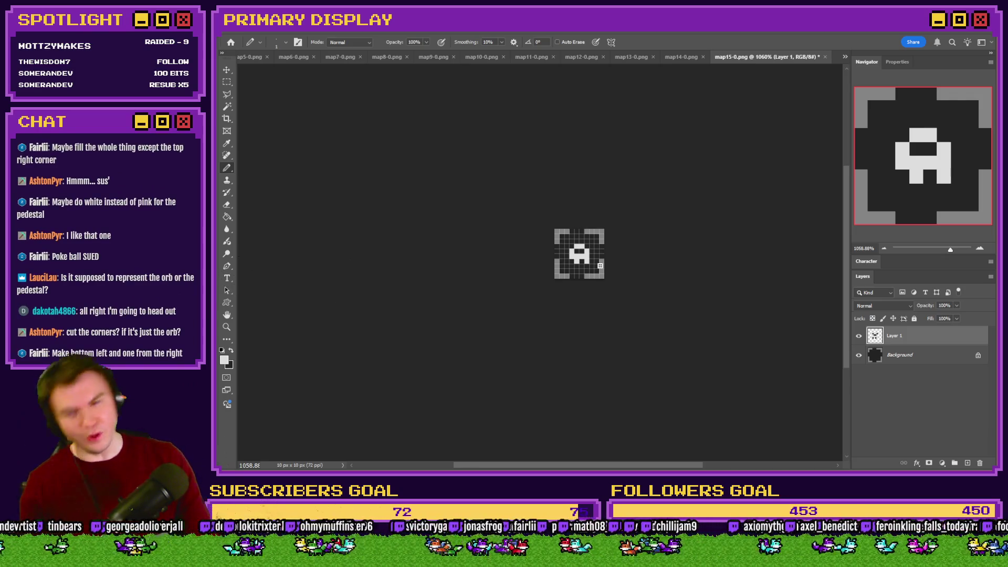
scroll(599, 266, "up", 8)
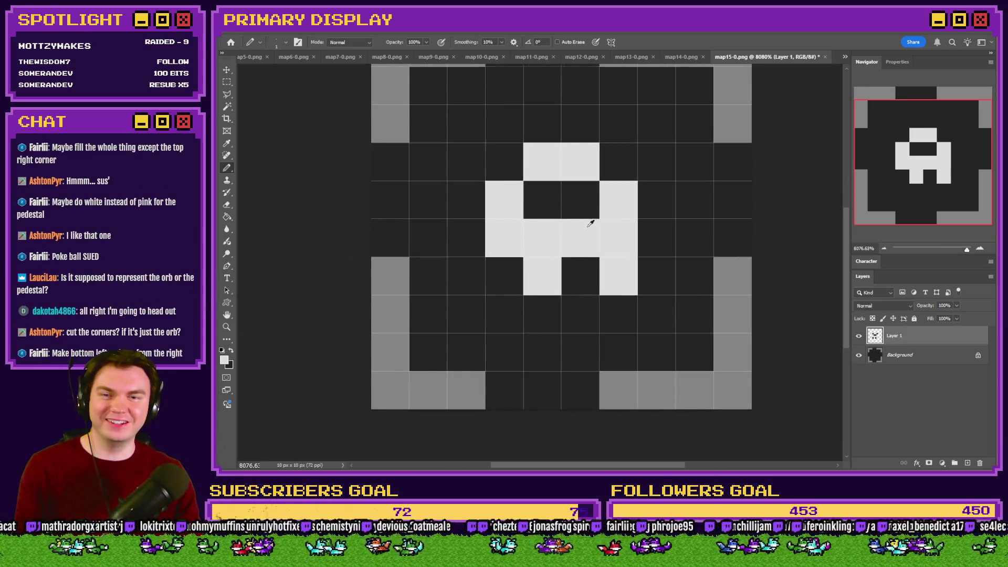
scroll(549, 202, "up", 2)
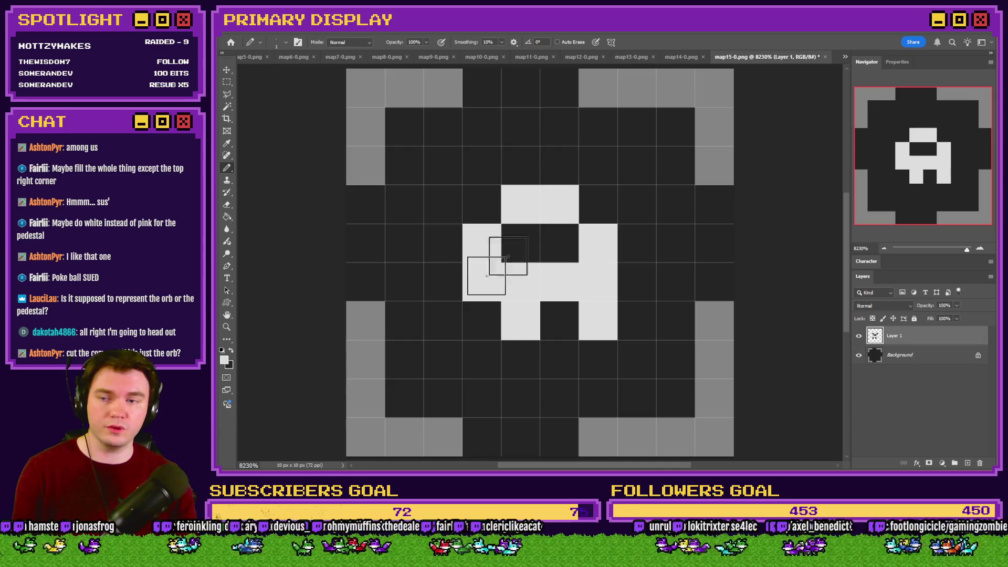
Fill the shape's top-left cell, bottom cells and middle gap with white
left_click(482, 208)
left_click(482, 321)
left_click(559, 320)
left_click_drag(576, 261, 520, 244)
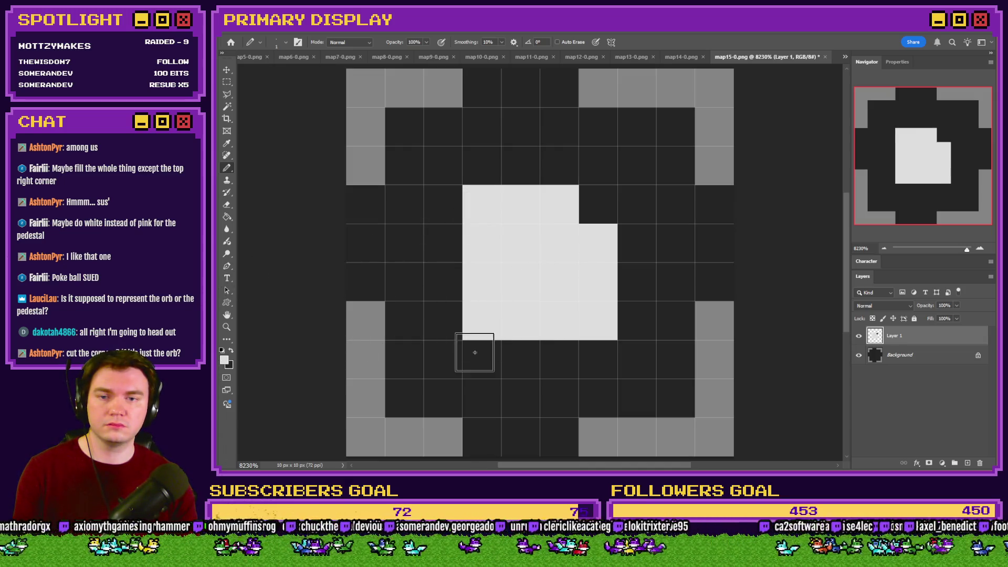
Darken the top-left and second-row left pixels to narrow the pillar
left_click(231, 350)
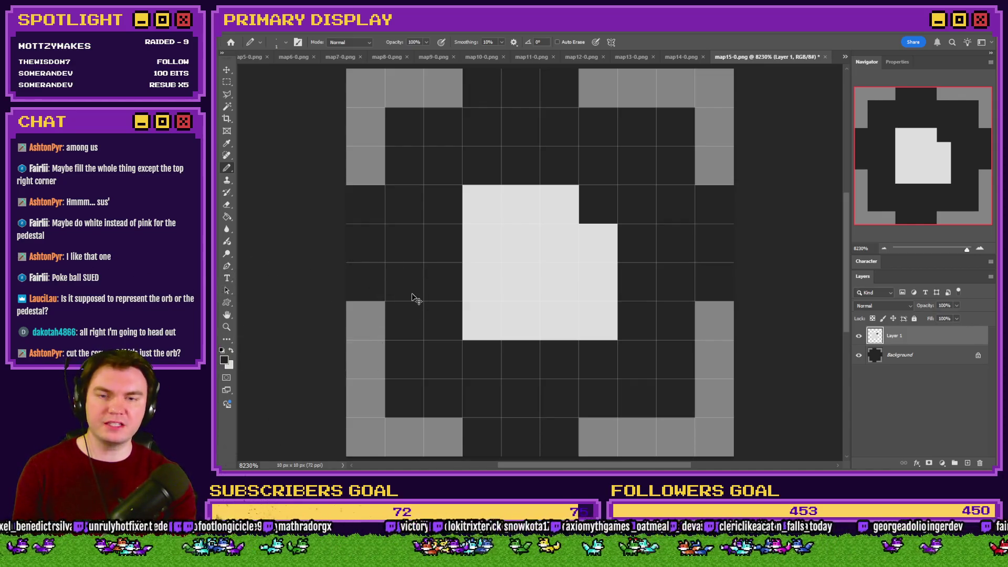
scroll(412, 297, "down", 8)
scroll(412, 298, "down", 4)
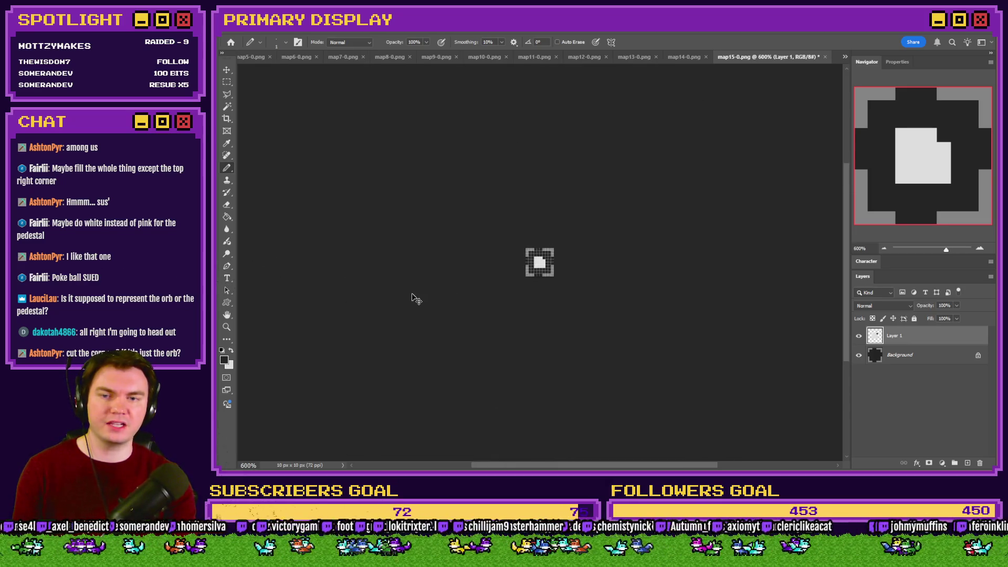
scroll(412, 298, "up", 2)
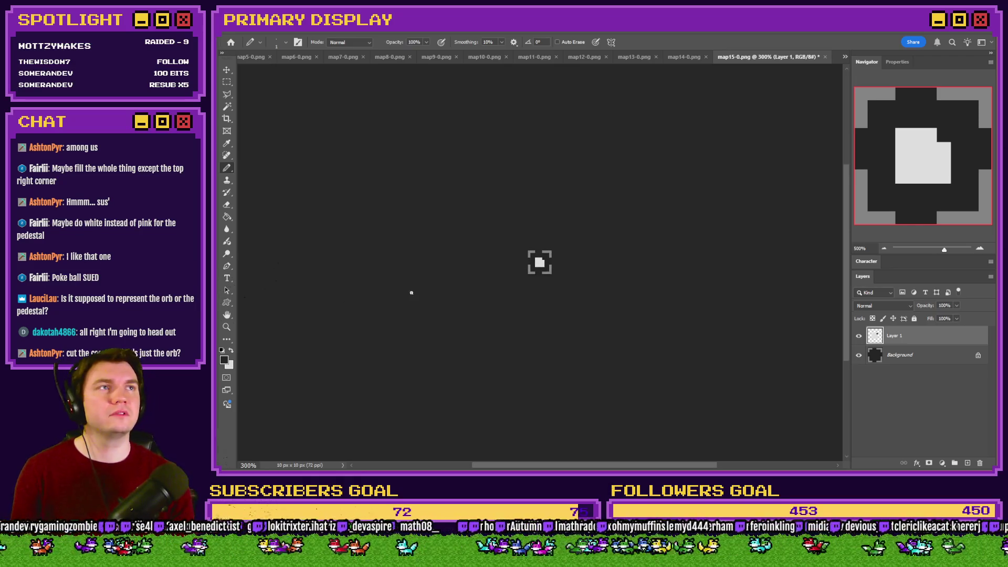
scroll(539, 263, "up", 10)
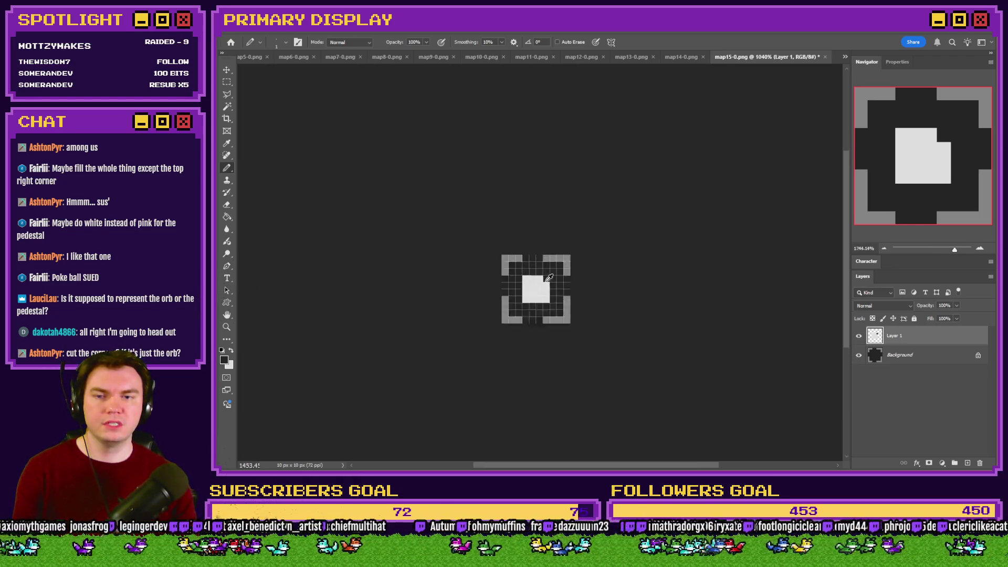
left_click(515, 246)
key("ctrl+z")
left_click(534, 266)
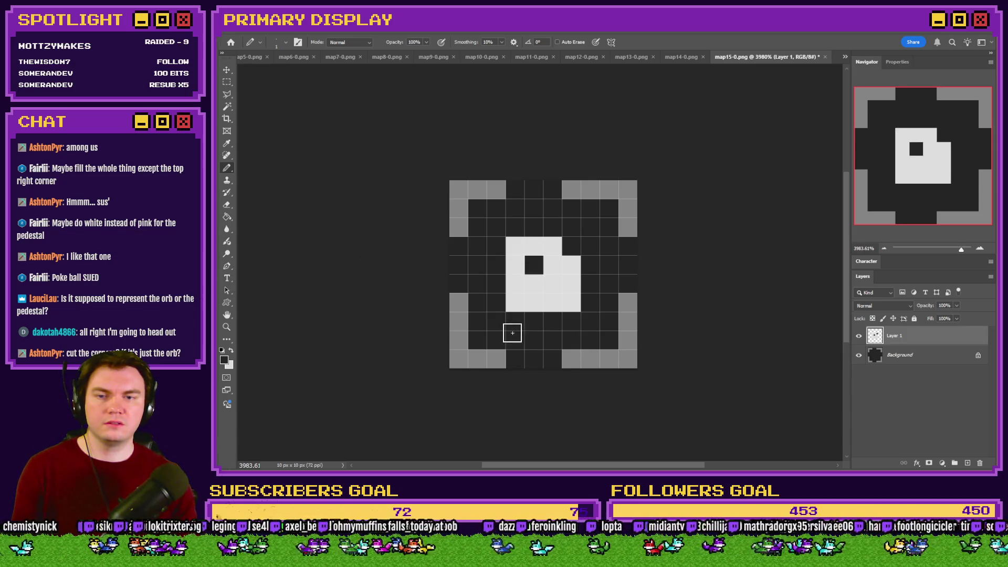
left_click(517, 265)
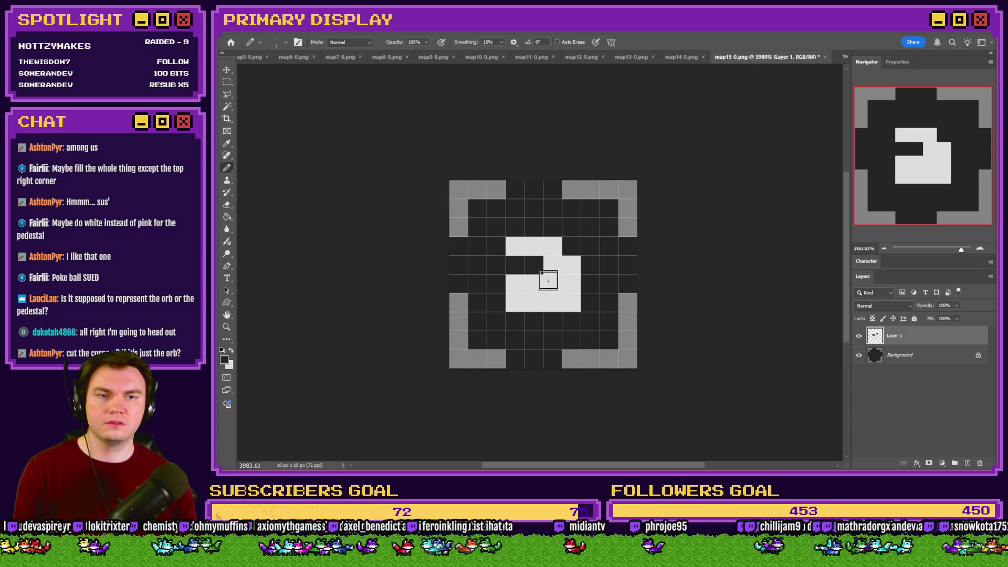
key("ctrl+z")
key("ctrl+z")
left_click(516, 266)
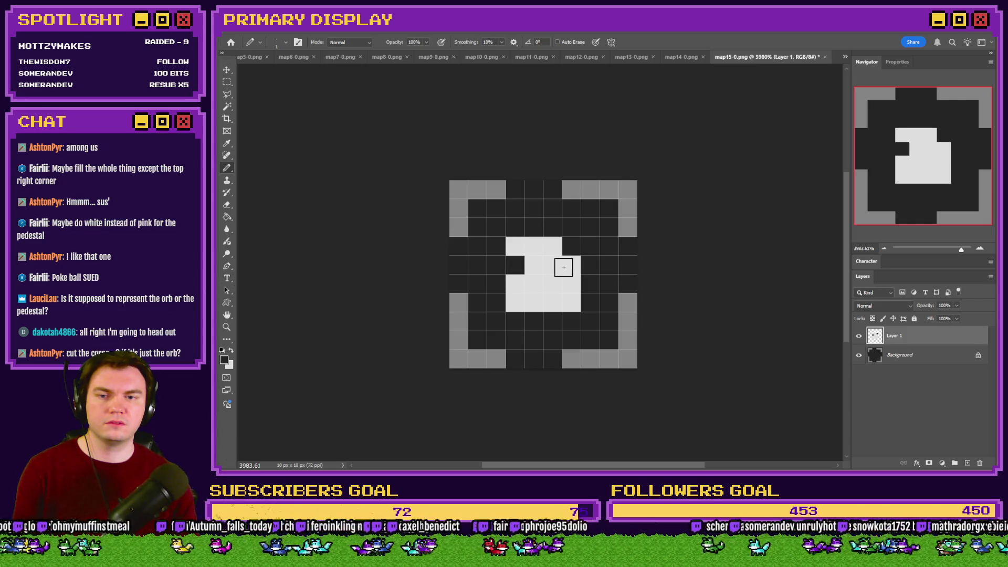
left_click(516, 246)
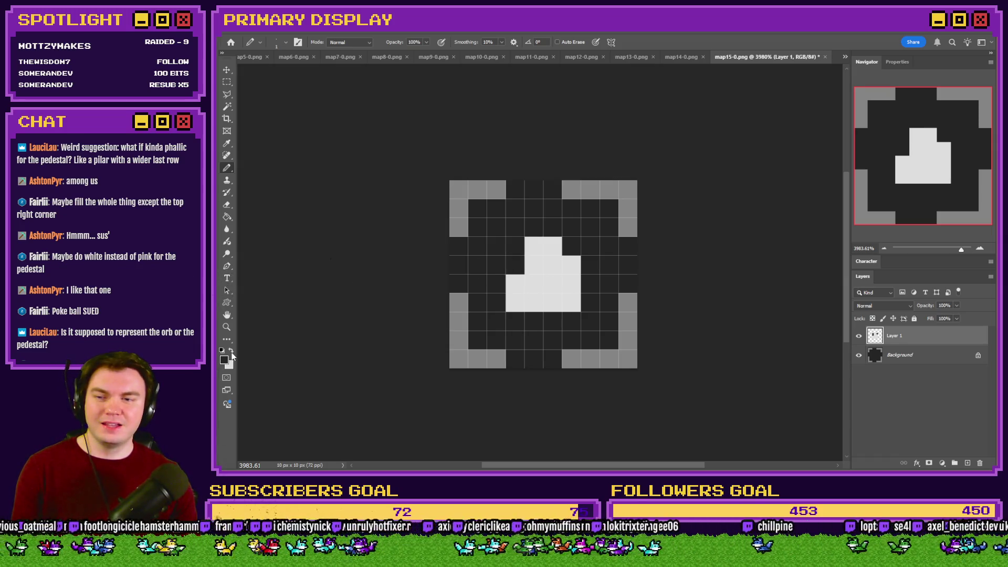
Darken the right column and lower-left pixels, then widen the base row in white
left_click(553, 265)
key("ctrl+z")
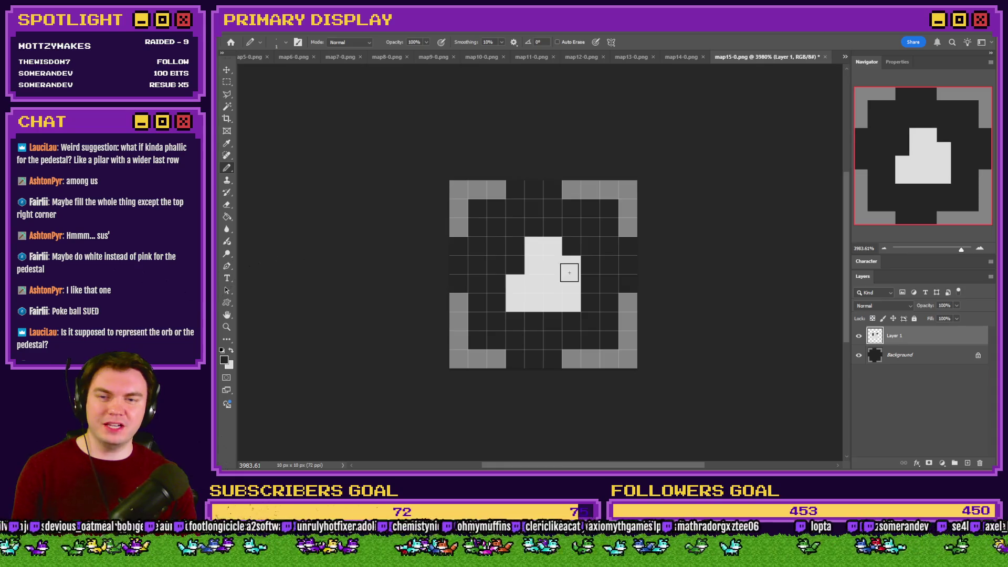
left_click_drag(569, 273, 572, 283)
left_click(515, 284)
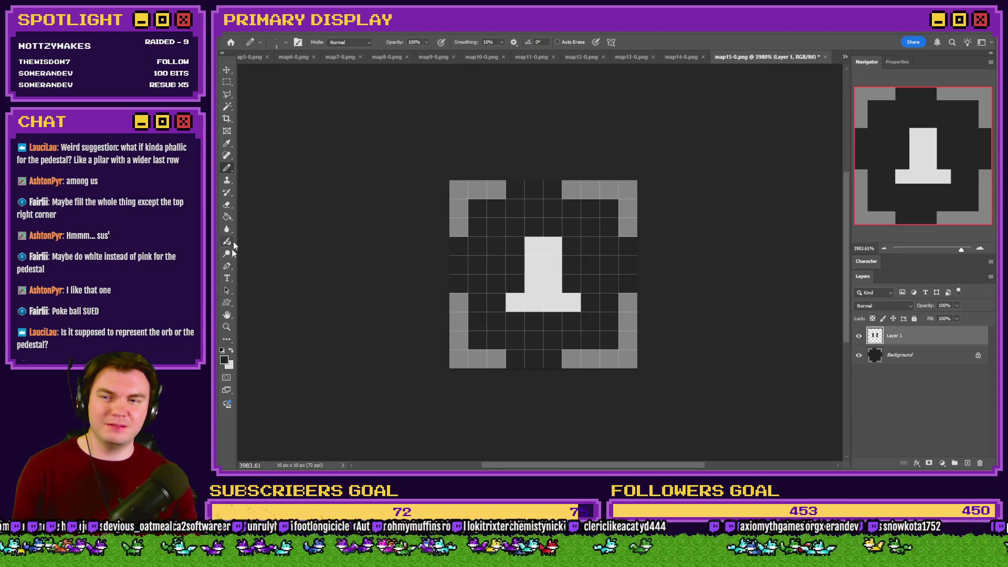
left_click(232, 351)
left_click_drag(515, 283, 590, 284)
key("ctrl+z")
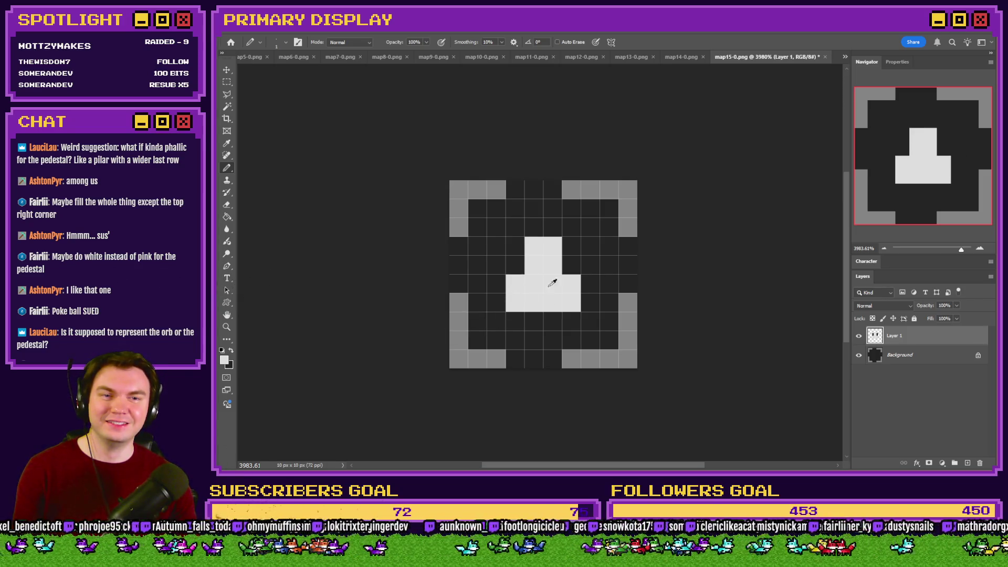
scroll(562, 282, "down", 5)
scroll(573, 280, "down", 2)
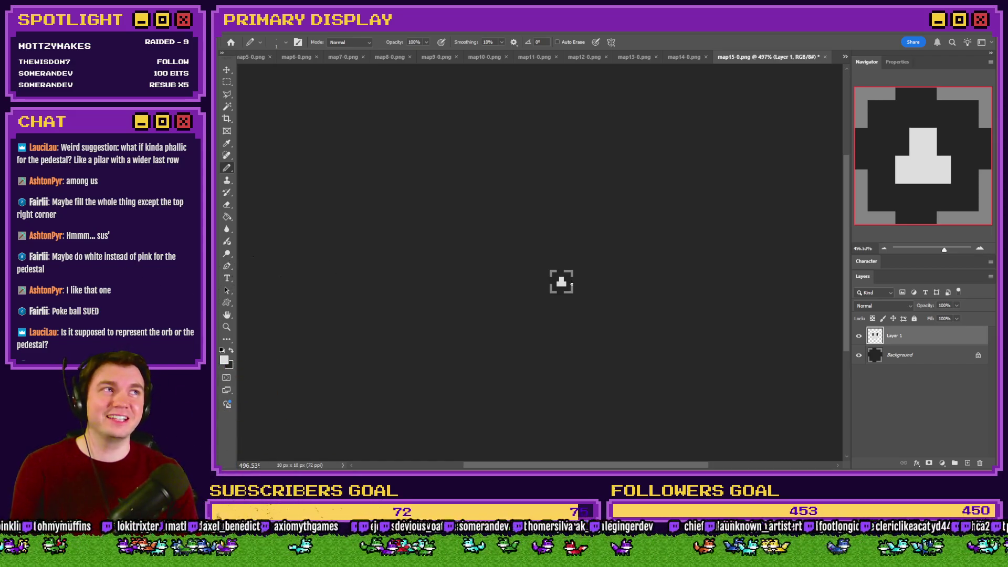
scroll(570, 289, "up", 5)
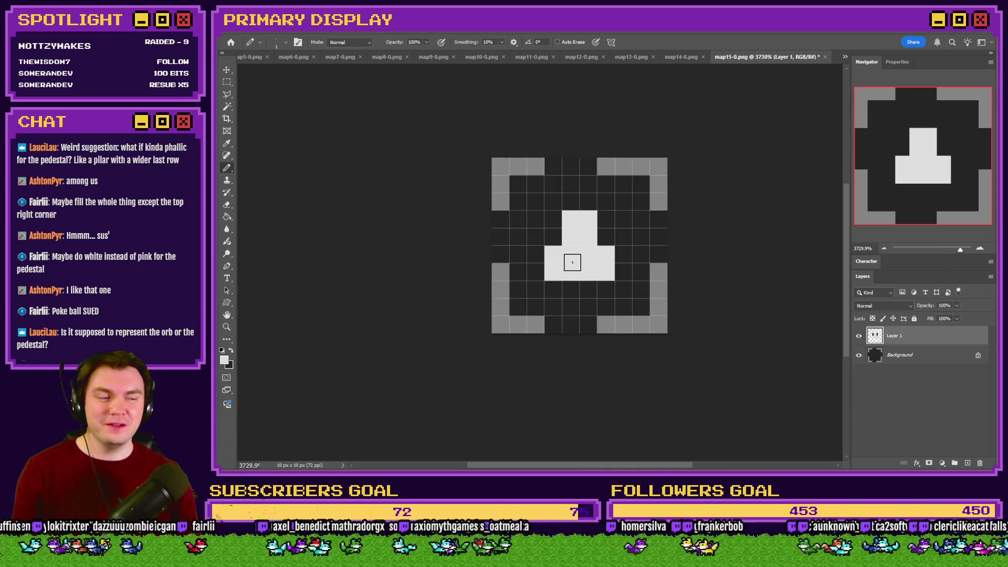
scroll(567, 255, "up", 3)
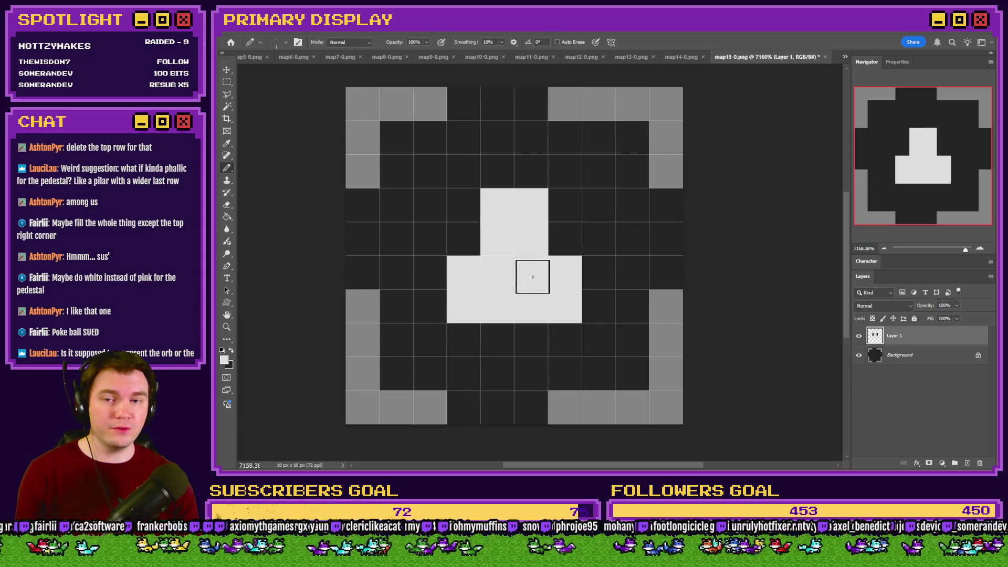
left_click(226, 82)
Select the area around the pedestal and test white pixels on both sides, then undo them
left_click_drag(447, 188, 580, 321)
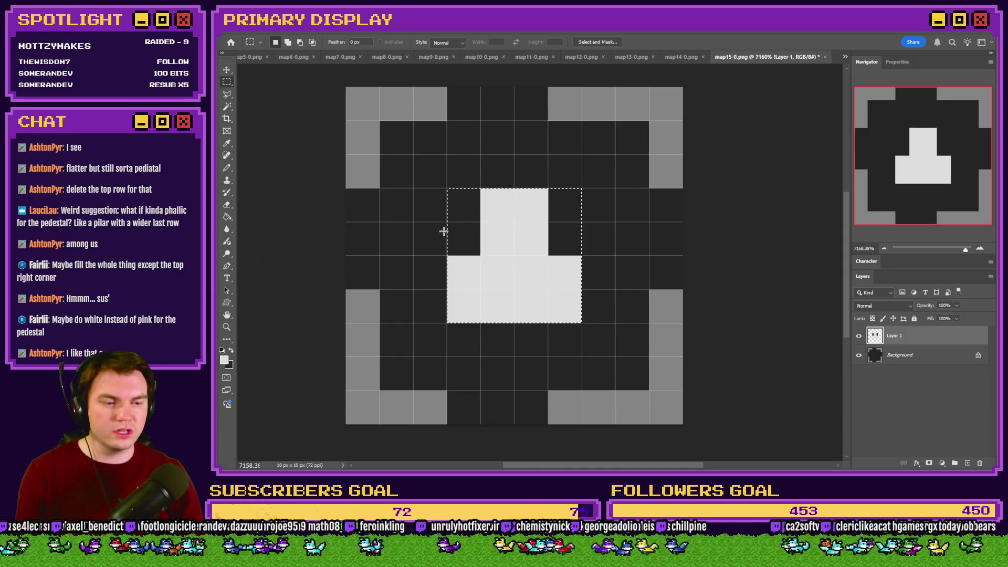
left_click(227, 168)
left_click(464, 239)
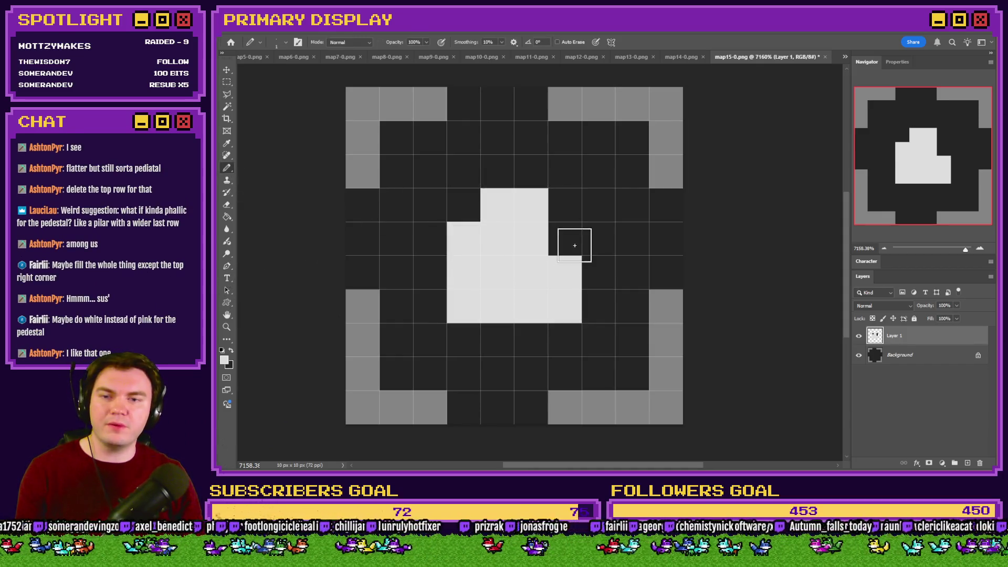
left_click(573, 240)
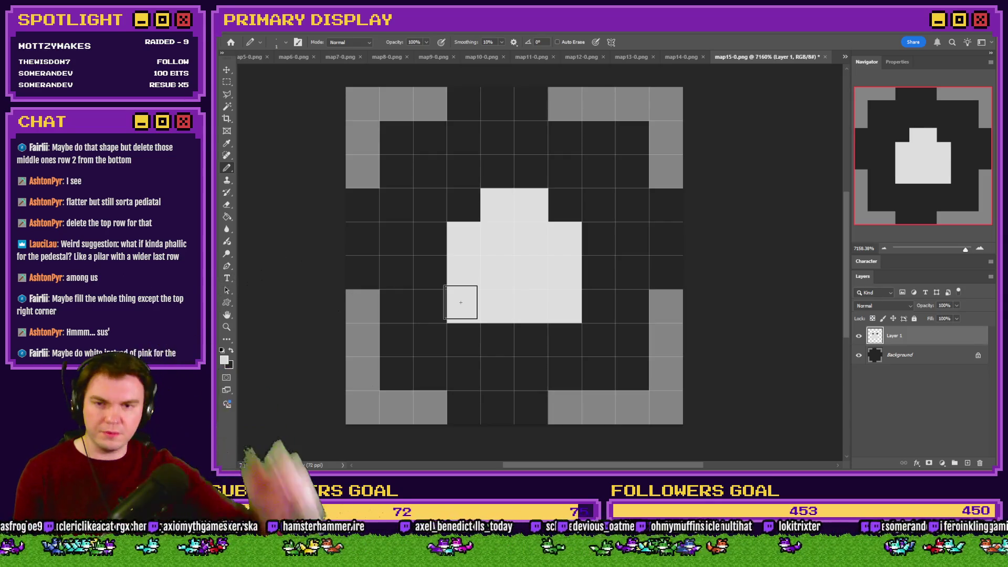
key("ctrl+z")
key("ctrl+z")
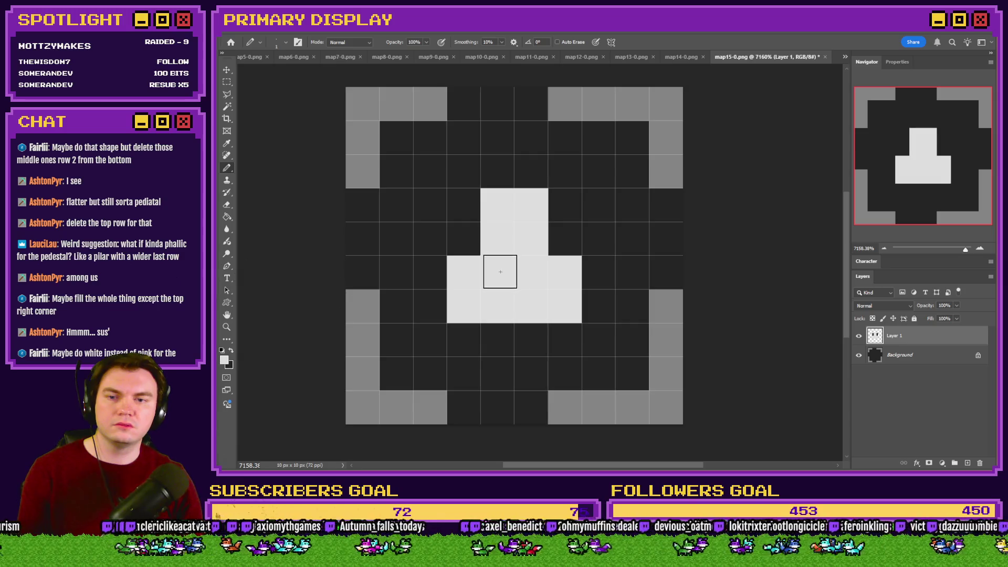
Paint two adjacent dark pixels in the pedestal's wide section to form the slot
left_click(232, 350)
left_click(489, 279)
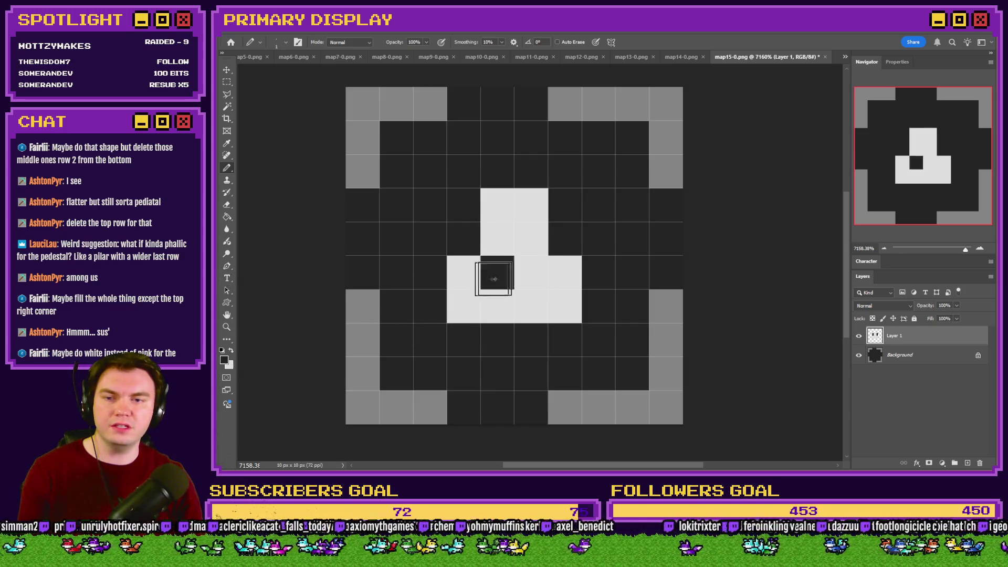
left_click(531, 272)
scroll(527, 267, "down", 3)
scroll(557, 270, "down", 5)
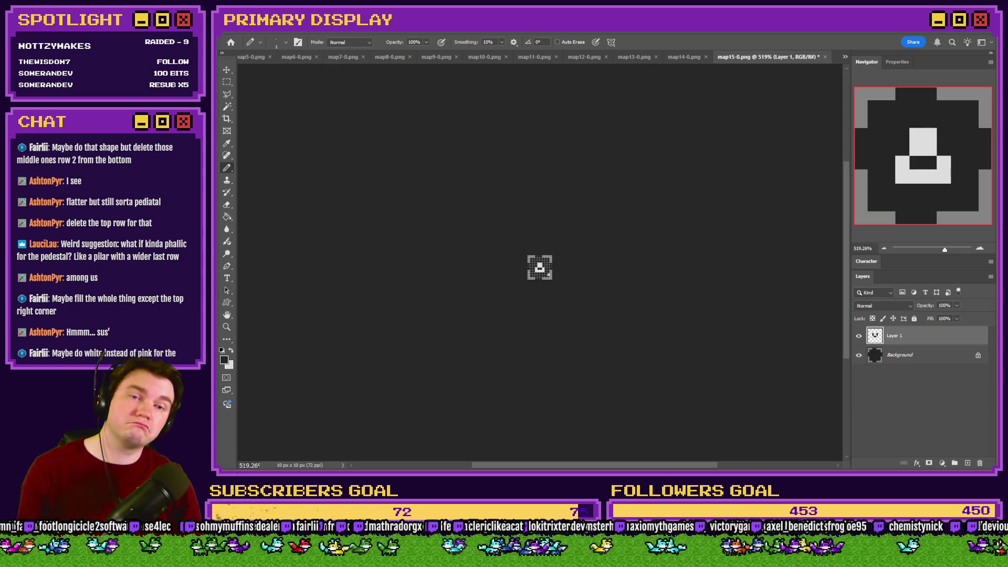
scroll(529, 278, "up", 7)
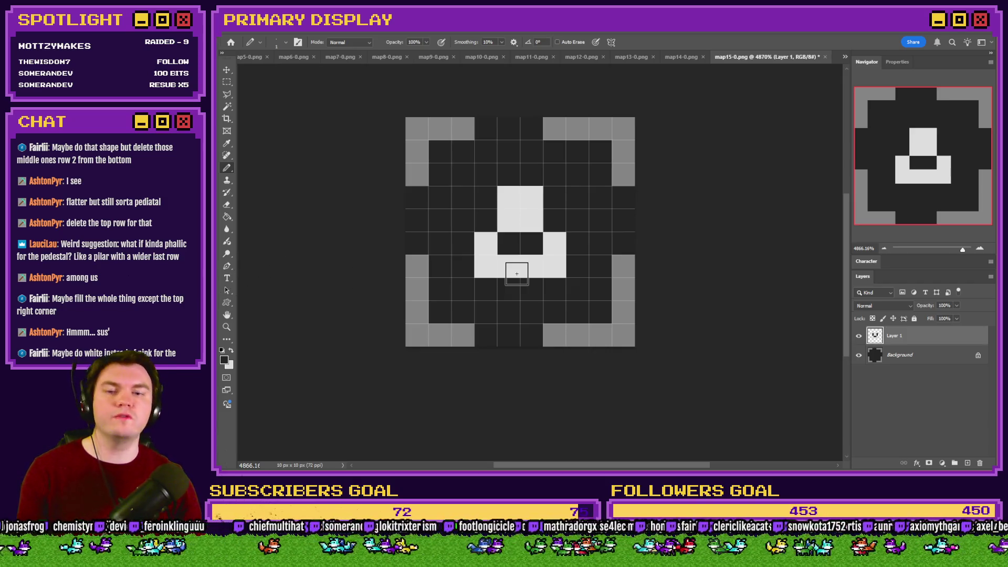
scroll(511, 262, "down", 5)
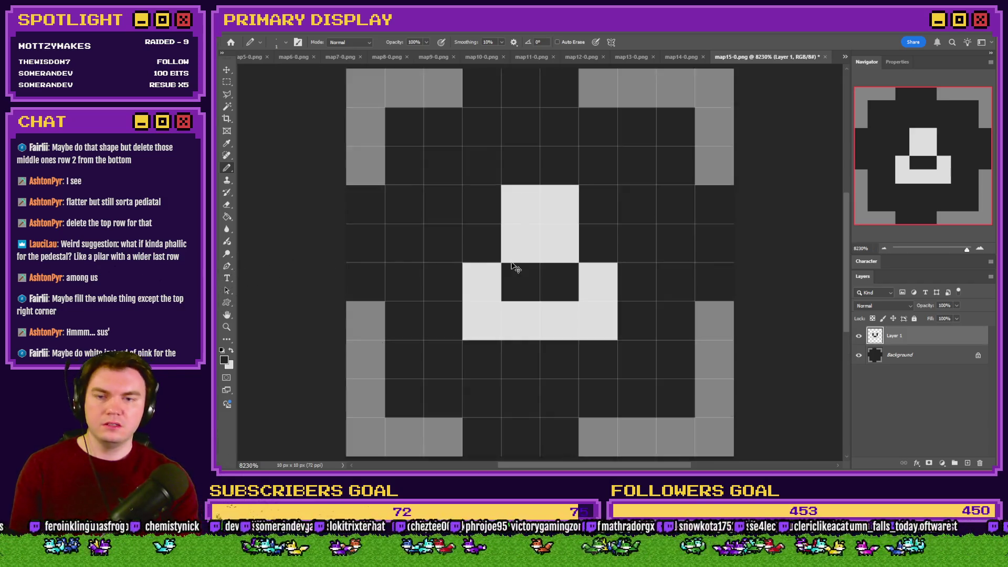
scroll(511, 264, "down", 2)
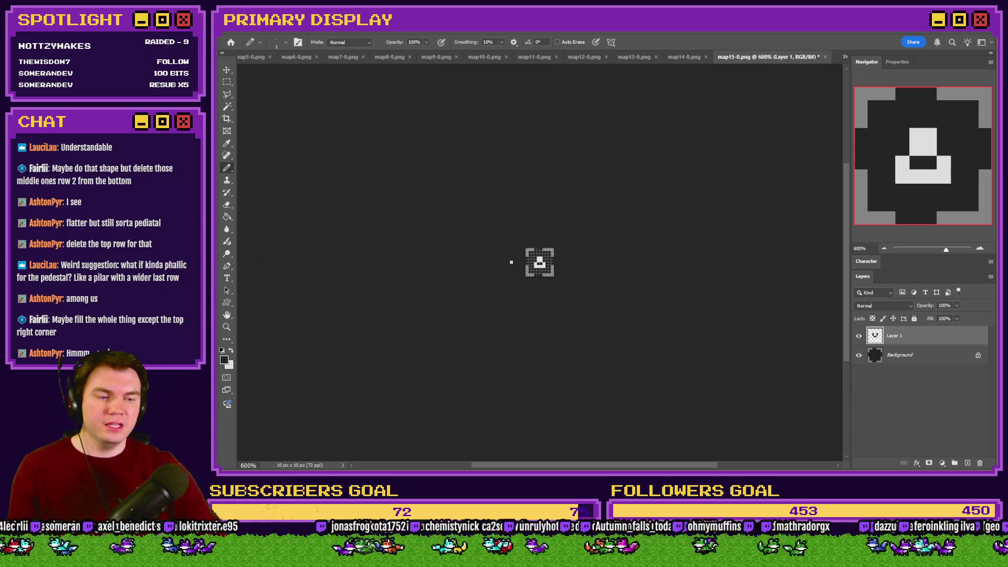
Paint white pixels on both sides of the top block
scroll(510, 262, "up", 10)
left_click(232, 350)
left_click(455, 281)
left_click(576, 280)
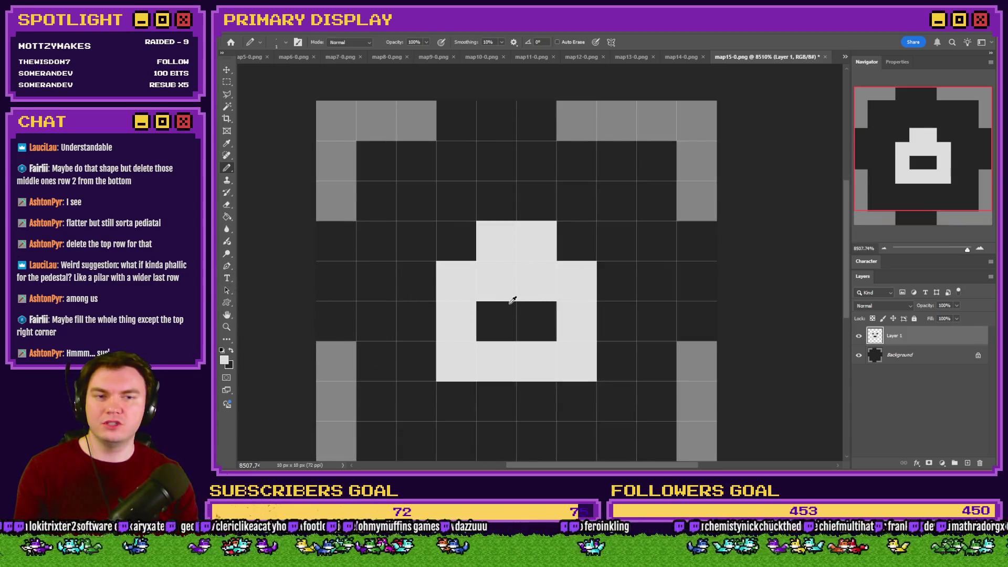
scroll(519, 296, "down", 5)
scroll(546, 274, "down", 6)
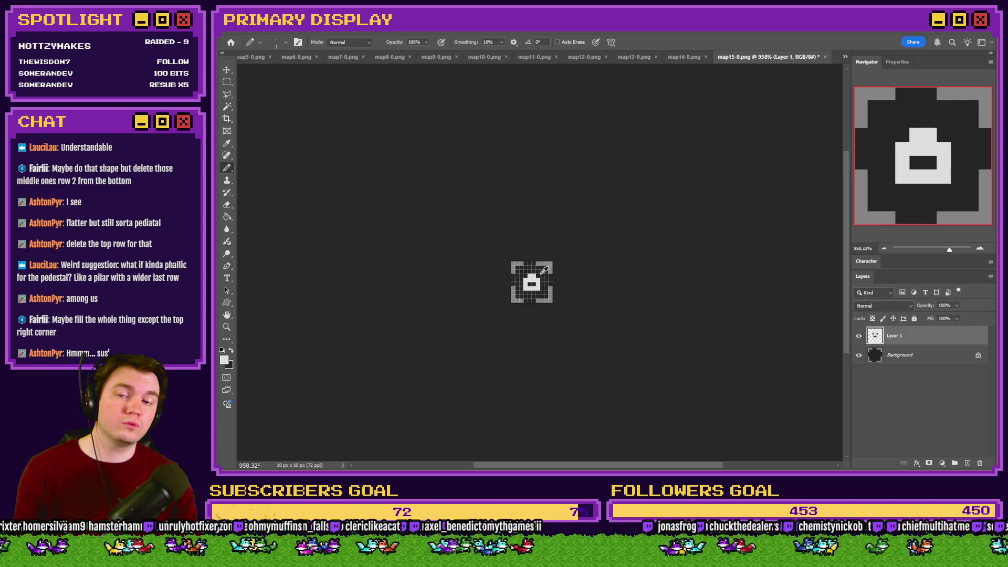
scroll(549, 274, "up", 10)
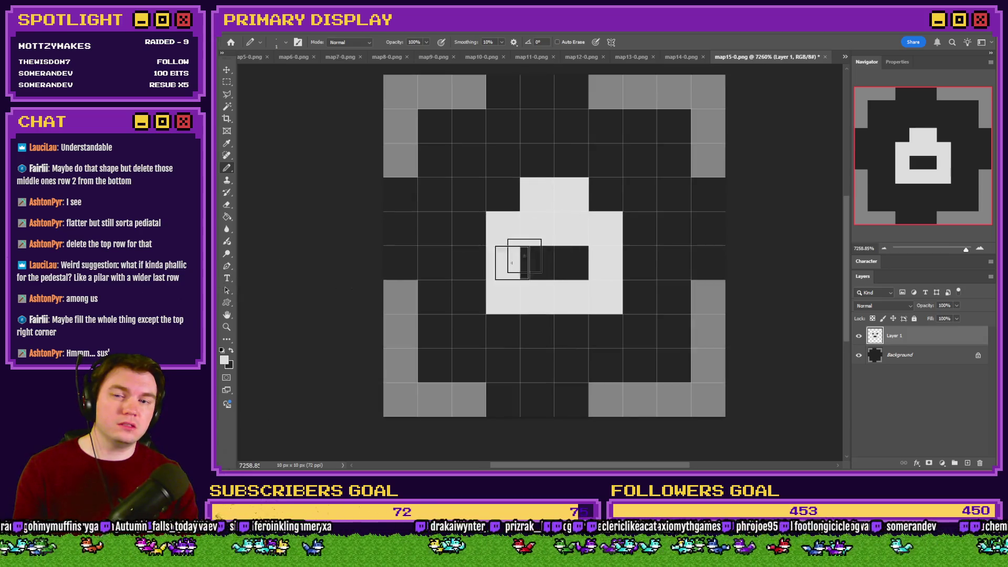
Try the dark slot one row higher, then undo and zoom out to judge
left_click_drag(536, 263, 573, 263)
left_click(221, 351)
left_click_drag(536, 228, 562, 241)
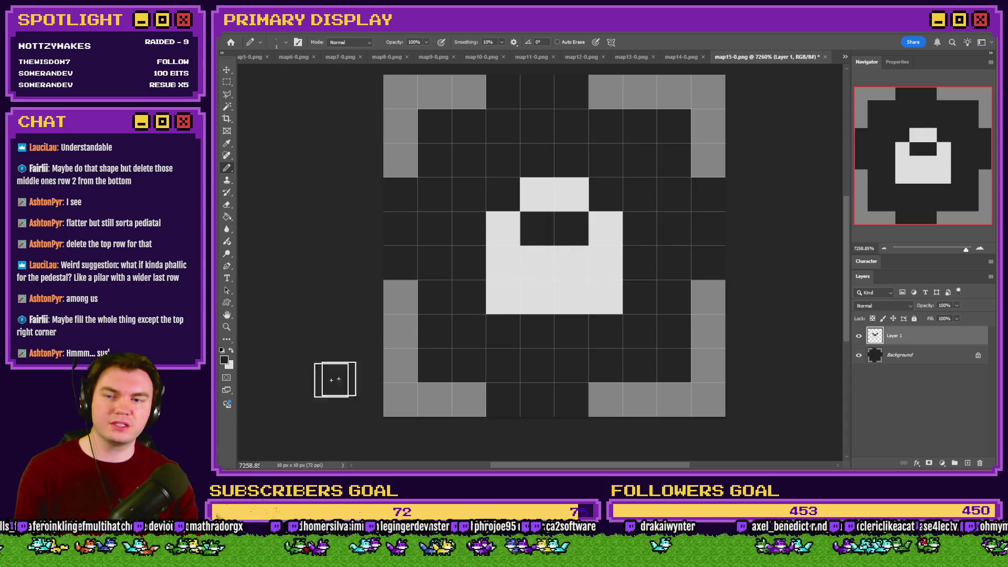
key("ctrl+z")
key("ctrl+z")
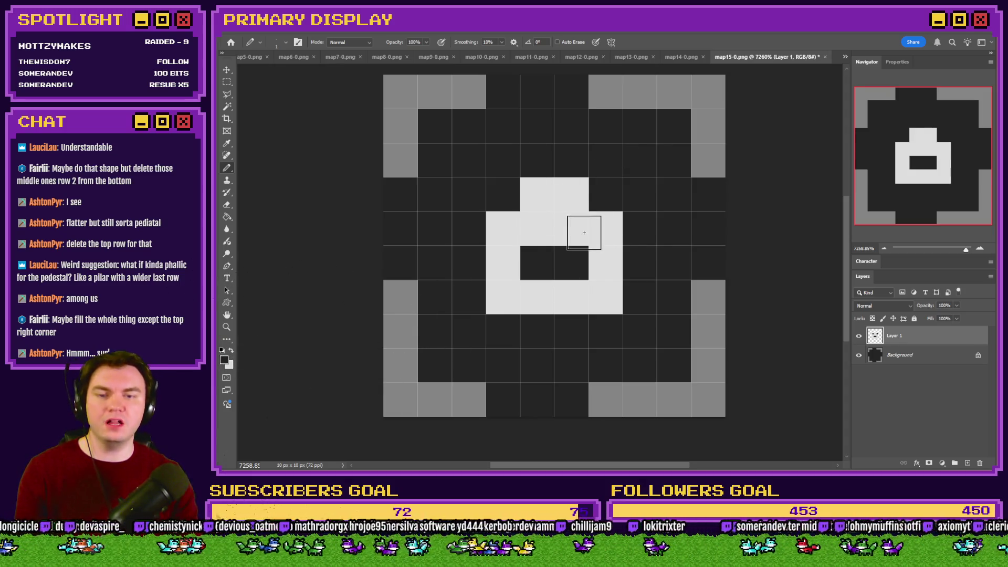
key("ctrl+minus")
key("ctrl+minus")
key("ctrl+minus")
key("ctrl+minus")
key("ctrl+minus")
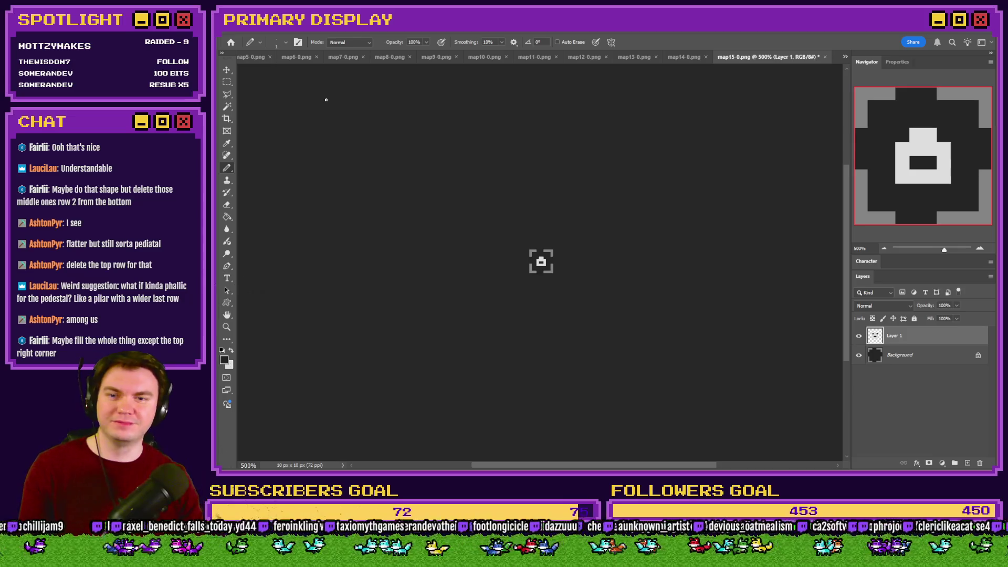
Test darkening the bottom row's ends, then undo back to the latest lock shape
key("ctrl+0")
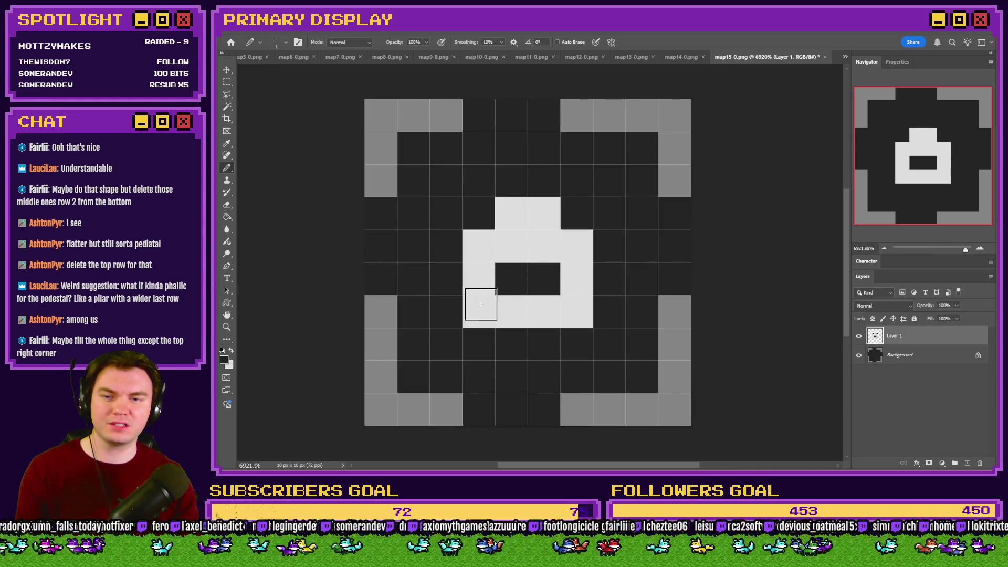
left_click(477, 309)
left_click(572, 311)
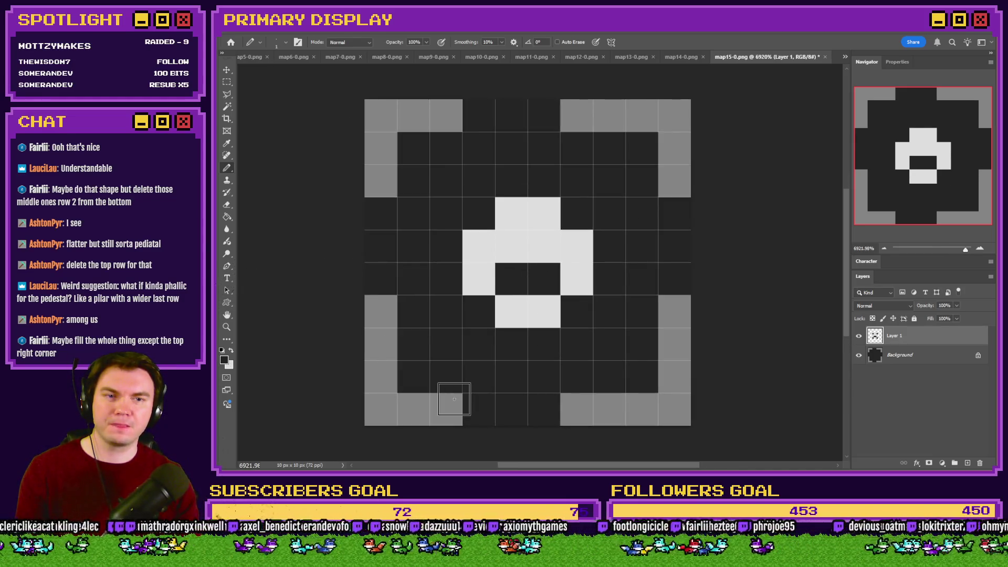
key("ctrl+z")
key("ctrl+z")
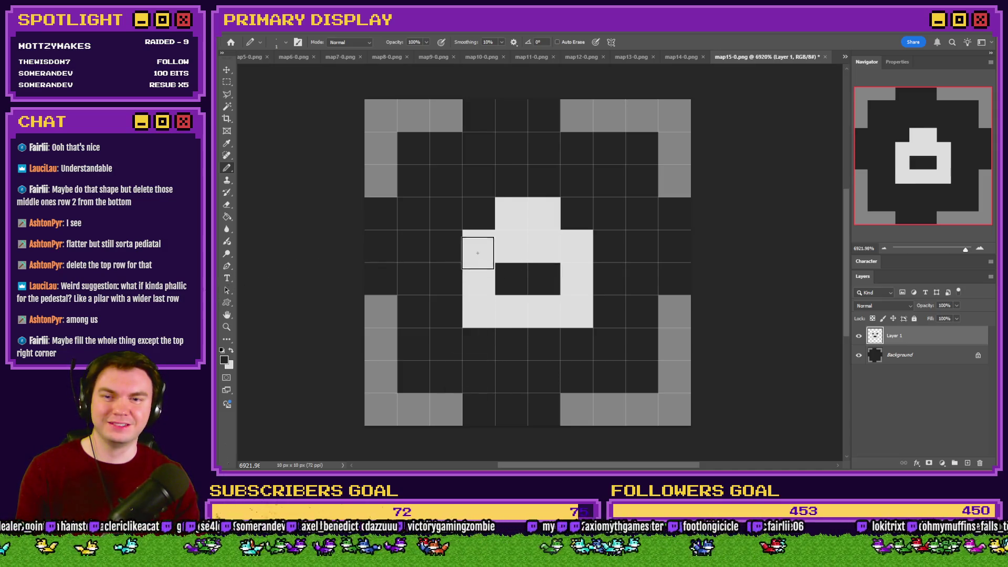
key("ctrl+z")
key("ctrl+z")
key("ctrl+z")
key("ctrl+shift+z")
key("ctrl+shift+z")
key("ctrl+shift+z")
scroll(540, 289, "down", 3)
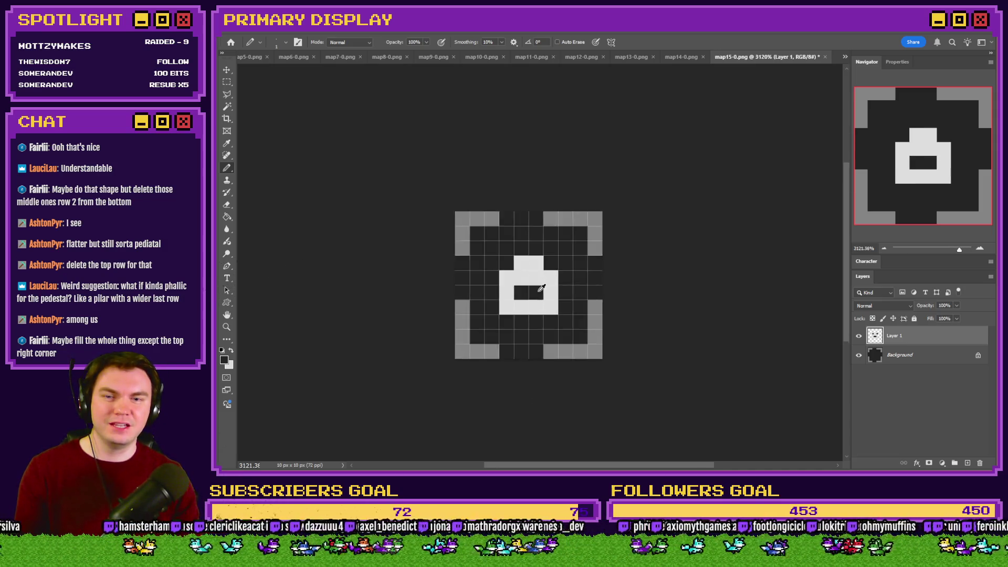
scroll(541, 288, "down", 3)
scroll(542, 290, "down", 2)
scroll(542, 290, "down", 2)
scroll(539, 286, "down", 1)
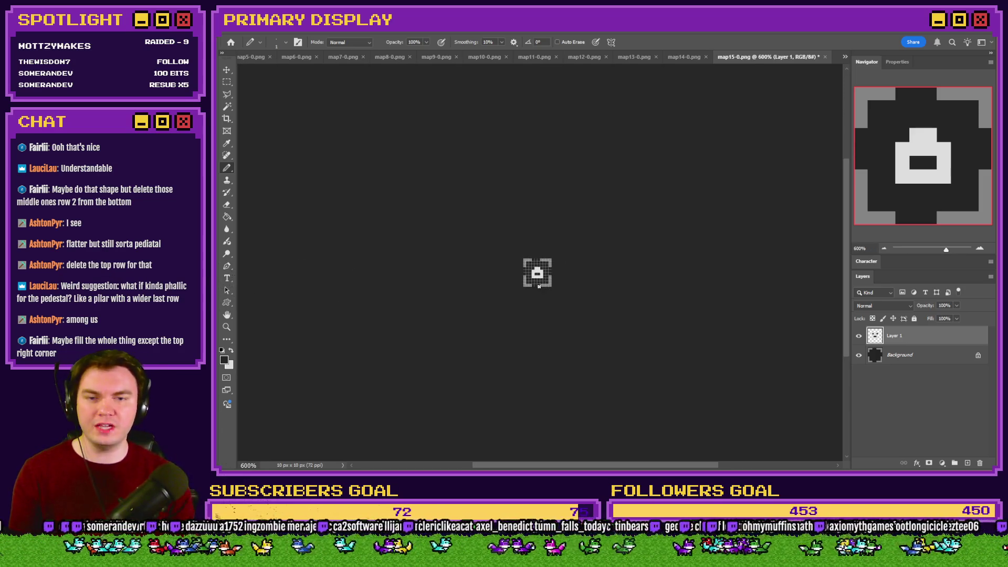
left_click(227, 81)
Select the lock shape and close map15-0.png without saving
scroll(501, 229, "up", 5)
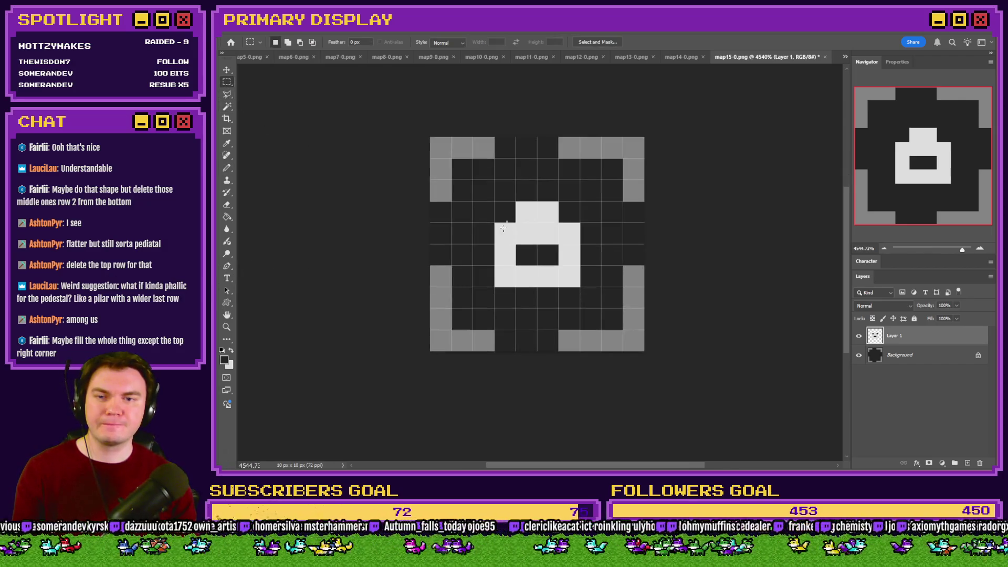
mouse_move(496, 203)
left_mouse_down()
mouse_move(572, 252)
mouse_move(579, 286)
left_mouse_up()
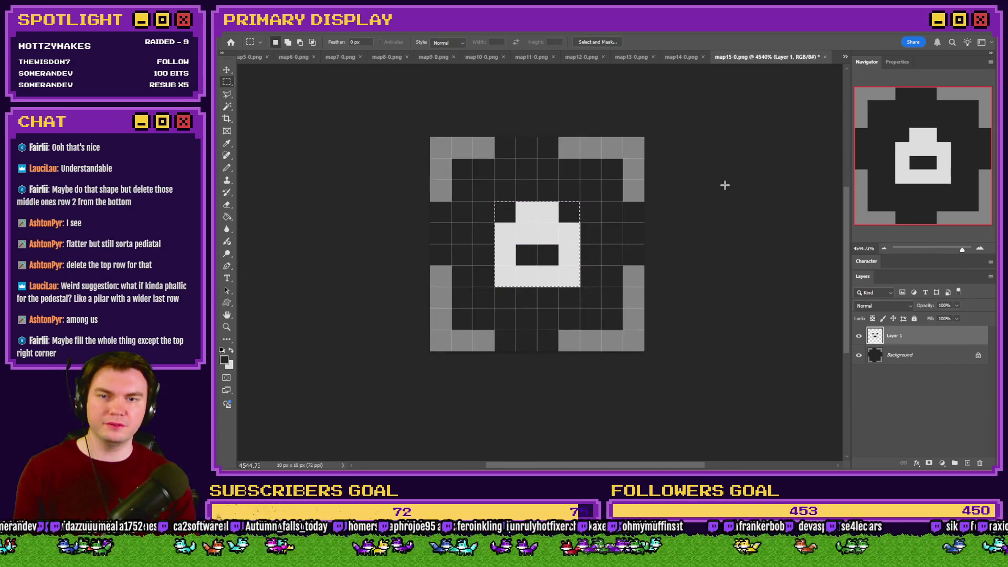
left_click(825, 56)
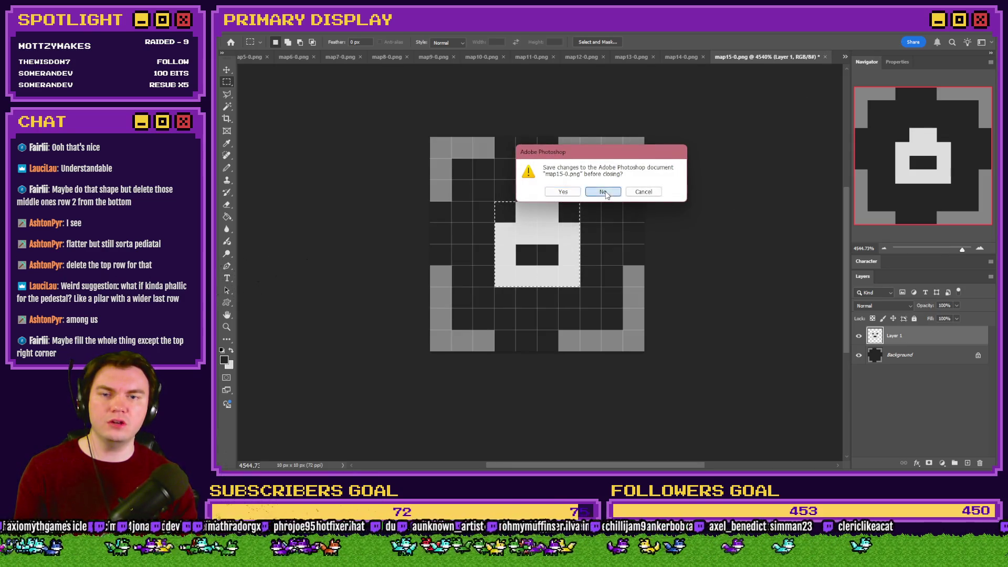
left_click(604, 192)
In Untitled-1, resize the image to 25 percent, shrinking it to 4×4 pixels
left_click(845, 56)
left_click(913, 206)
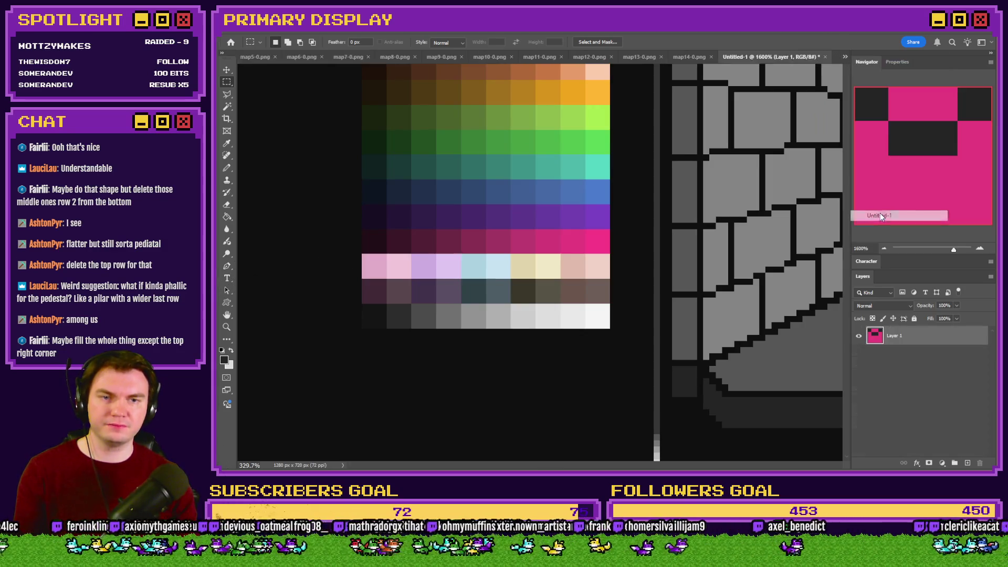
key("ctrl+d")
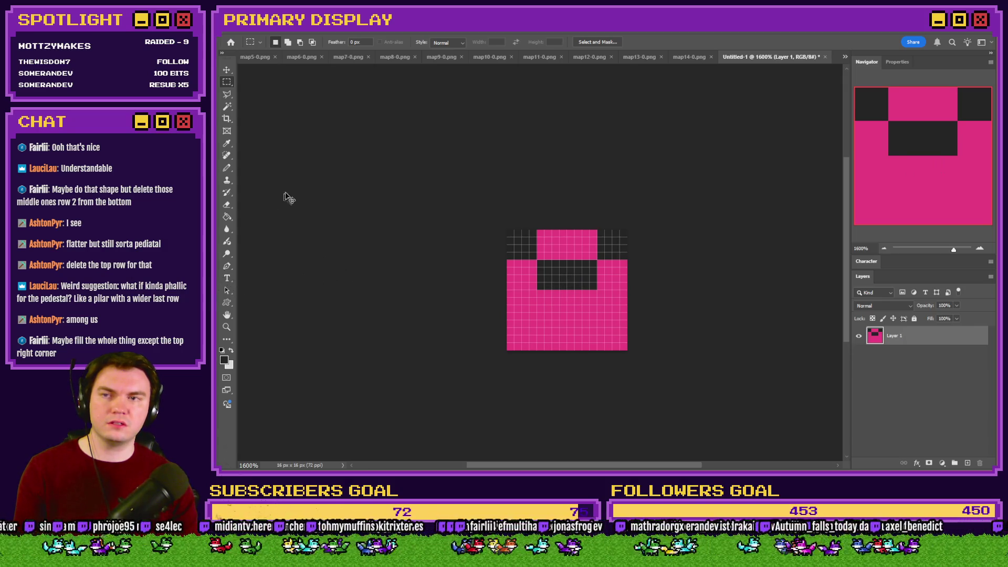
key("ctrl+alt+i")
type("25")
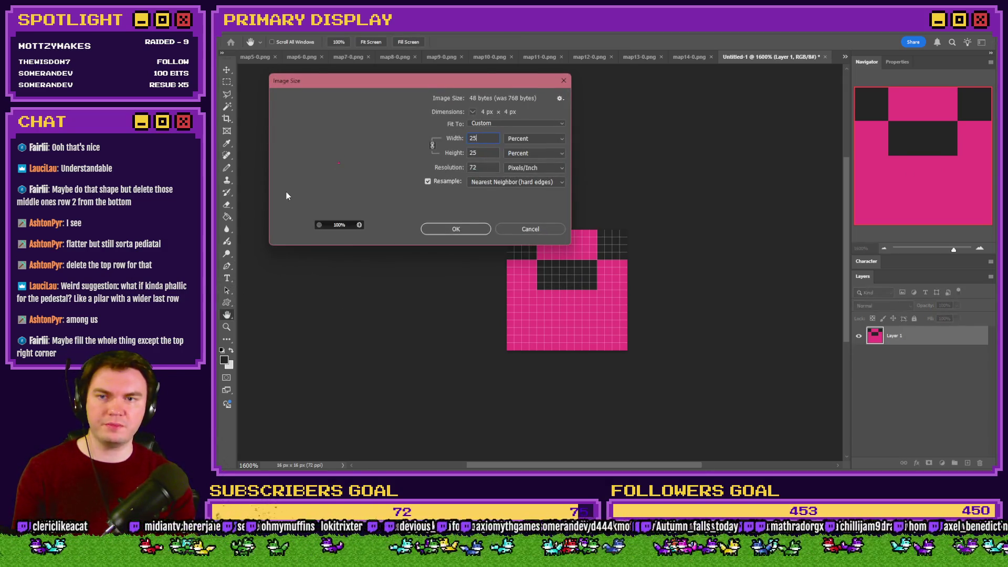
key("Return")
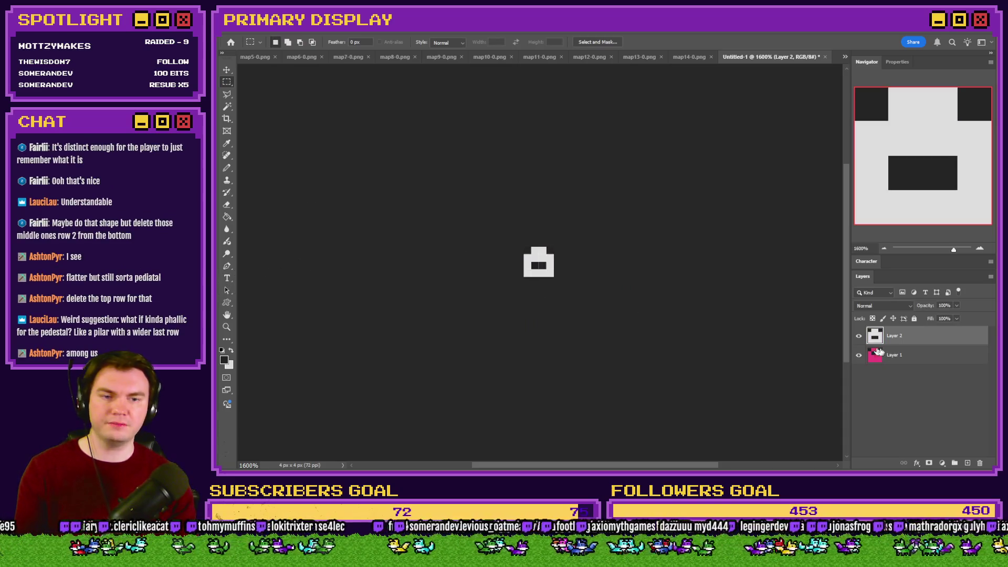
Compare Layer 2 against the pink Layer 1, then delete Layer 1
left_click(920, 359)
left_click(859, 337)
left_click(859, 337)
left_click(859, 337)
left_click(860, 337)
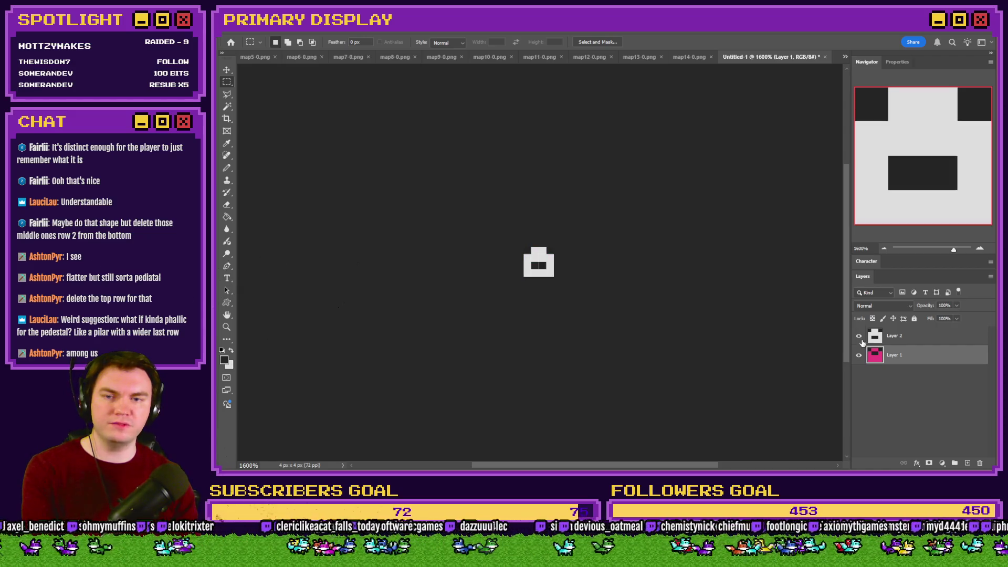
left_click(860, 337)
left_click(860, 337)
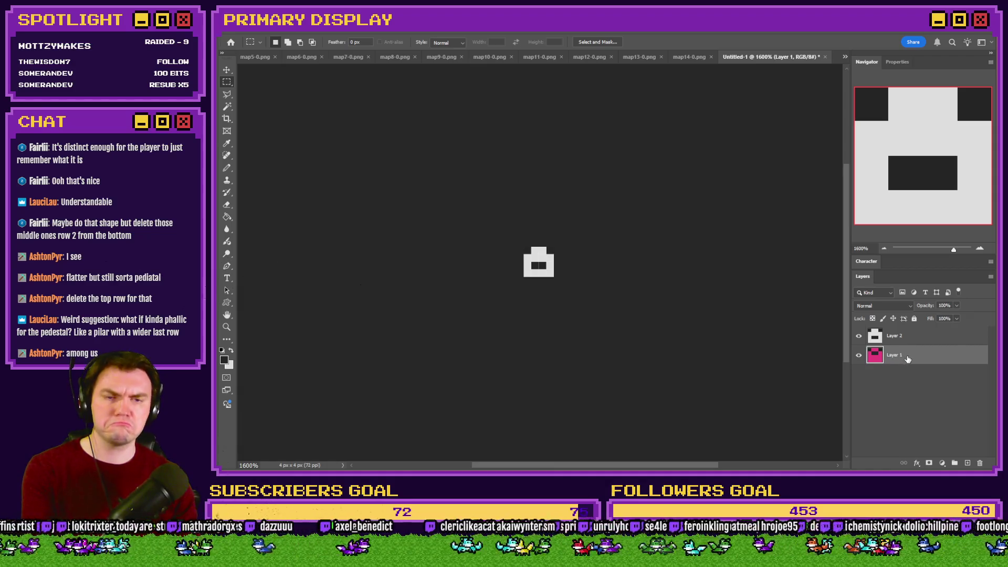
key("Delete")
Enlarge the image to 400 percent, making it 16×16 pixels
key("ctrl+alt+i")
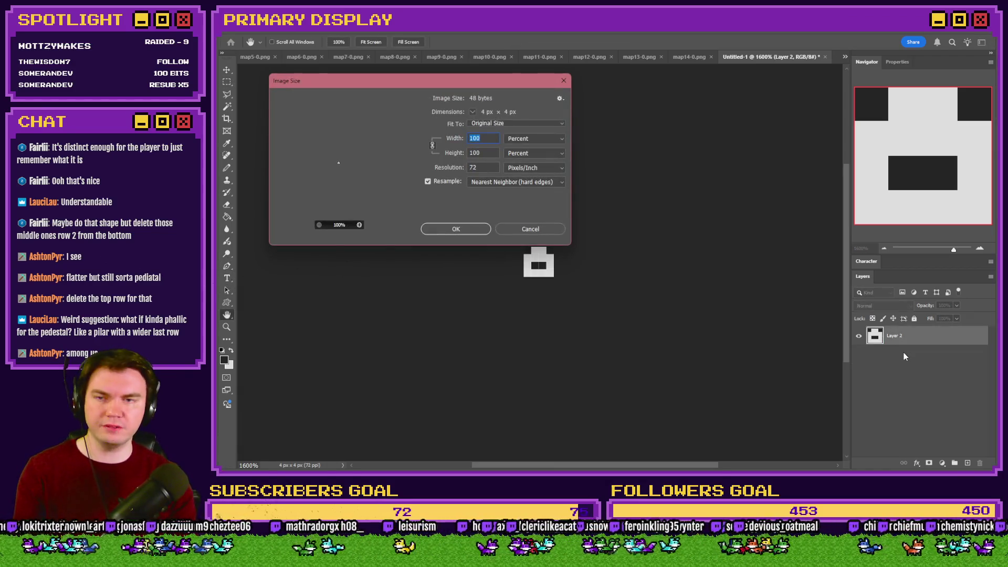
type("400")
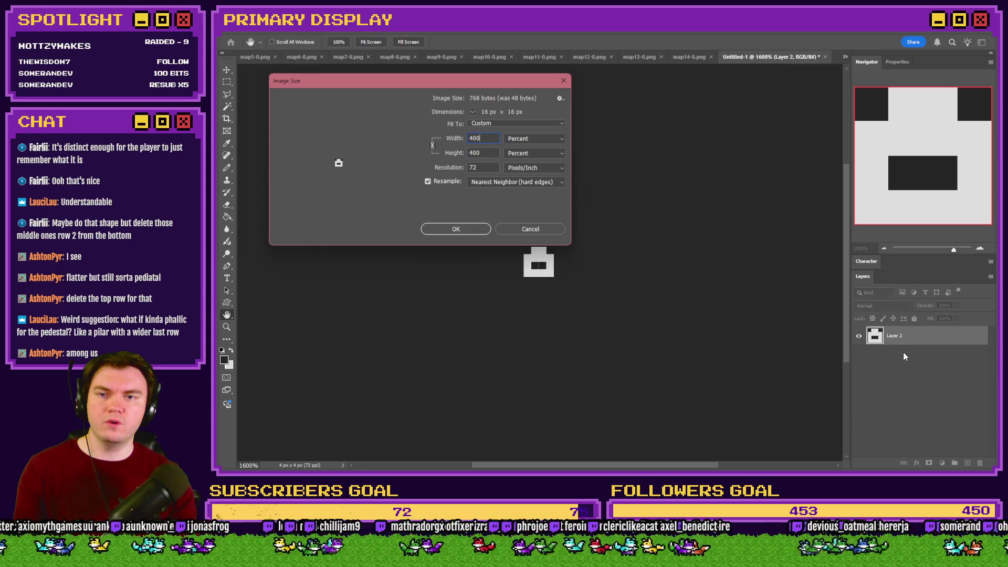
key("Return")
Drag map15-0.png from the pictures folder into Photoshop and close Untitled-1 unsaved
key("m")
key("alt+Tab")
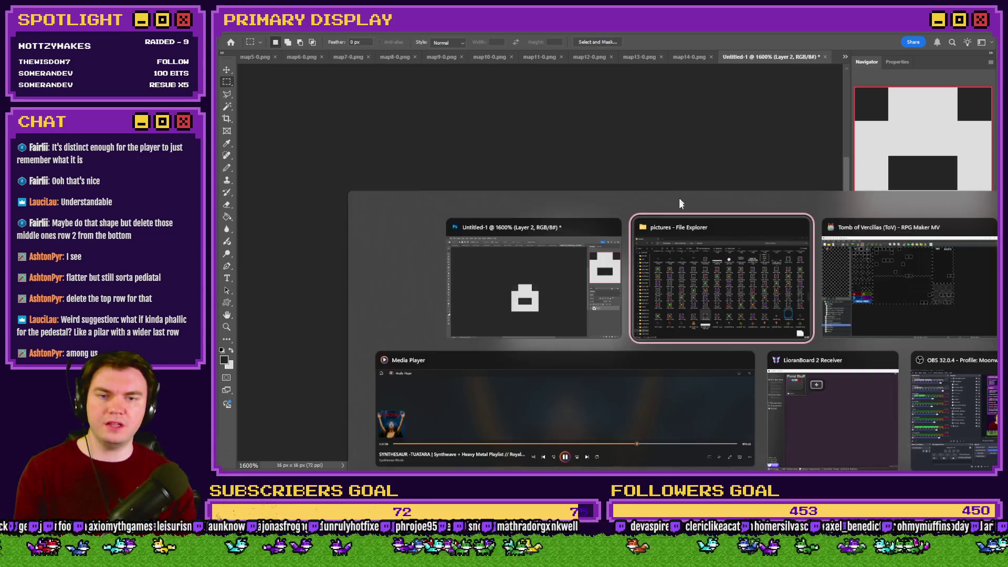
left_click(684, 291)
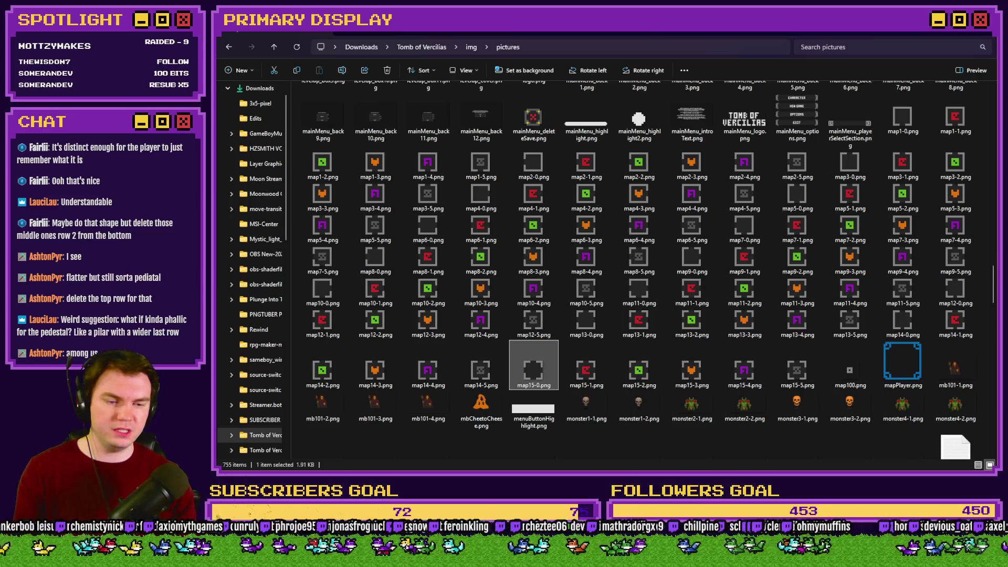
mouse_move(533, 368)
left_mouse_down()
mouse_move(793, 210)
mouse_move(838, 63)
mouse_move(782, 66)
left_mouse_up()
left_click(712, 58)
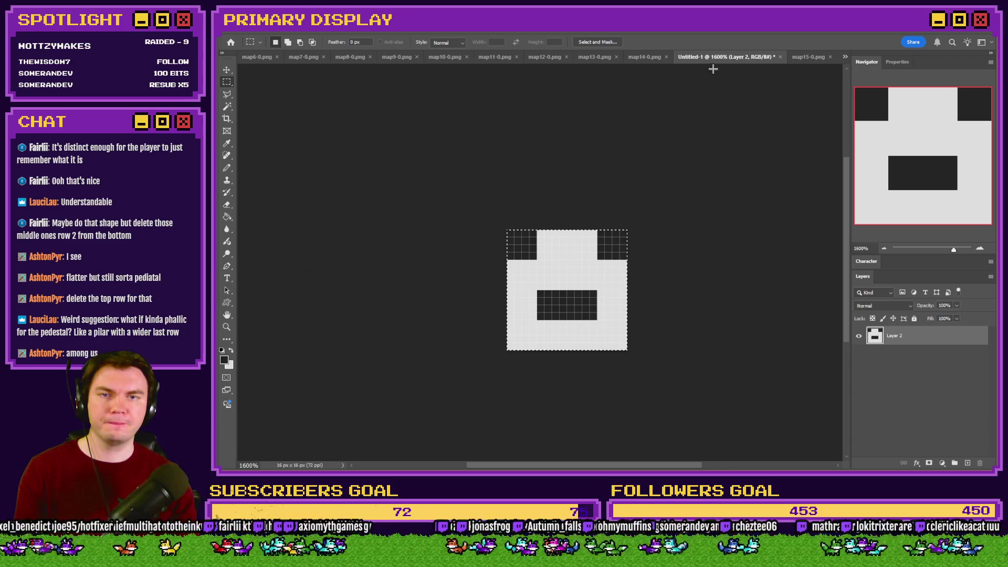
left_click(781, 58)
left_click(604, 191)
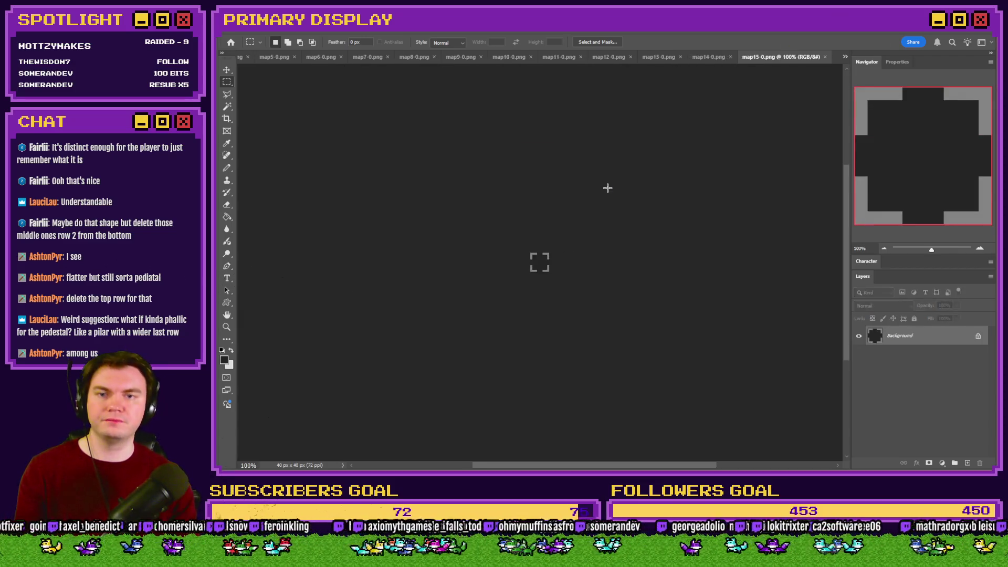
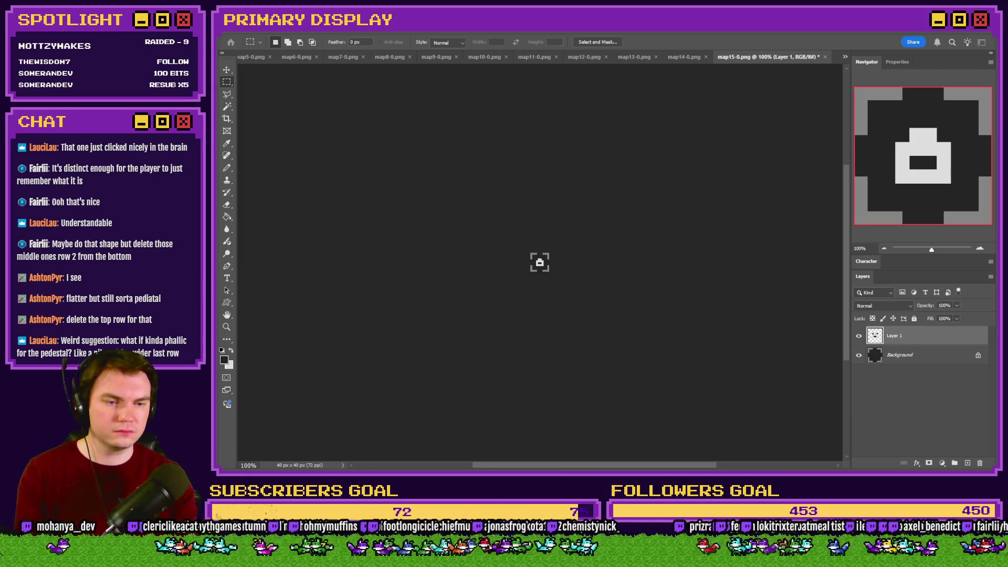
Save the map15 tile as a PNG and close it without saving again
key("ctrl+s")
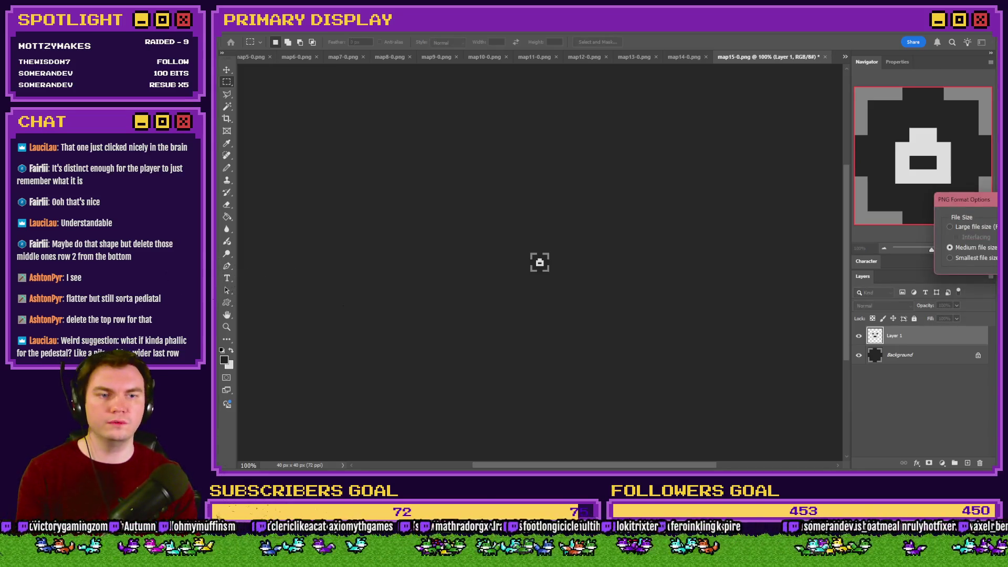
key("Return")
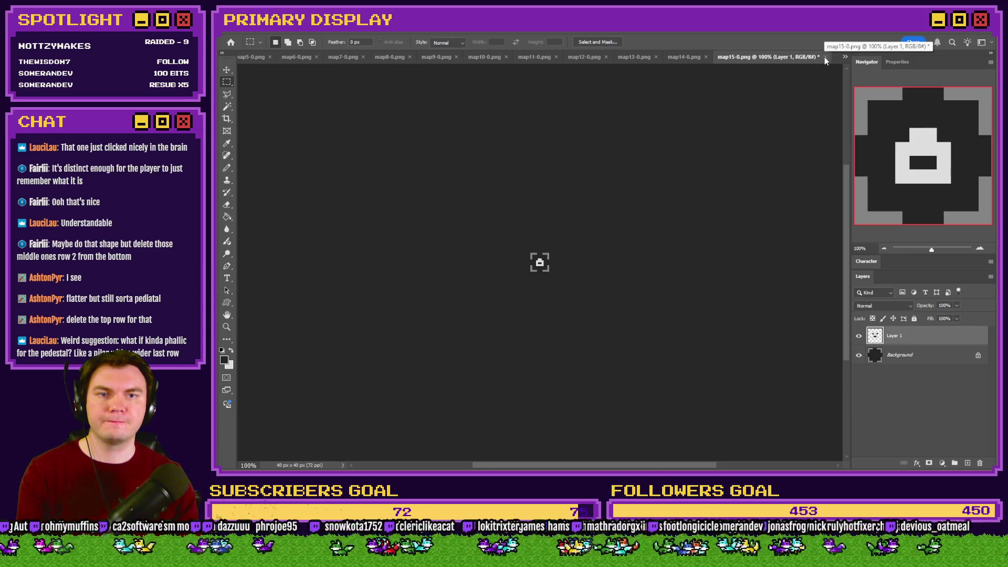
left_click(825, 57)
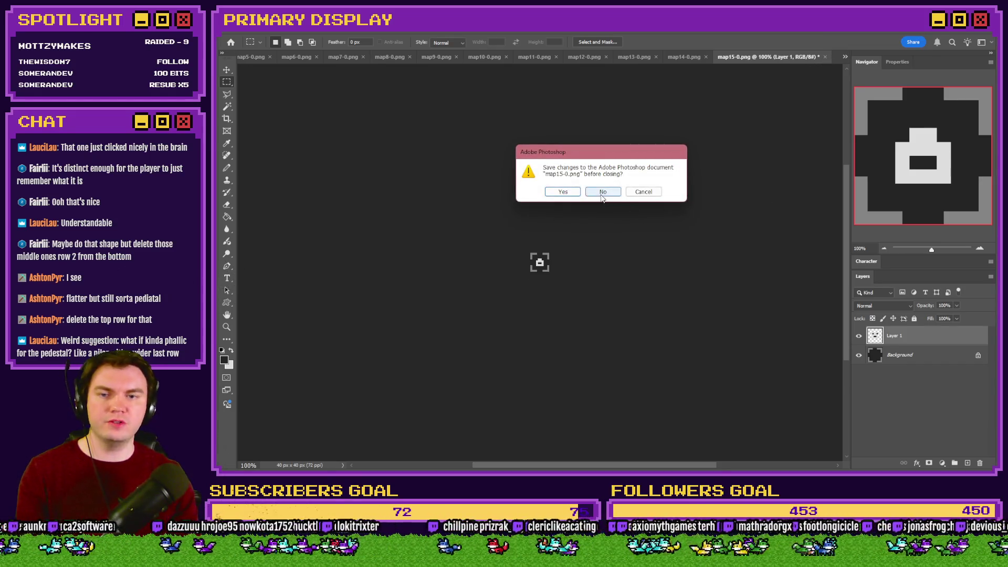
left_click(600, 196)
Flatten the lock icon into map1-0 and map2-0 and save them as map1-6.png and map2-6.png
left_click(402, 57)
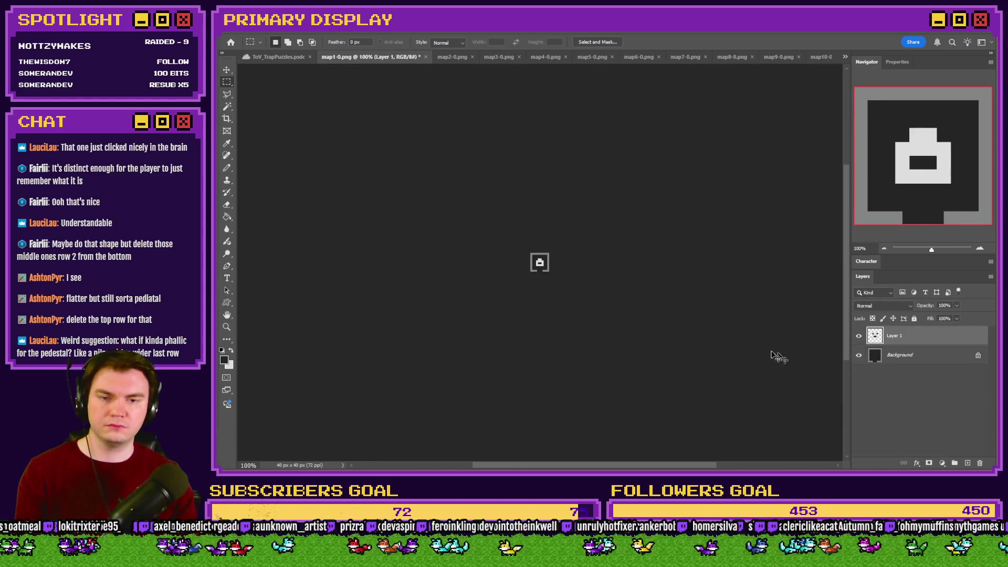
key("ctrl+e")
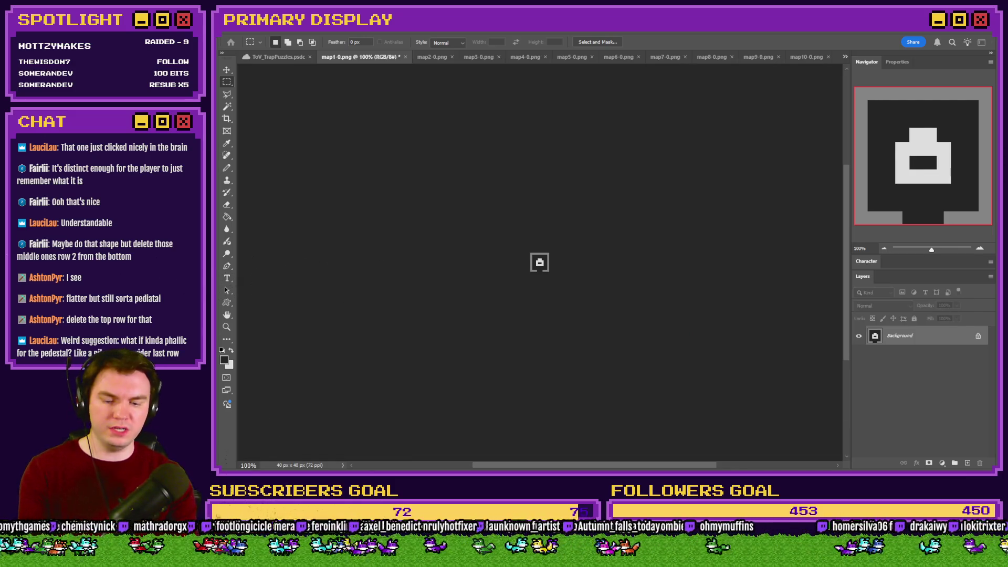
key("Return")
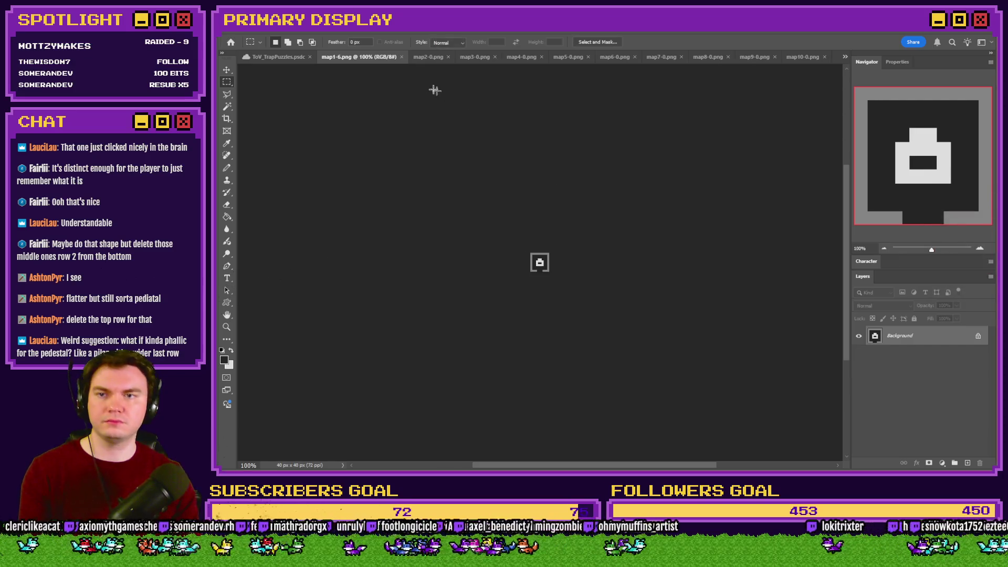
left_click(402, 57)
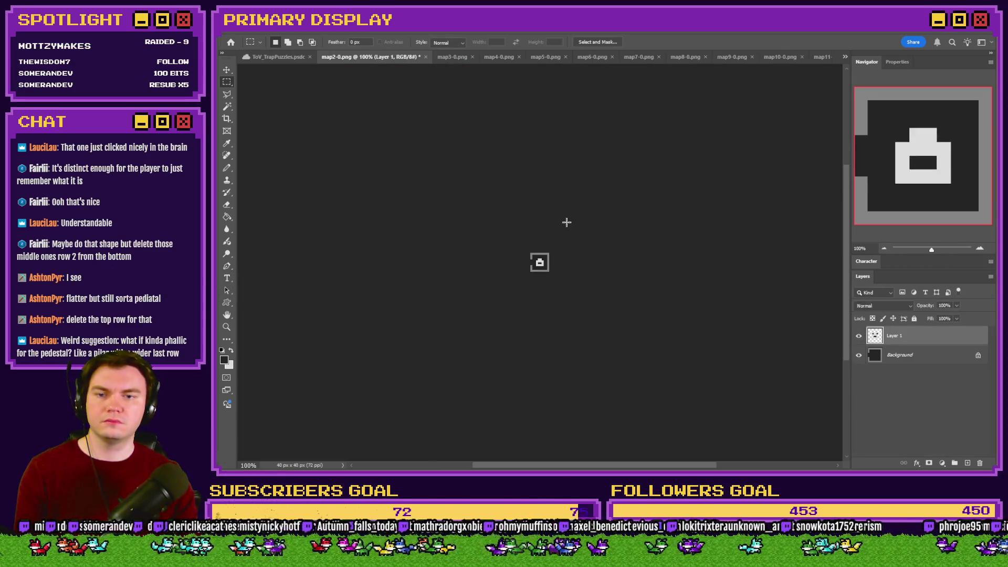
key("ctrl+e")
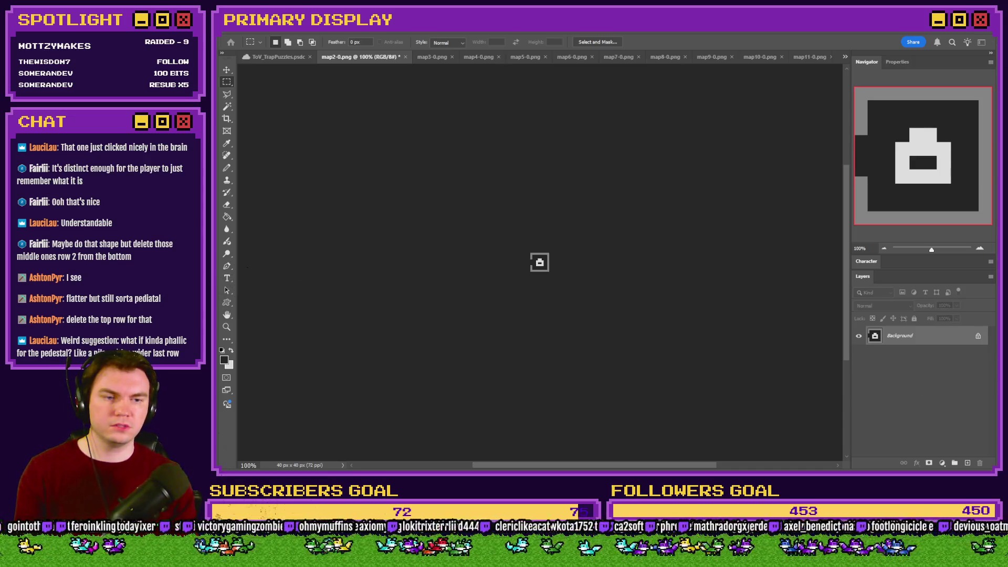
key("Return")
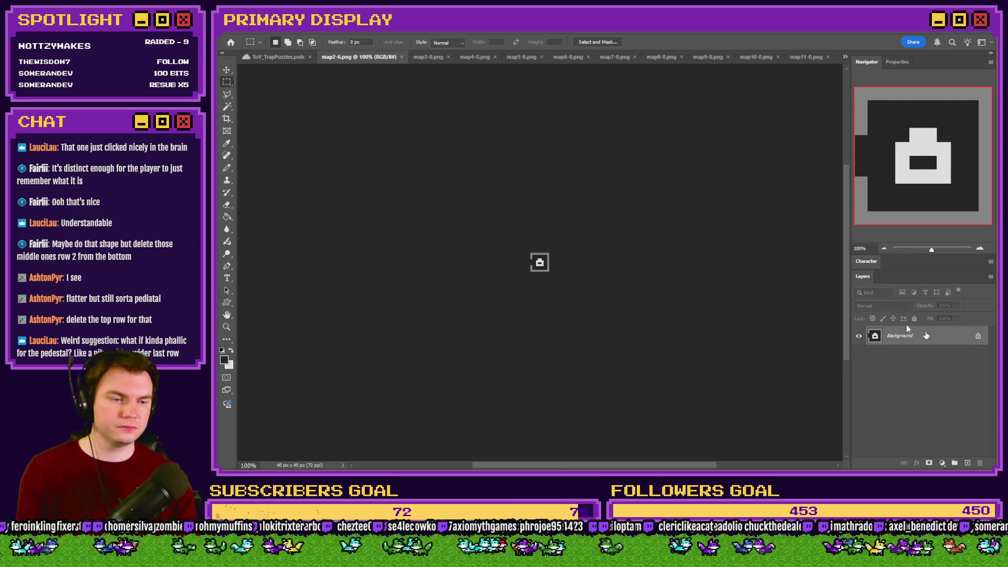
left_click(402, 57)
Save map3-0 and map4-0 as map3-6.png and map4-6.png, closing each tab
left_click(397, 59)
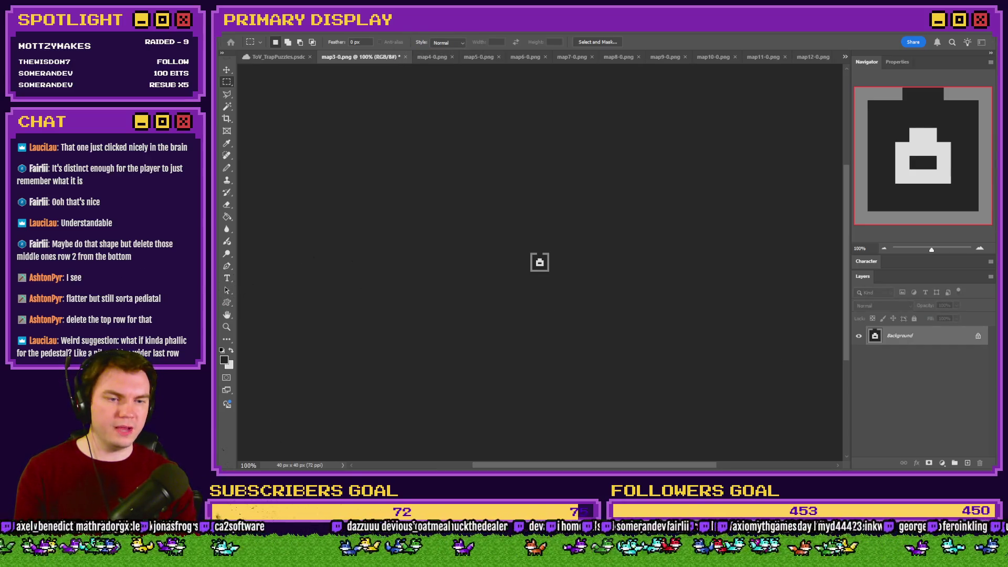
key("Return")
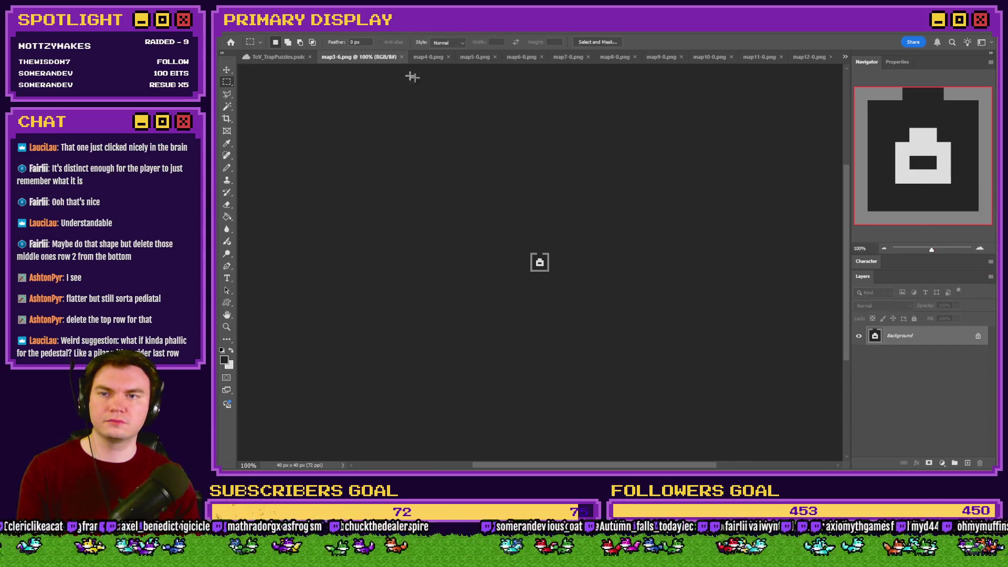
left_click(401, 57)
left_click(395, 58)
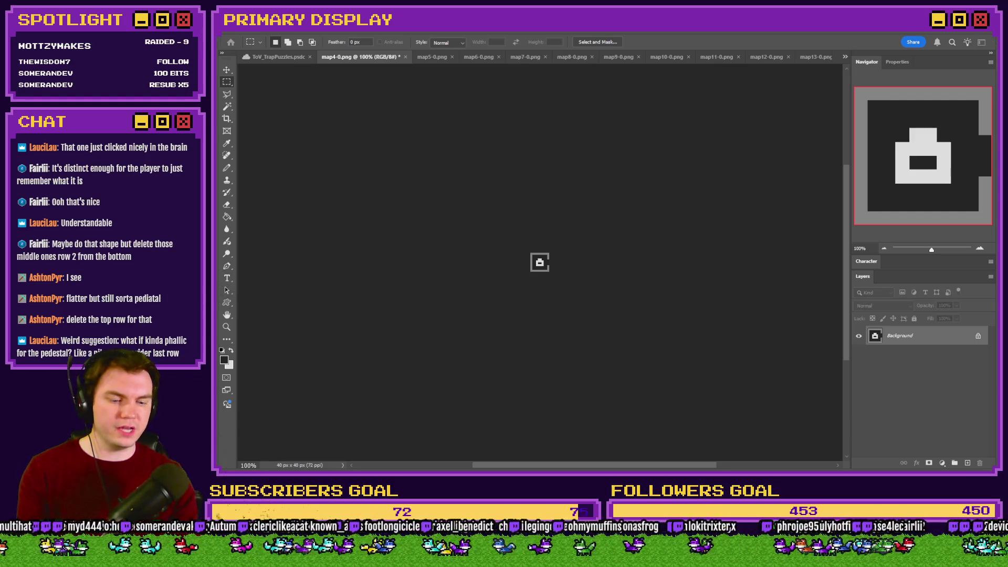
key("Return")
key("Return")
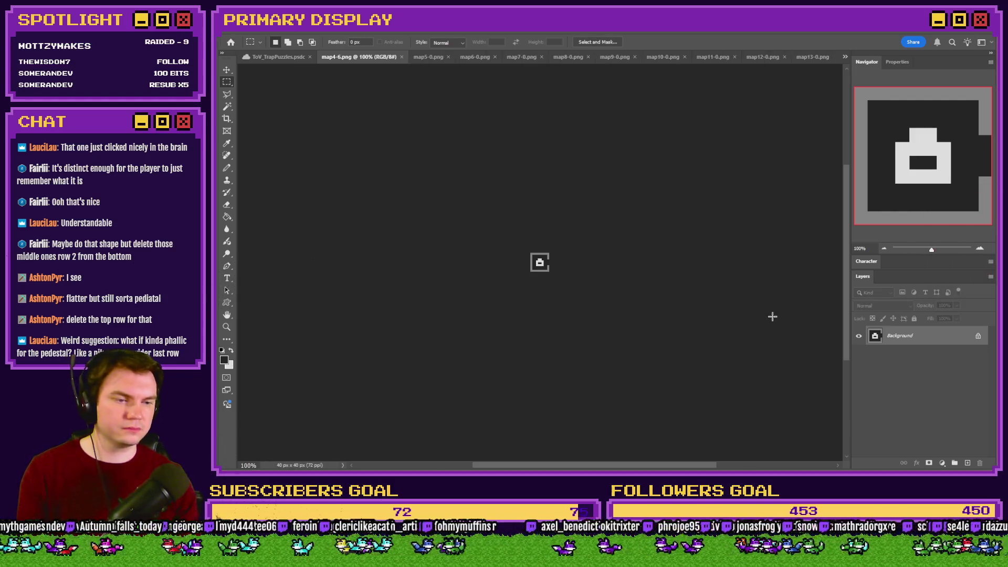
left_click(402, 57)
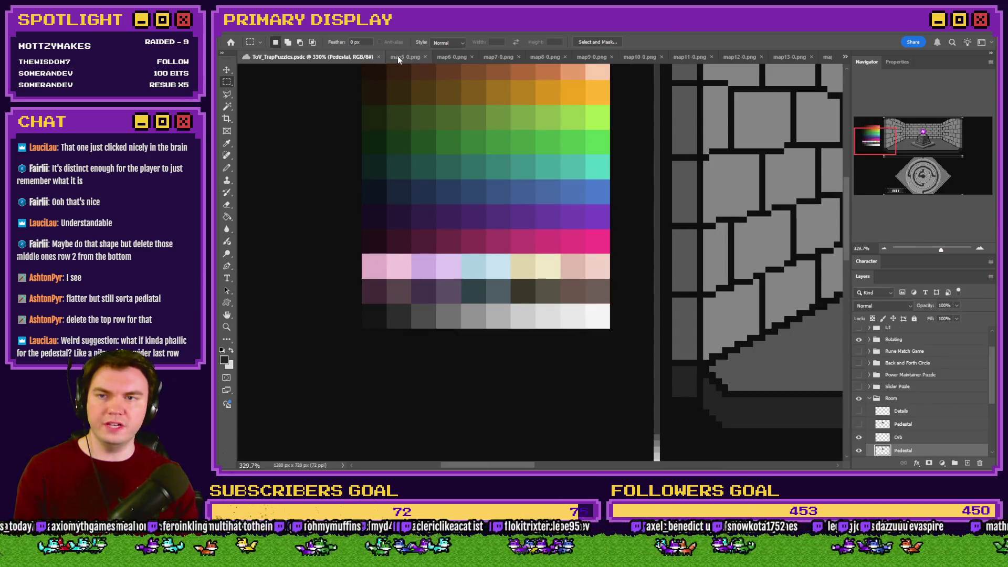
left_click(401, 57)
key("alt+Tab")
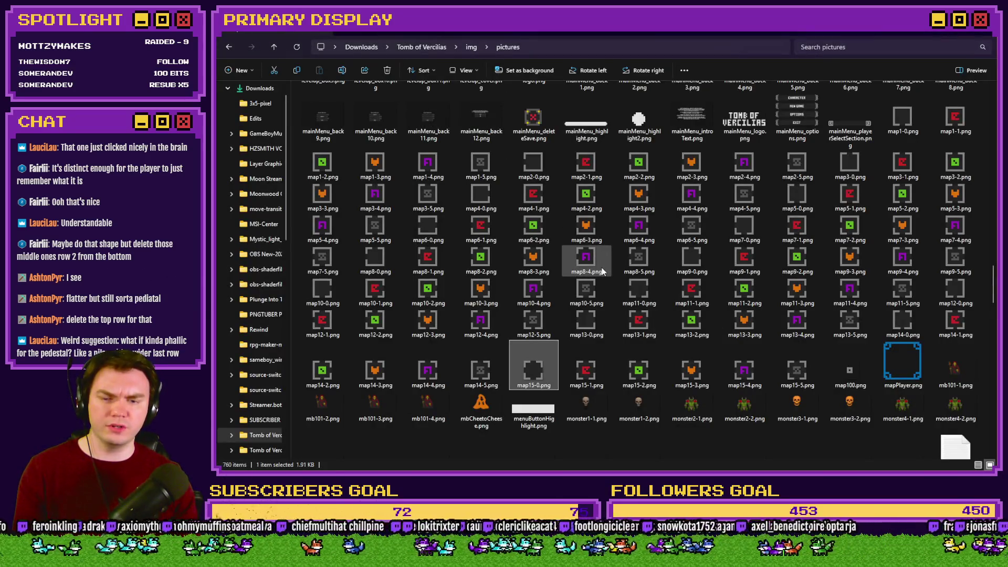
Jump to map1-3 in the pictures folder and step across to the new map2-6 file
scroll(603, 264, "up", 2)
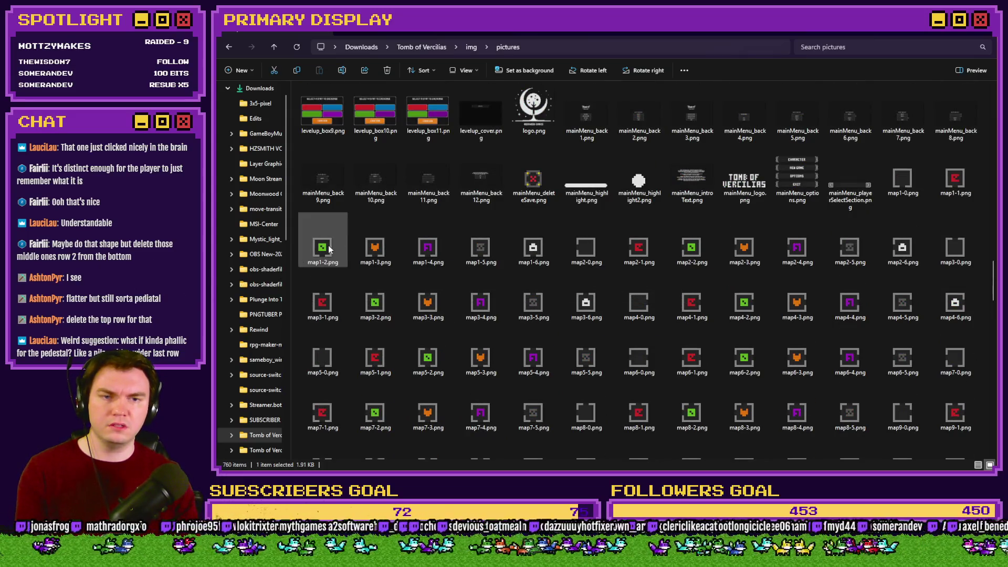
type("map1-3")
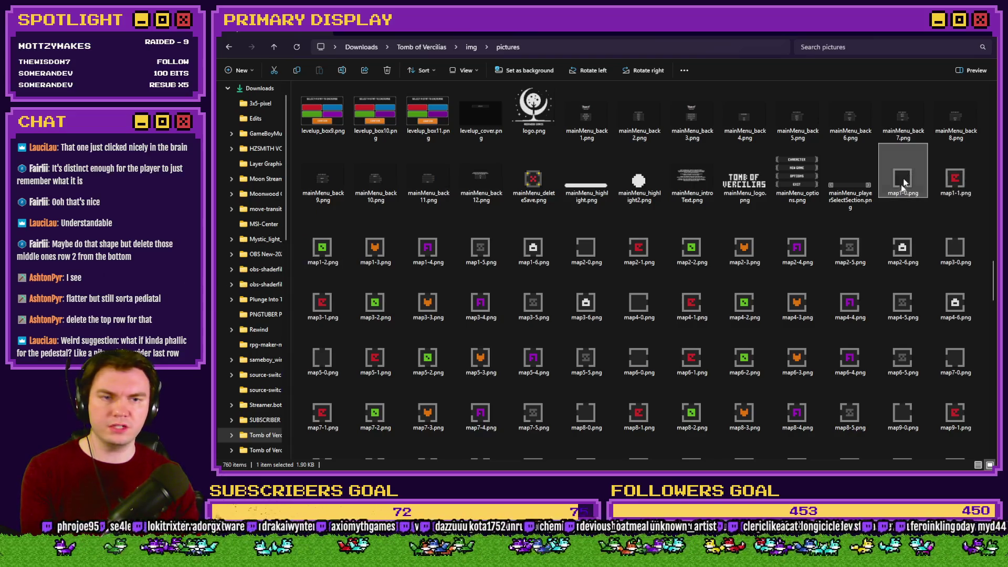
key("Right")
key("Right")
key("Right")
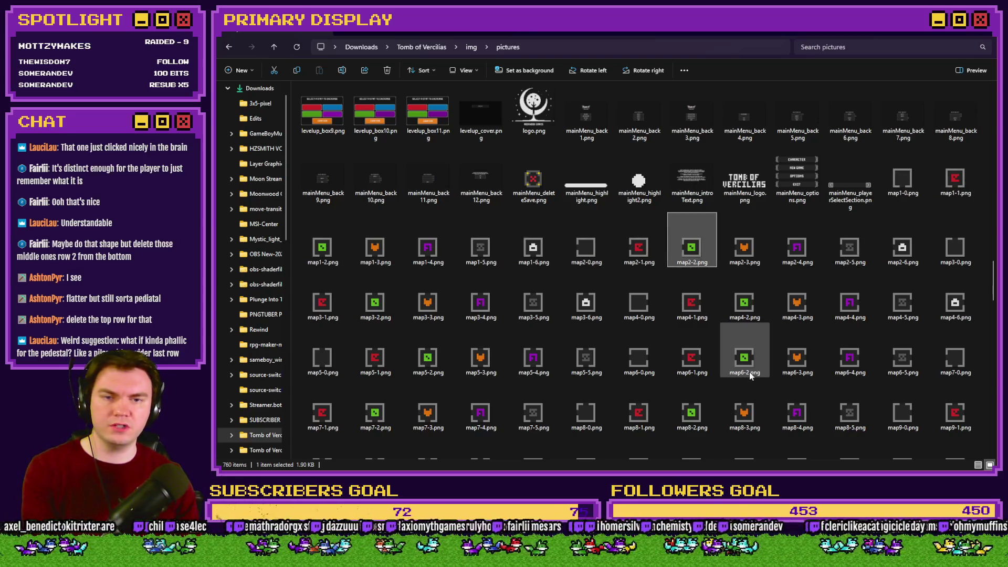
key("Right")
key("Right")
key("Return")
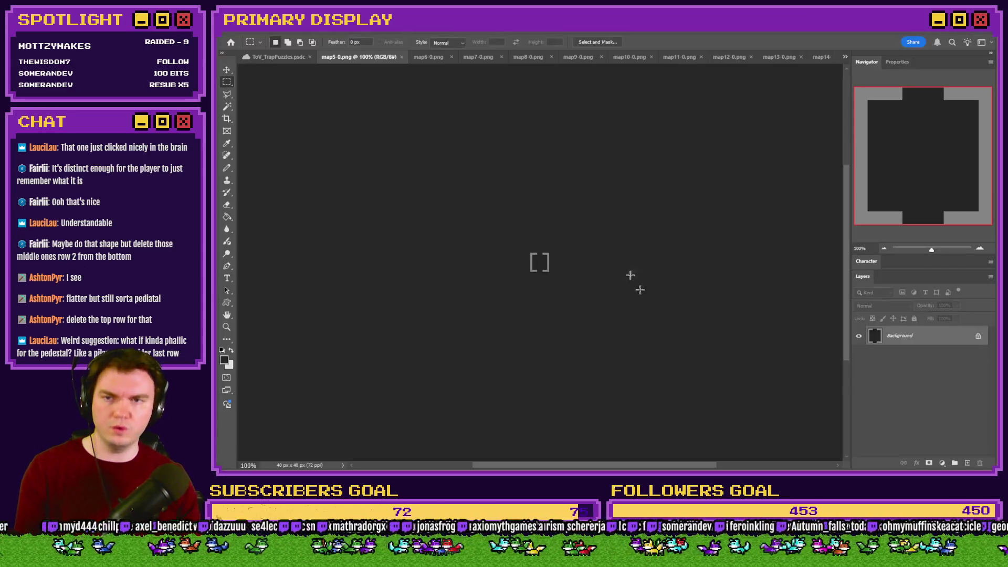
Paste and flatten the lock icon into map5-0 and map6-0, saving map5-6.png and map6-6.png
key("ctrl+v")
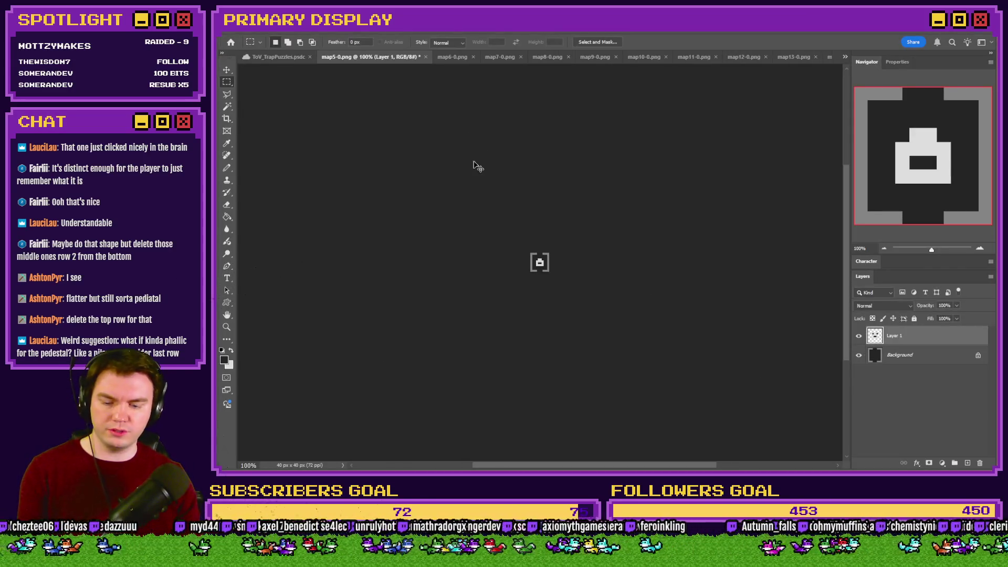
key("ctrl+e")
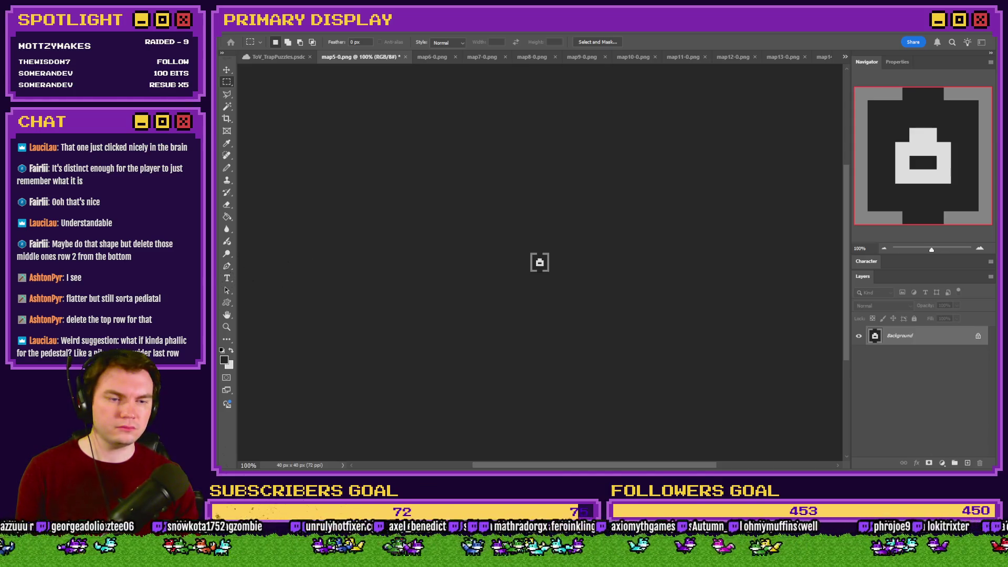
key("Return")
key("Return")
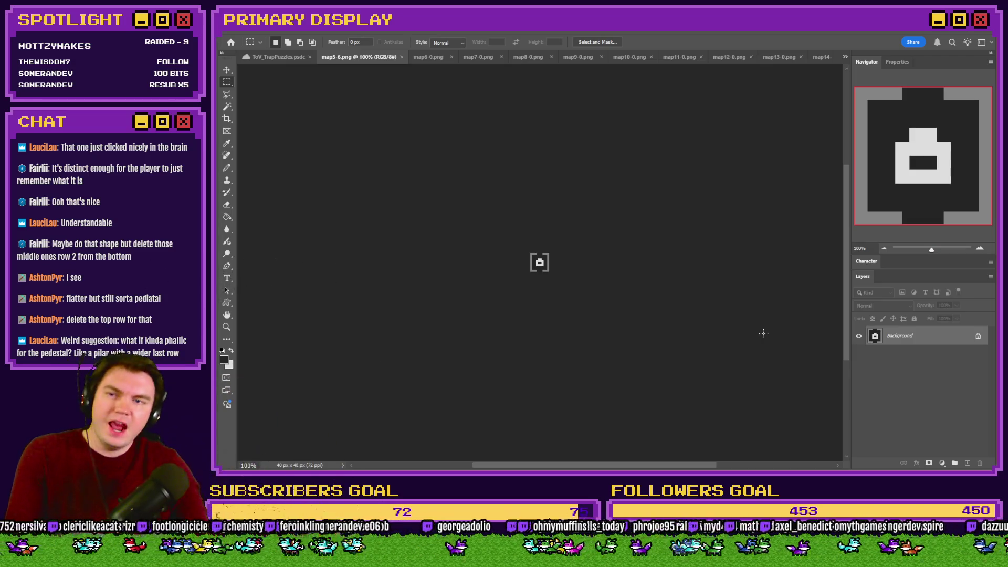
left_click(402, 57)
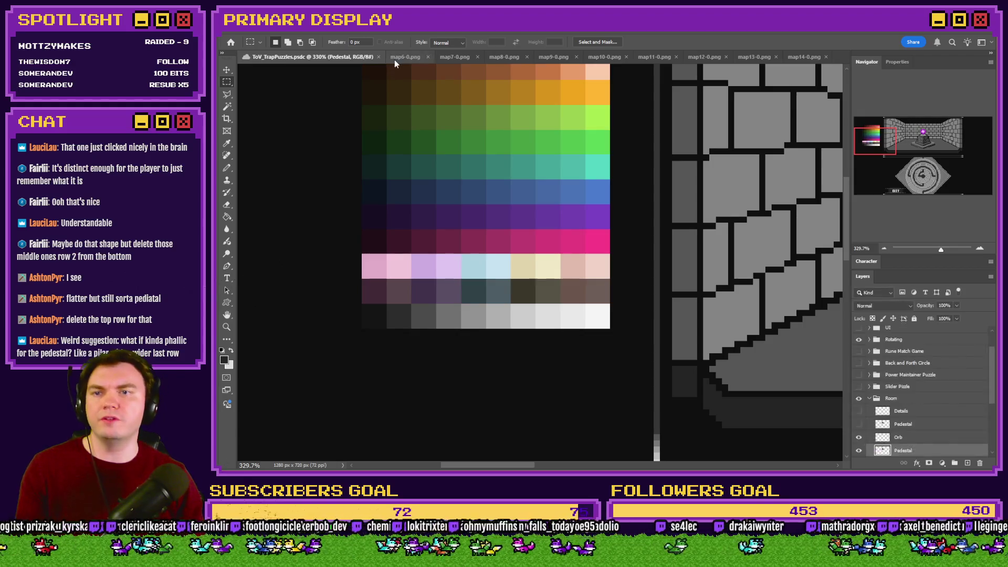
left_click(395, 59)
key("ctrl+v")
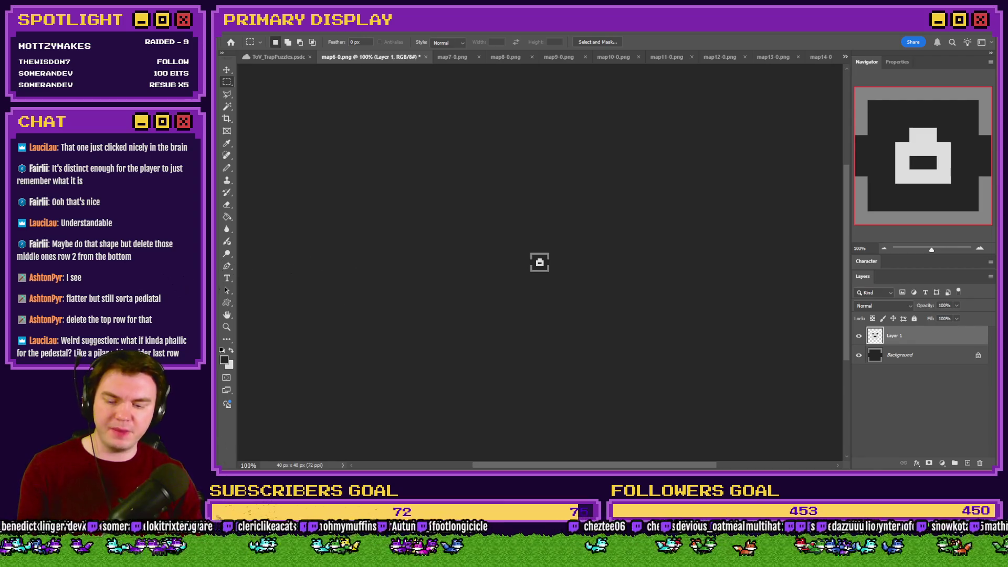
key("ctrl+e")
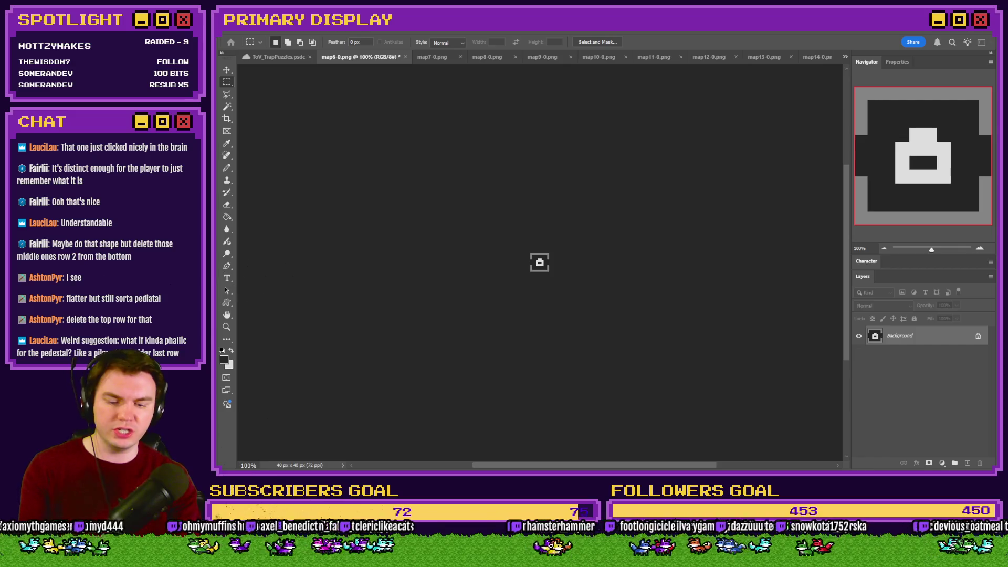
key("ctrl+shift+s")
key("Return")
Add the lock icon to map7-0, save it as map7-6.png, and close the tab
left_click(401, 57)
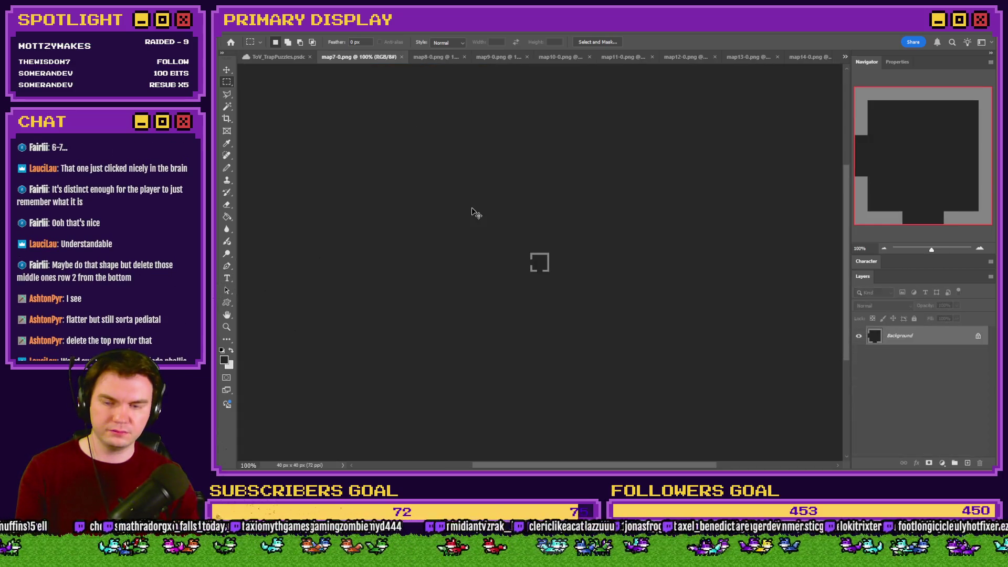
key("ctrl+v")
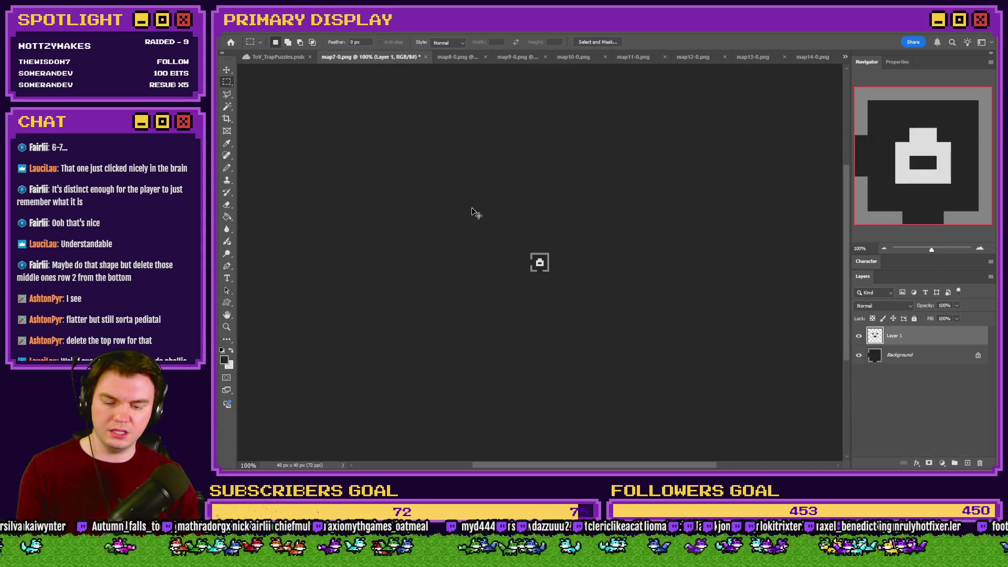
key("ctrl+e")
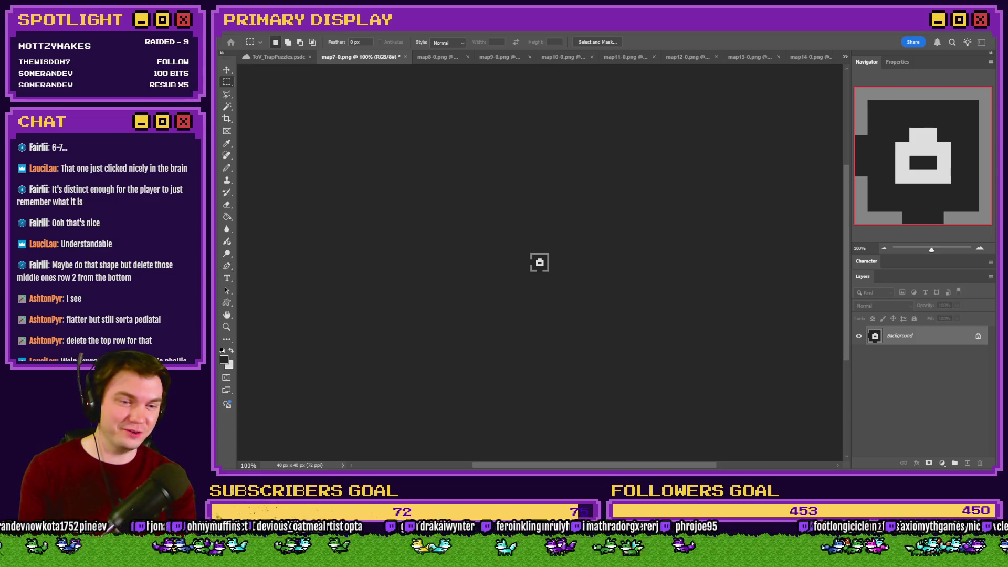
key("Return")
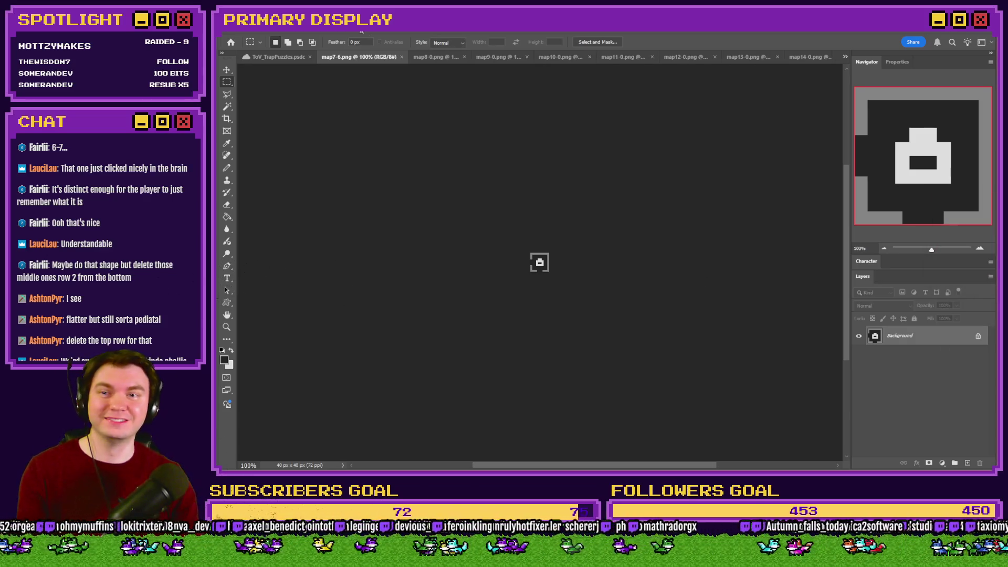
left_click(400, 57)
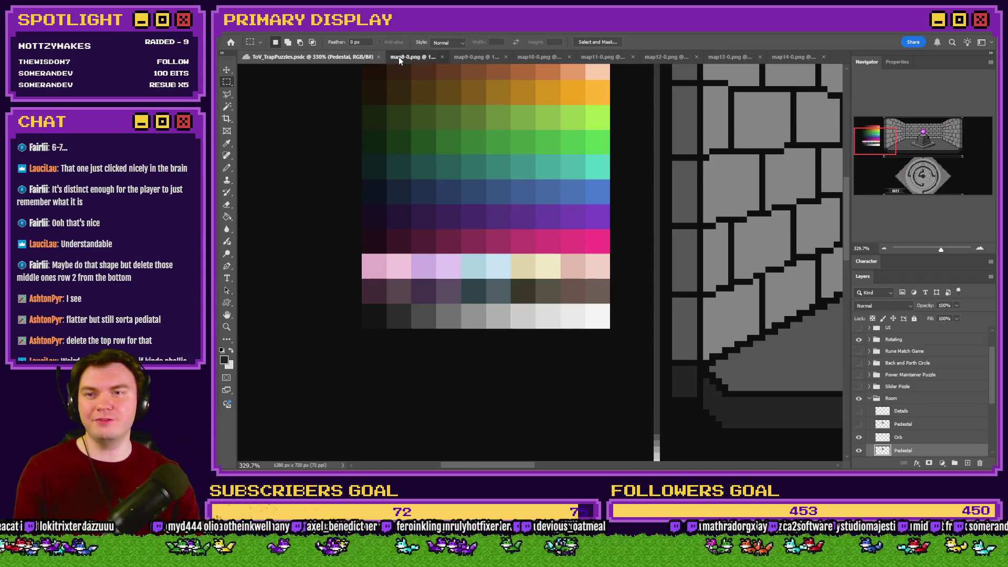
Paste and merge the pedestal icon into map8-0 and map9-0, saving map8-6.png and map9-6.png
left_click(398, 57)
key("ctrl+v")
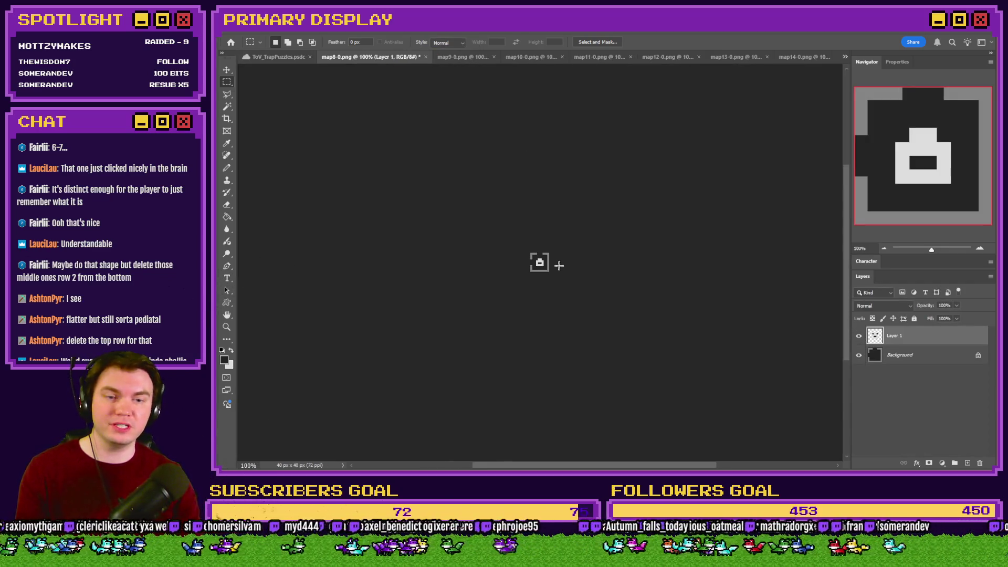
key("ctrl+e")
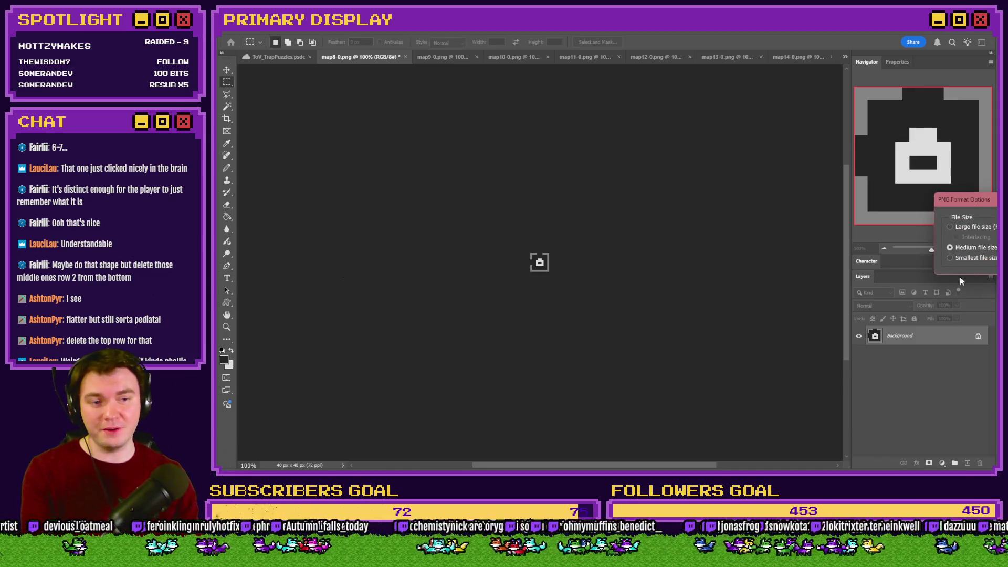
left_click(966, 246)
left_click(402, 56)
left_click(398, 59)
key("ctrl+v")
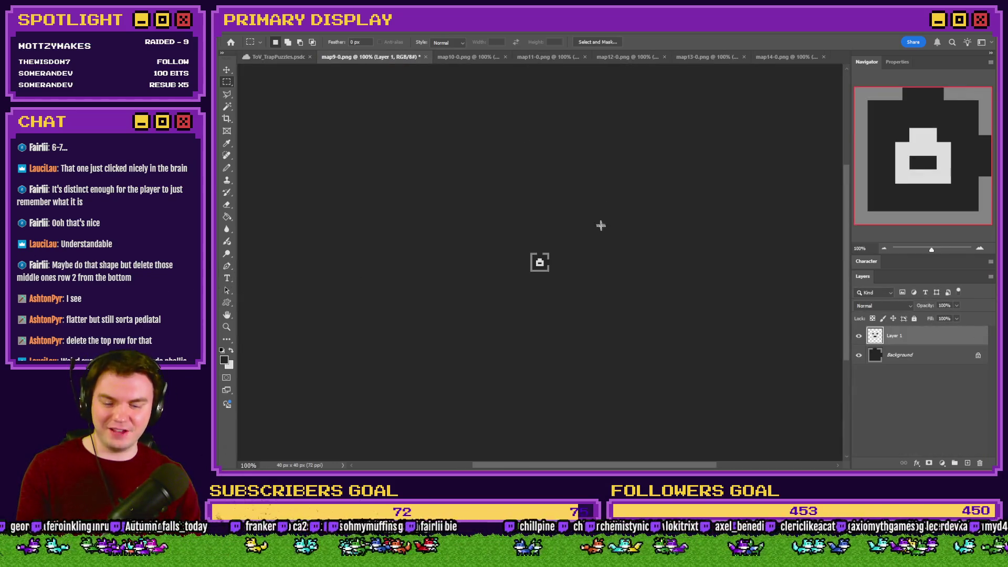
key("ctrl+e")
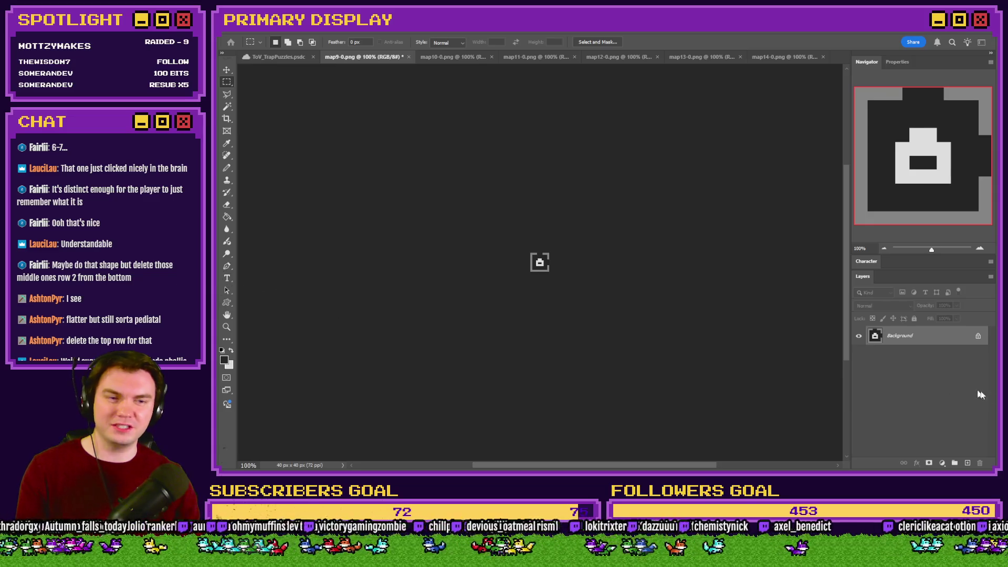
key("ctrl+shift+s")
key("Return")
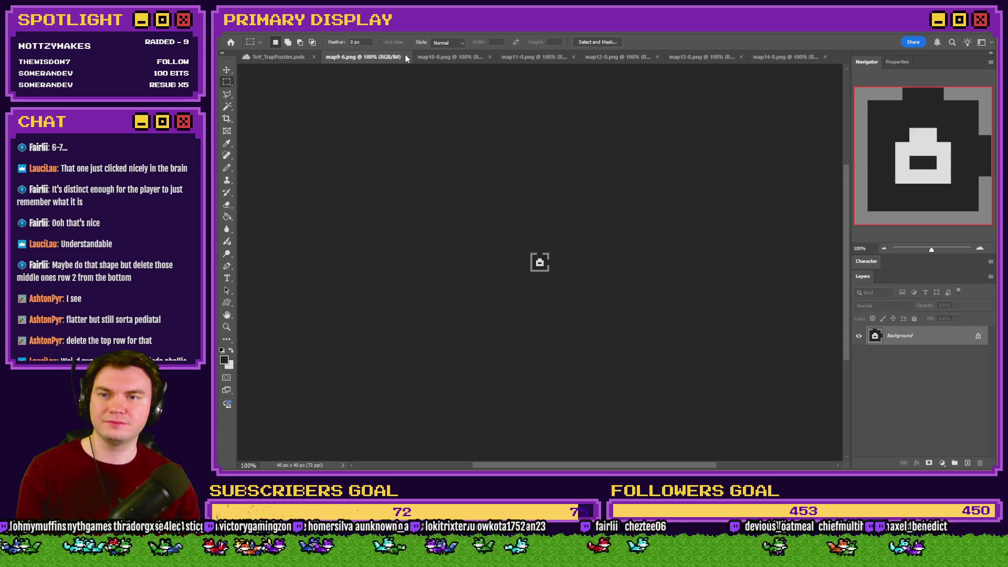
left_click(405, 57)
Add the pedestal icon to map10-0 and map11-0 and save them as map10-6 and map11-6 PNGs
left_click(398, 57)
key("ctrl+v")
key("ctrl+e")
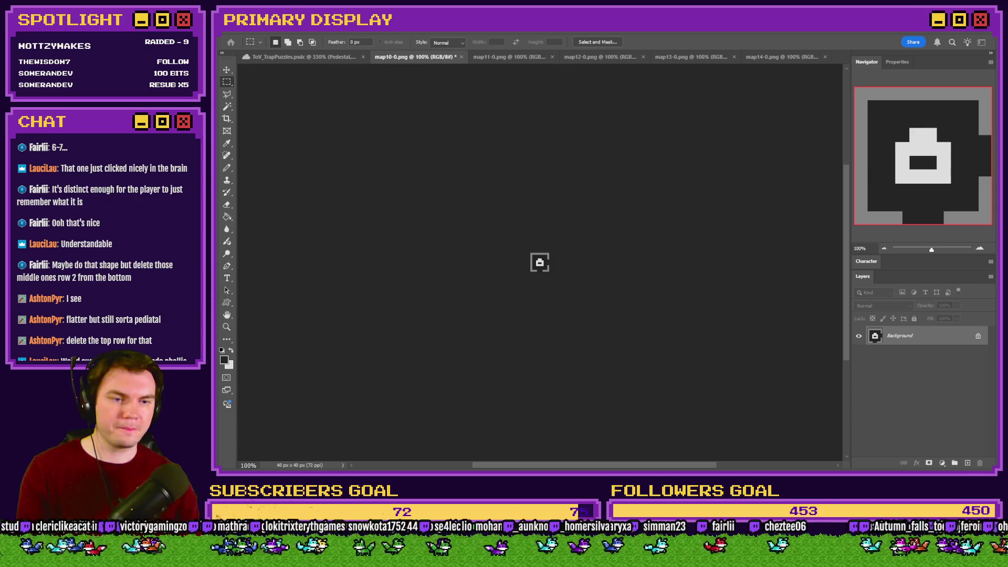
key("ctrl+shift+s")
key("Return")
left_click(461, 57)
left_click(457, 58)
key("ctrl+v")
key("ctrl+e")
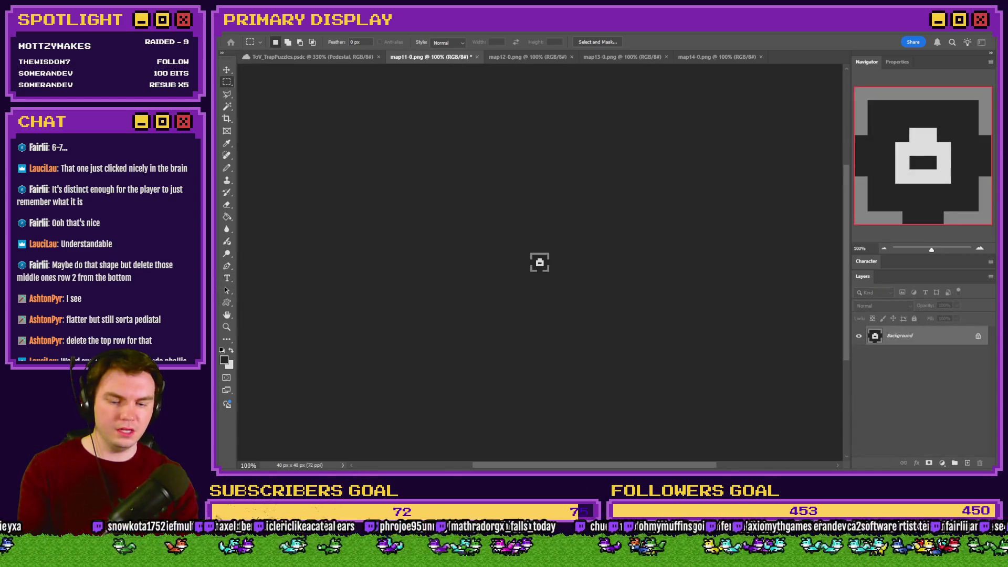
key("ctrl+s")
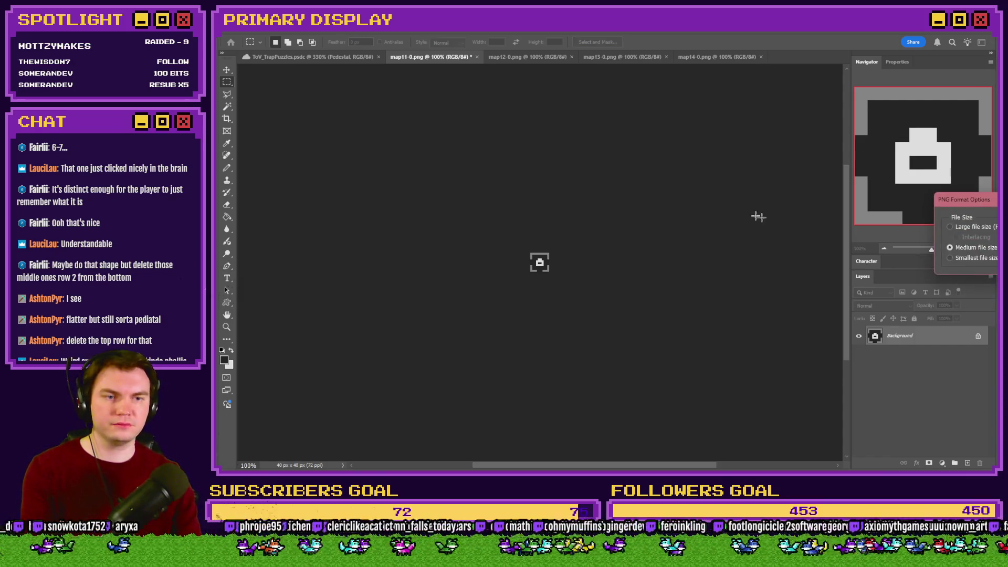
key("Return")
left_click(476, 56)
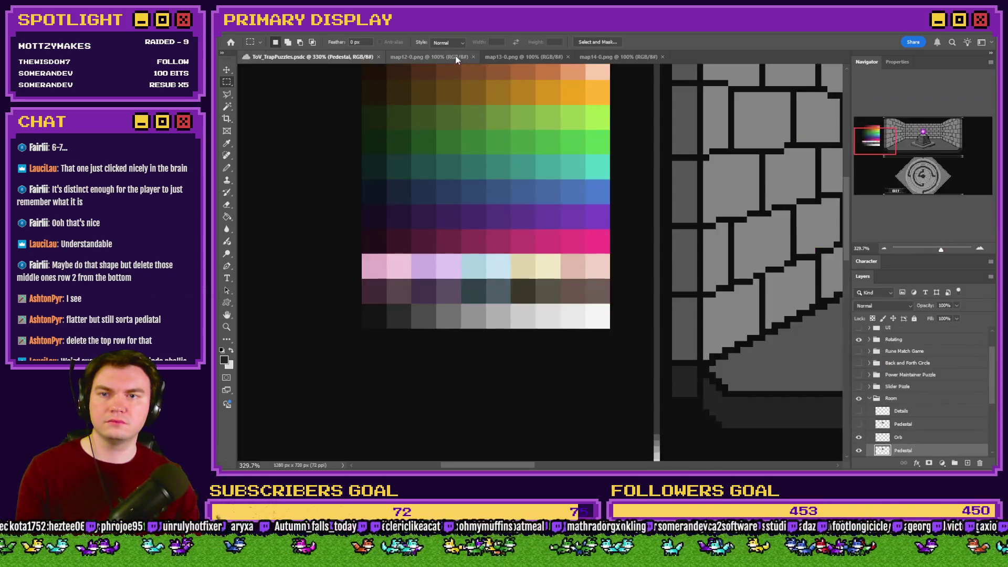
Save map12 and map13 with the pedestal icon as map12-6.png and map13-6.png
key("ctrl+e")
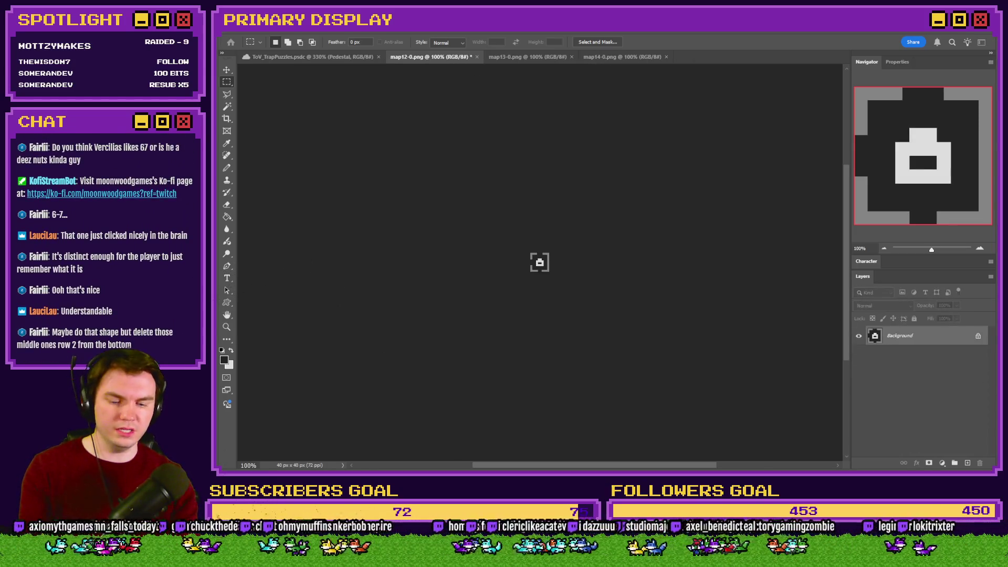
key("Return")
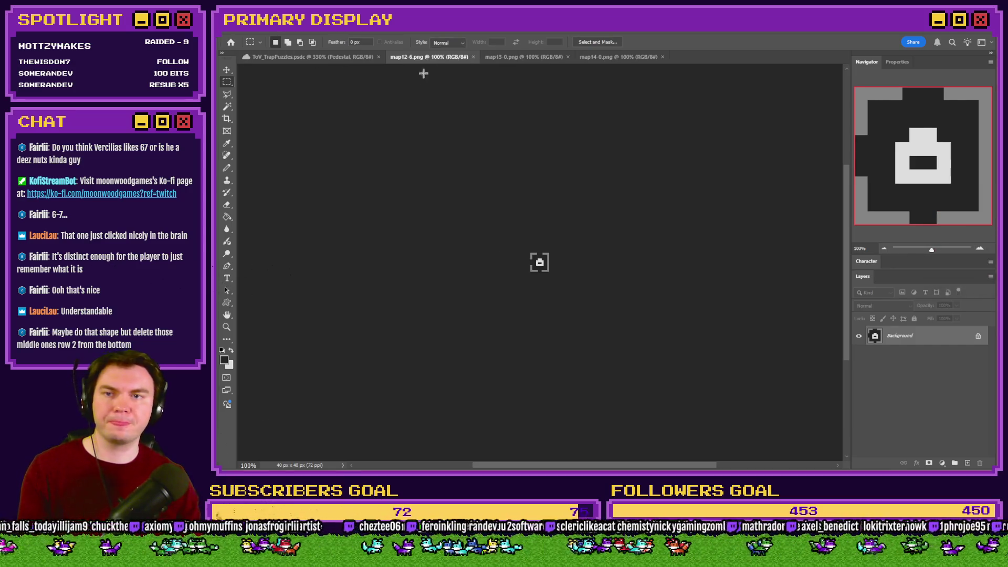
left_click(473, 58)
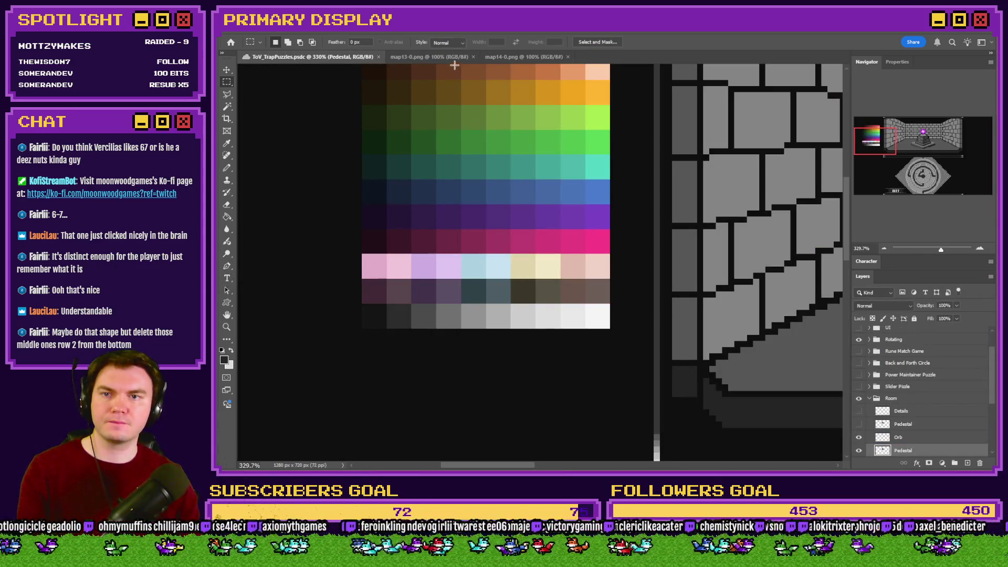
left_click(454, 60)
key("ctrl+v")
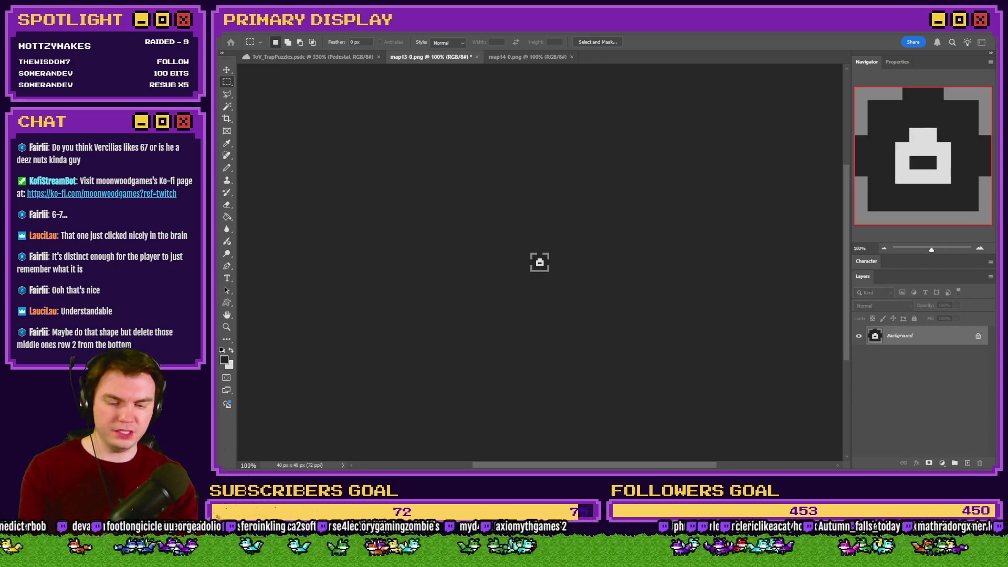
key("Return")
left_click(473, 58)
Paste the pedestal icon into map14-0, save it as map14-6.png, and close it
left_click(434, 59)
key("ctrl+v")
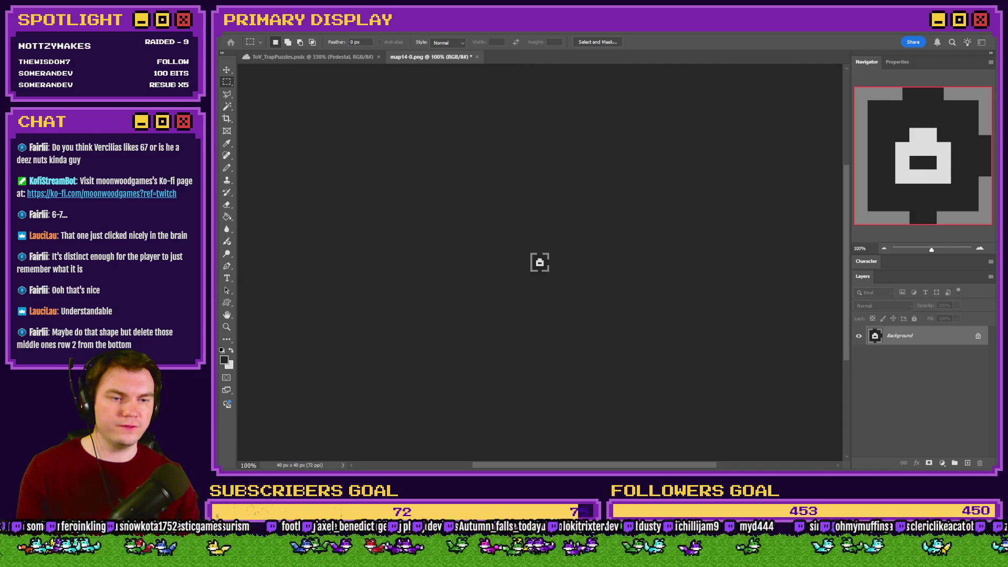
key("ctrl+s")
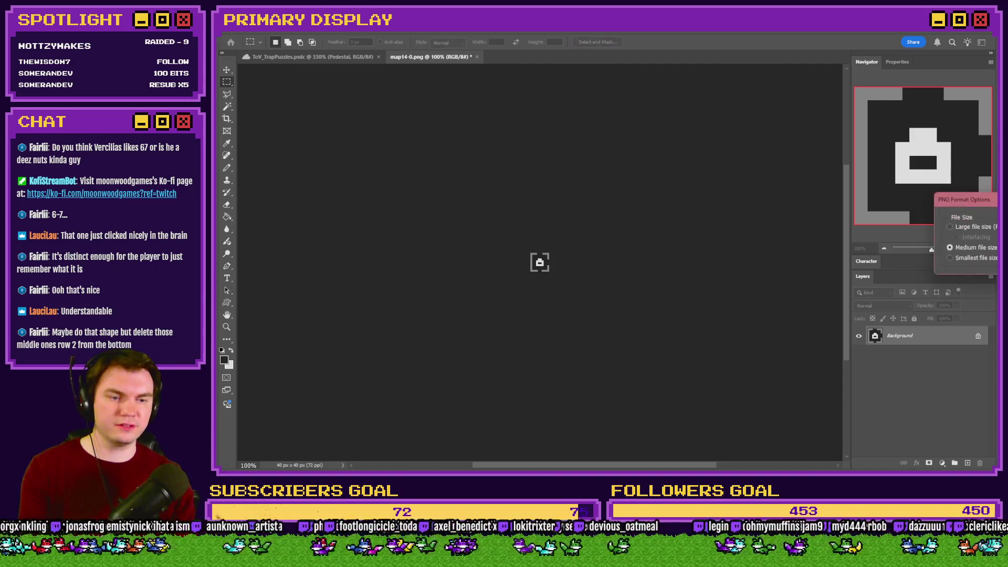
left_click(474, 57)
left_click(474, 58)
key("alt+Tab")
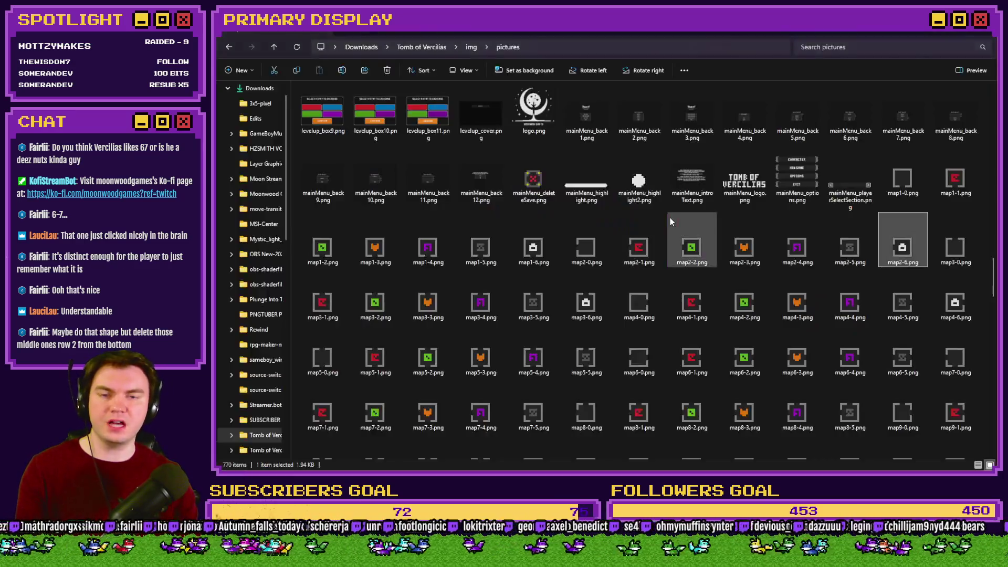
Scroll the pictures folder to confirm map1-6 through map15-6, then bring up RPG Maker's TheTomb map
scroll(666, 290, "up", 3)
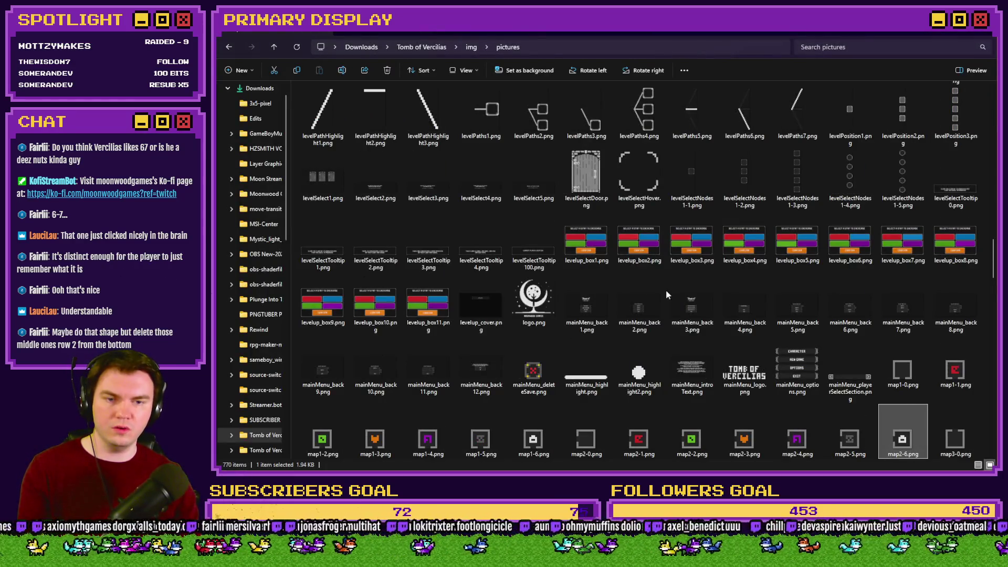
scroll(677, 289, "down", 3)
scroll(721, 305, "down", 3)
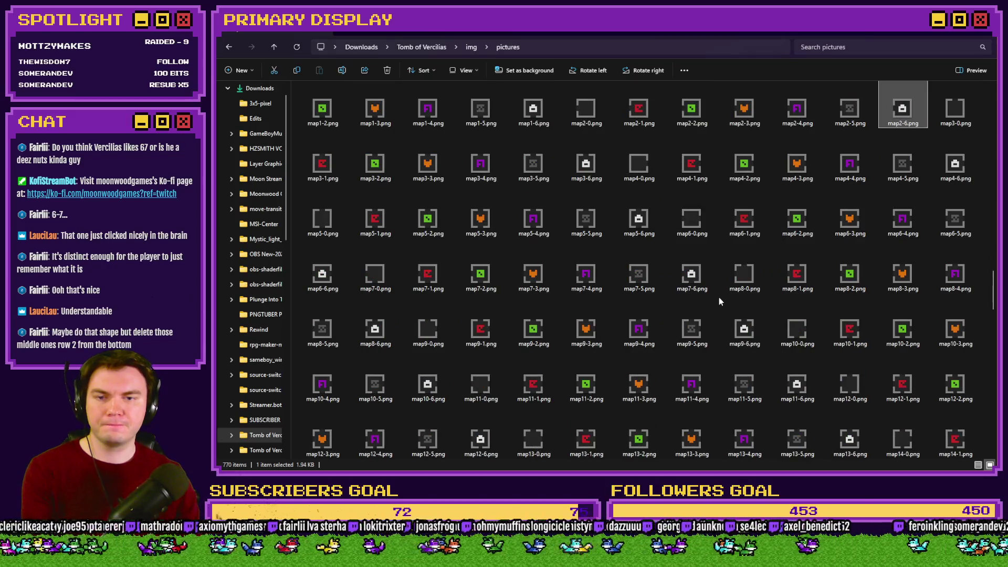
scroll(720, 301, "down", 3)
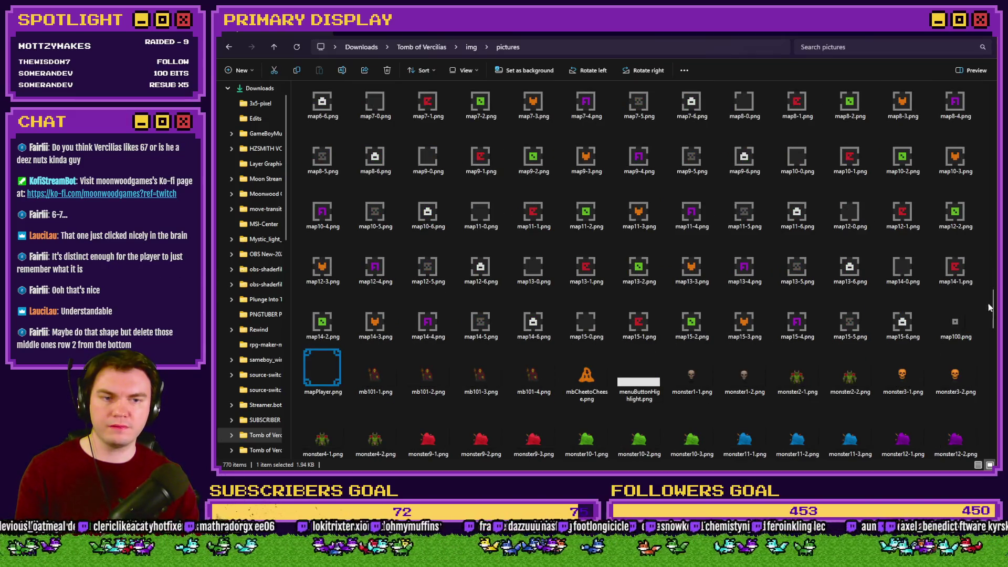
left_click_drag(992, 310, 994, 282)
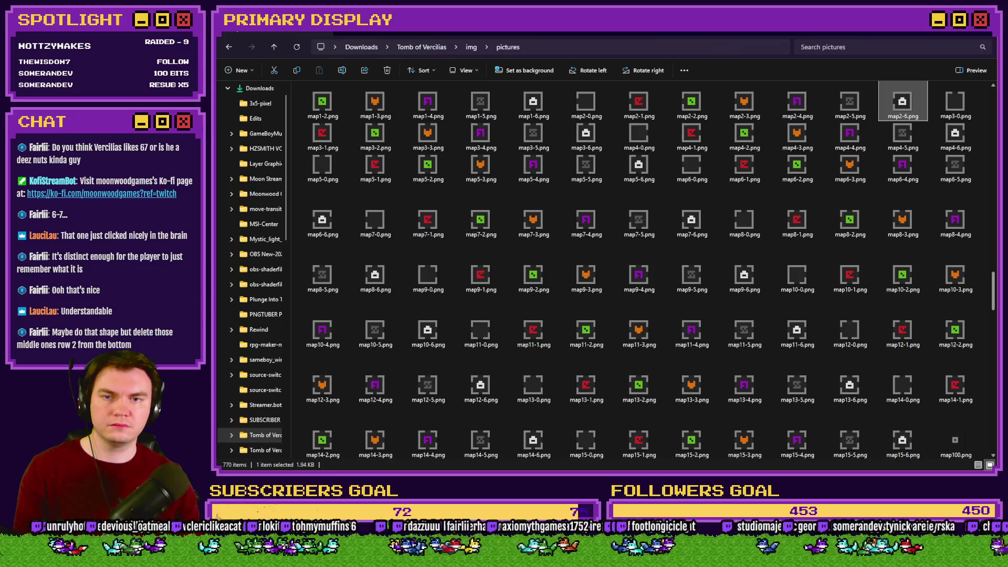
key("alt+Tab")
key("alt+Tab")
key("alt+Tab")
left_click(738, 239)
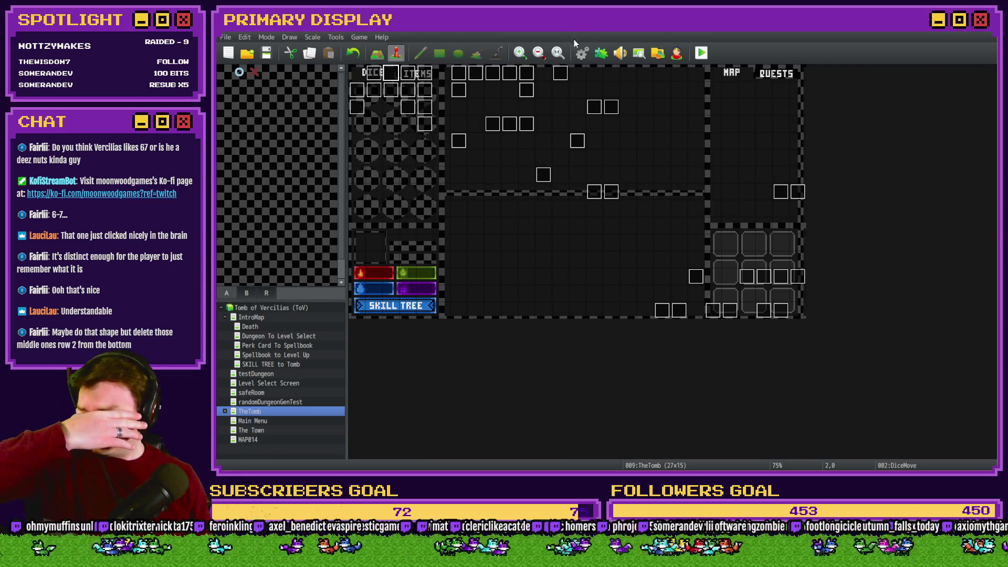
Open the Int/Movement event and review the transition commands on its page 4
double_click(376, 73)
left_click(425, 121)
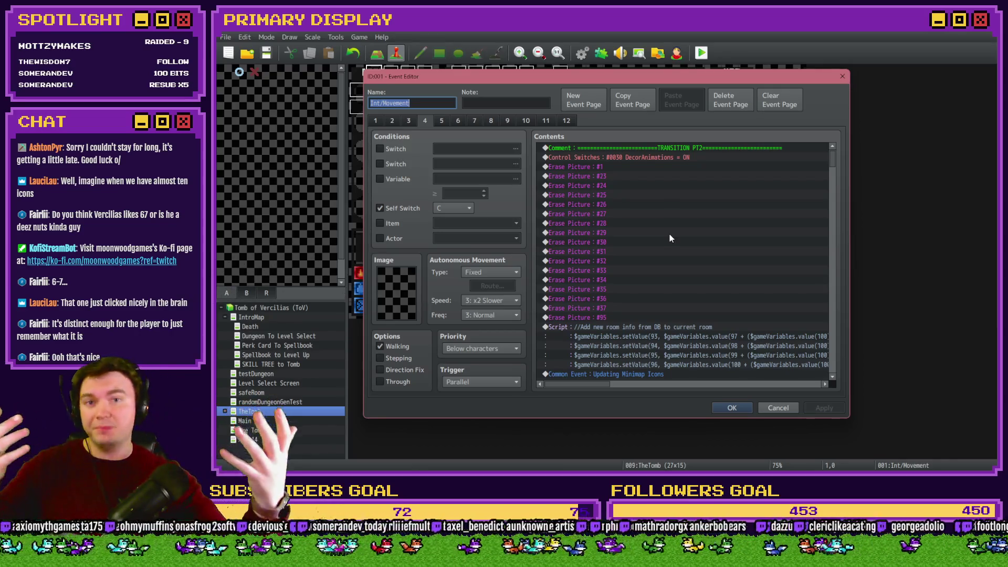
key("alt+Tab")
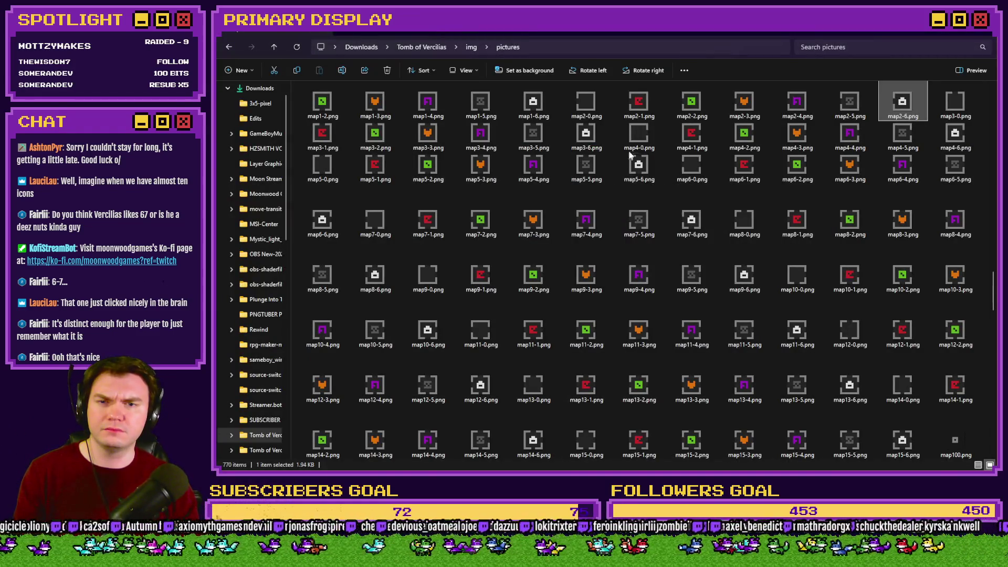
Select map4-0.png and step through the map4 icon files, checking their sizes in the status bar
left_click(636, 142)
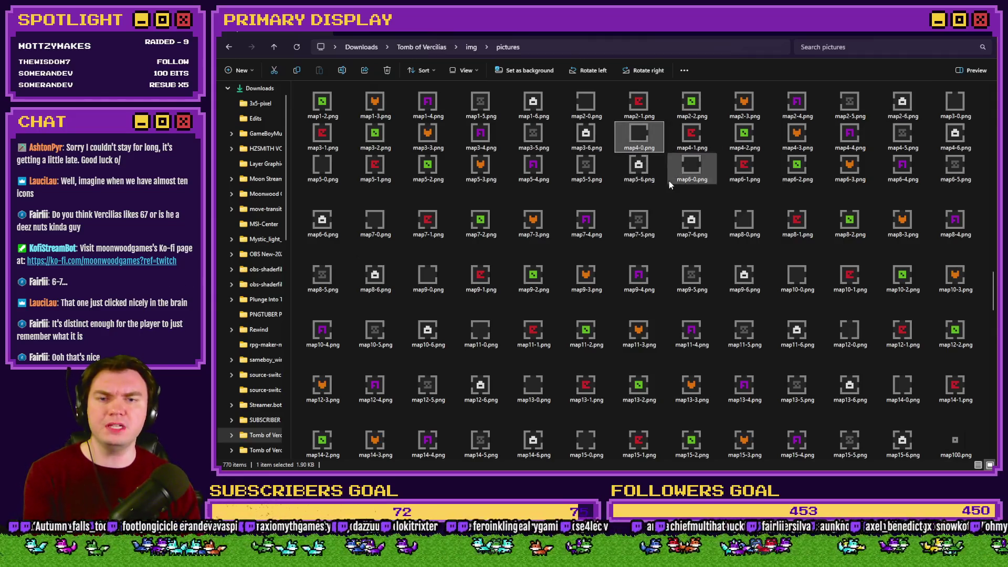
key("Right")
key("Right")
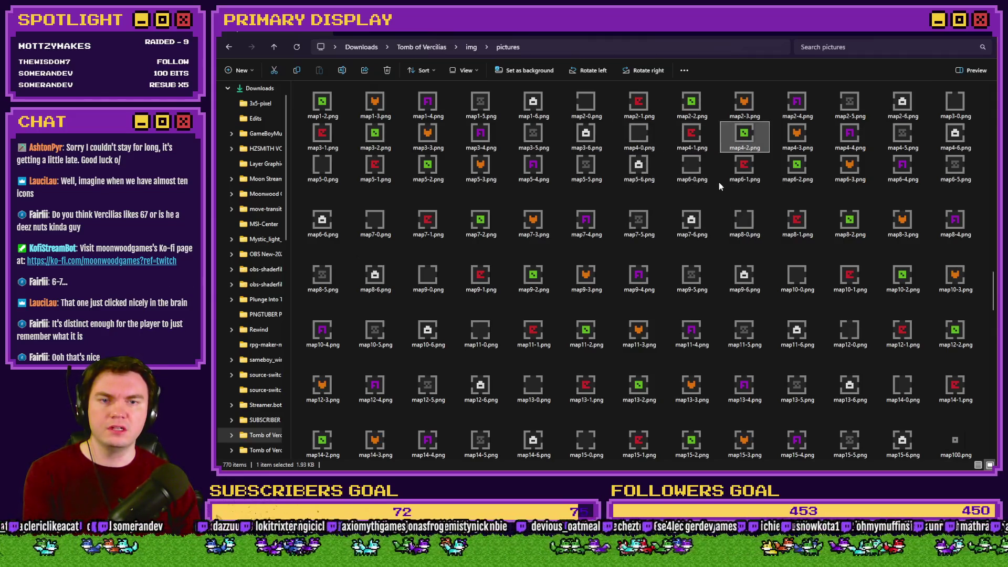
key("Right")
key("Right")
key("Right")
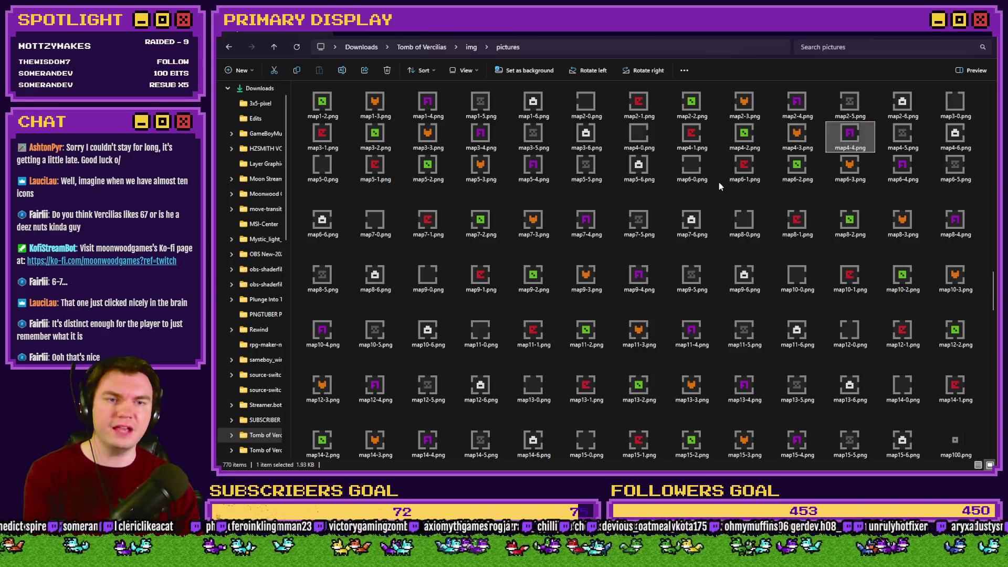
key("Right")
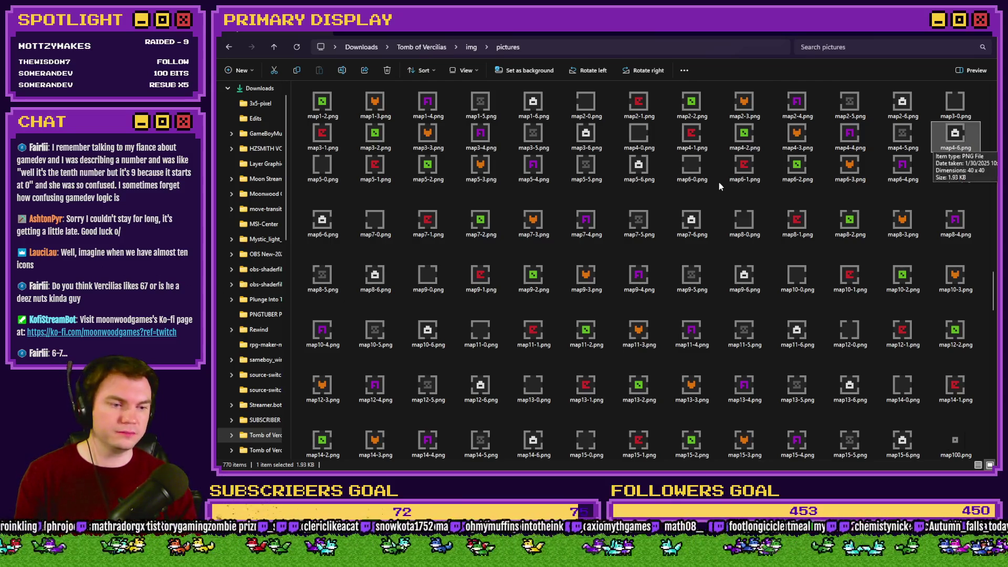
key("alt+Tab")
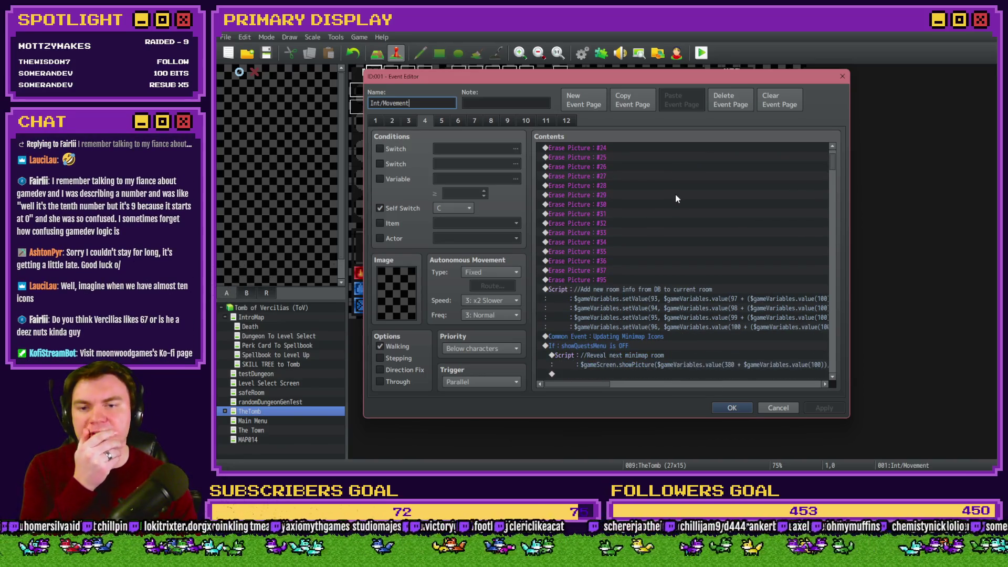
Scroll the page 4 contents to read the Show Decor and decor11 pedestal and orb script lines
scroll(675, 200, "down", 2)
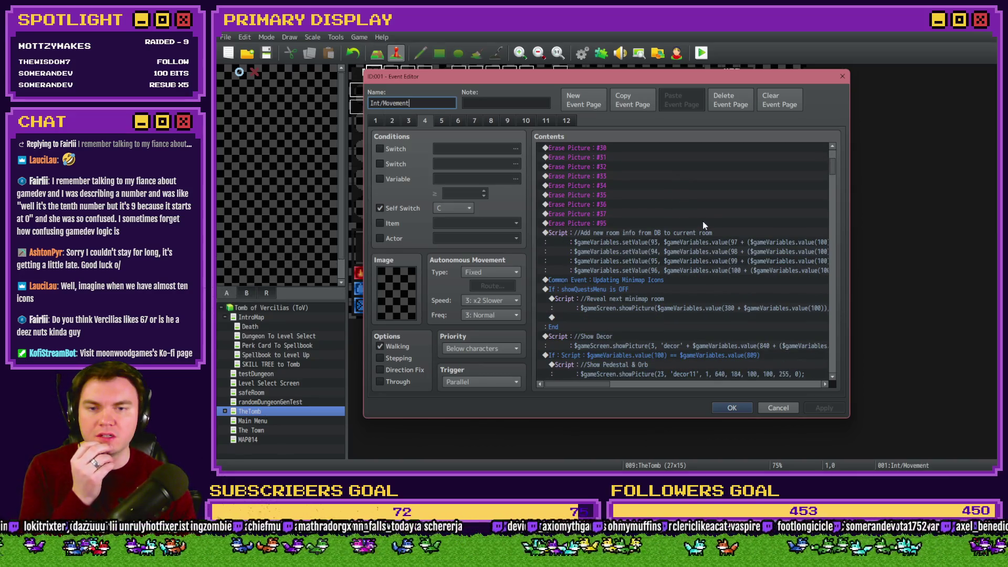
scroll(703, 222, "down", 2)
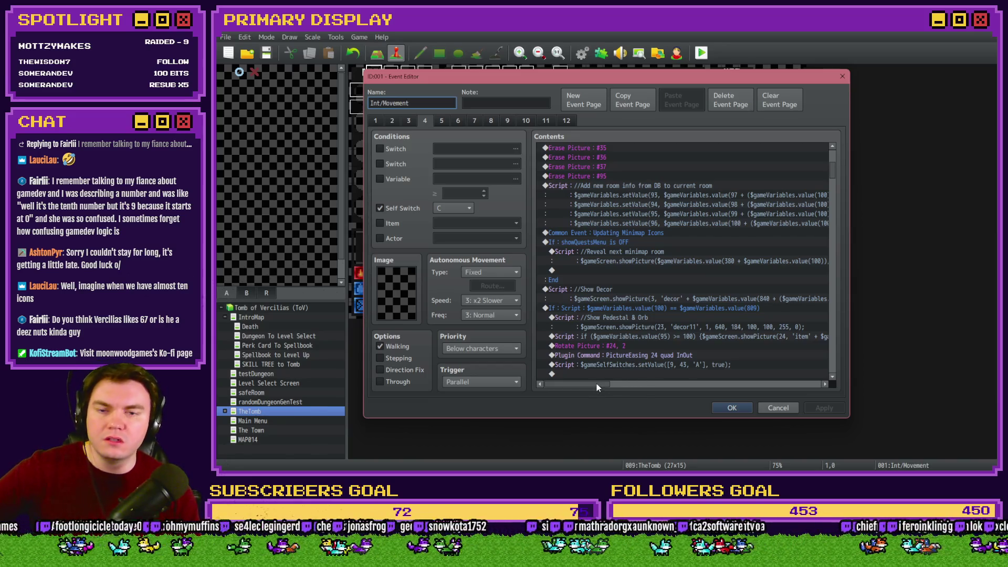
mouse_move(597, 384)
left_mouse_down()
mouse_move(633, 395)
mouse_move(609, 395)
mouse_move(600, 393)
mouse_move(619, 384)
mouse_move(812, 394)
mouse_move(593, 393)
left_mouse_up()
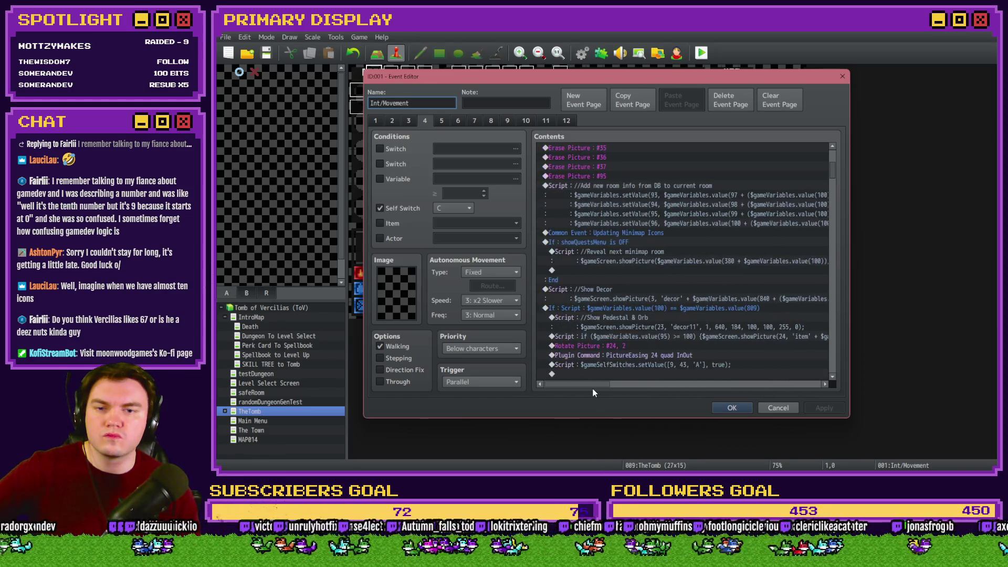
Close the event editor and open common event 0003 RTG(Spawn) in the Database
left_click(735, 405)
key("F9")
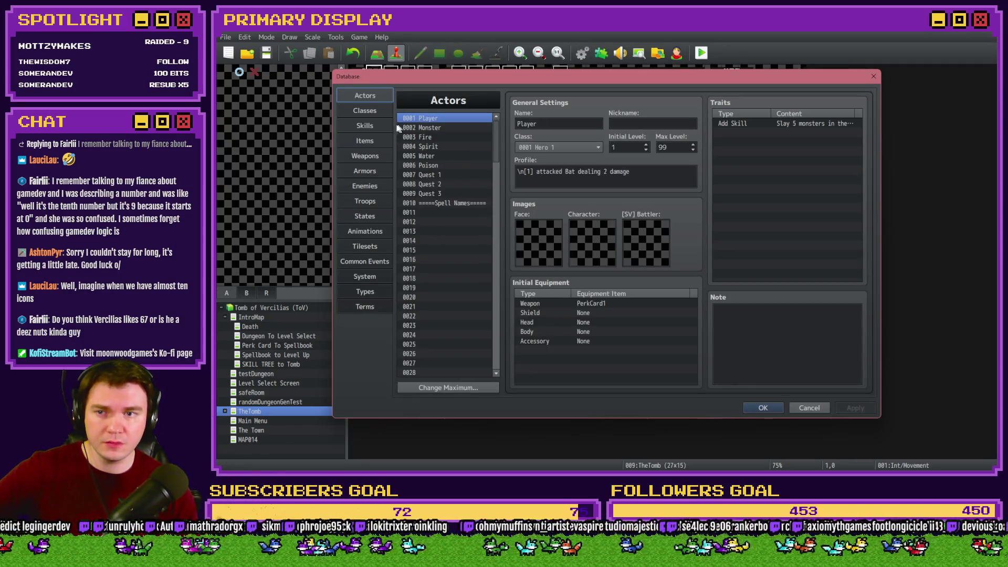
left_click(365, 261)
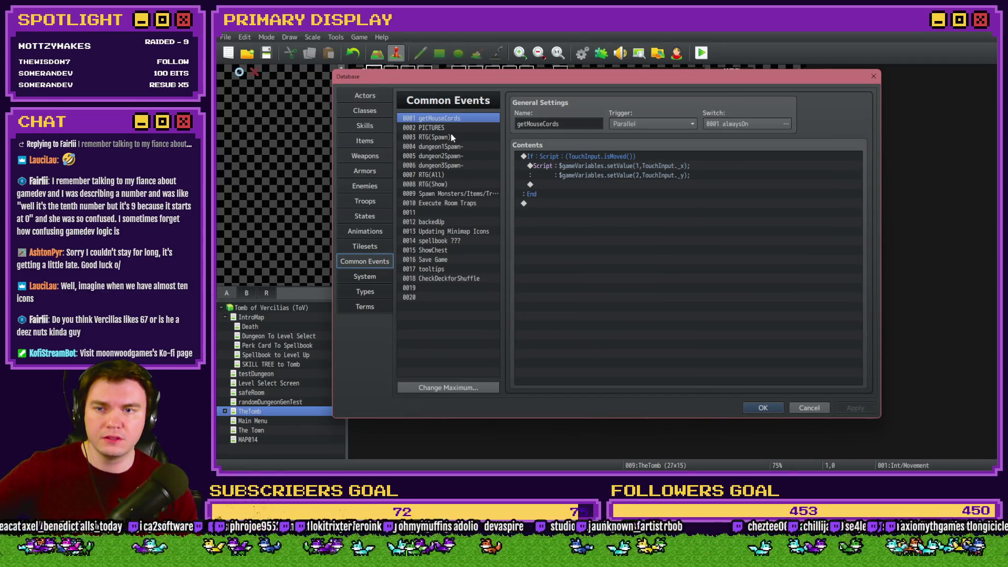
left_click(451, 136)
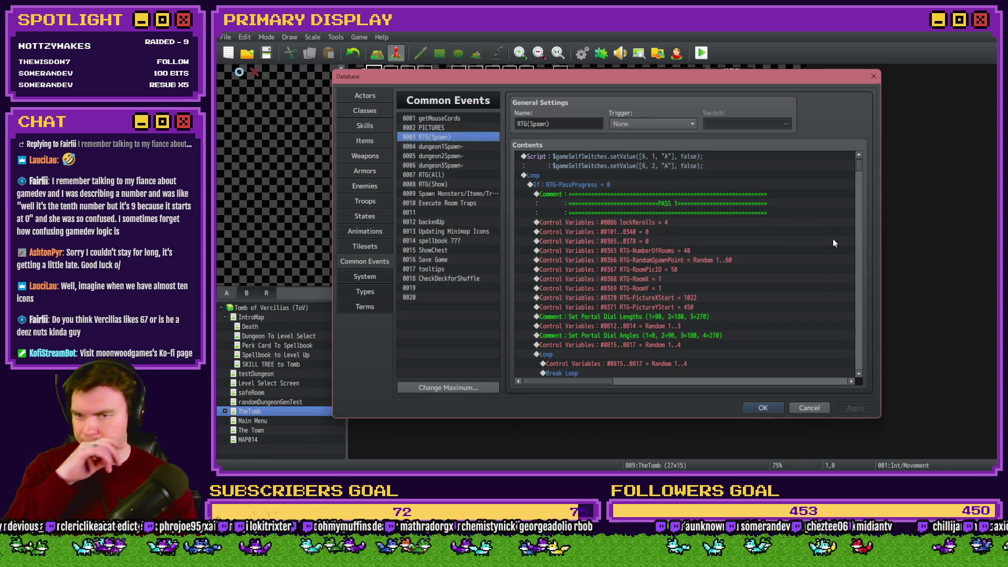
Scroll down to the Show Layout section and select its layout-picture script line
scroll(798, 219, "down", 4)
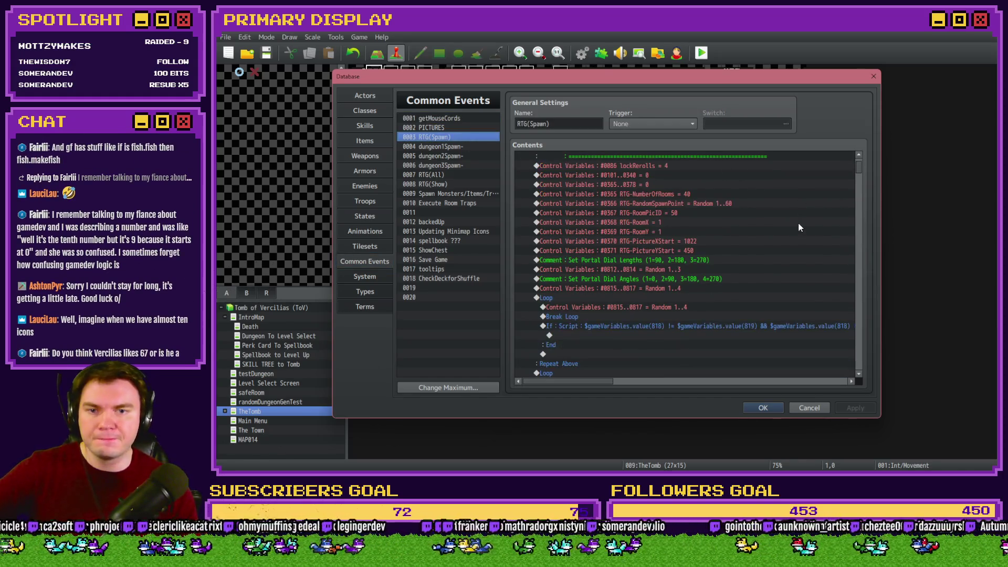
scroll(862, 180, "down", 8)
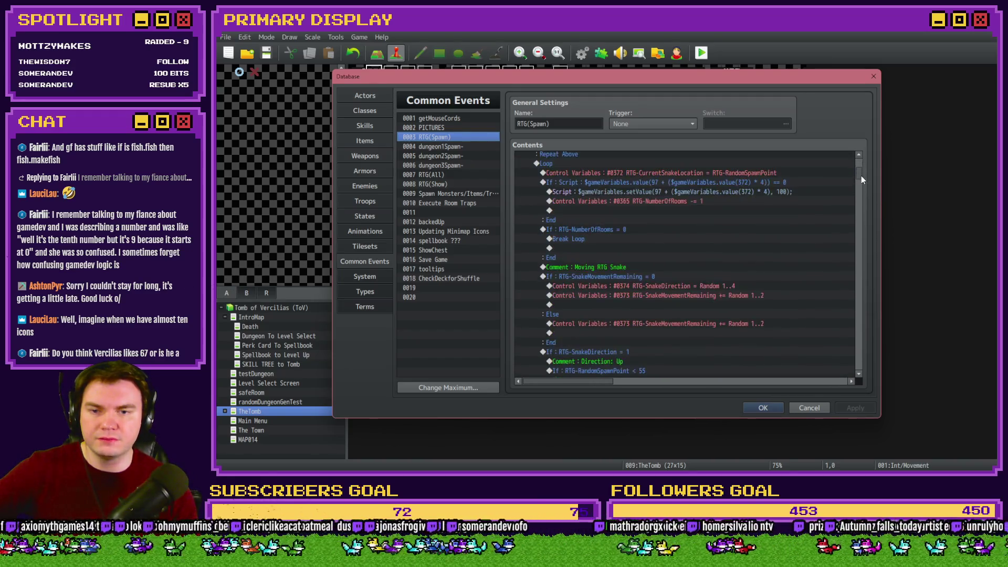
left_click_drag(862, 185, 862, 234)
scroll(689, 260, "down", 5)
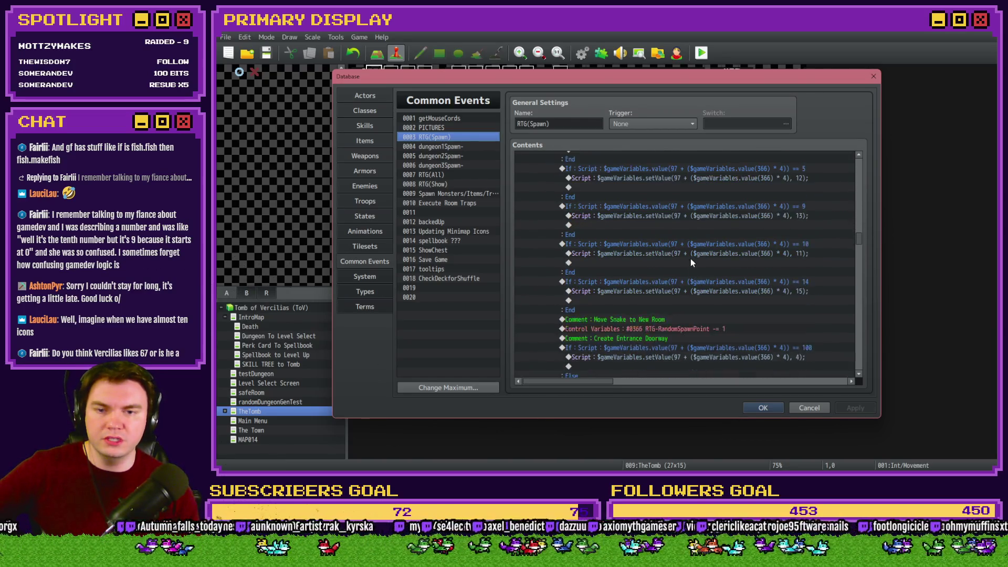
scroll(690, 261, "down", 10)
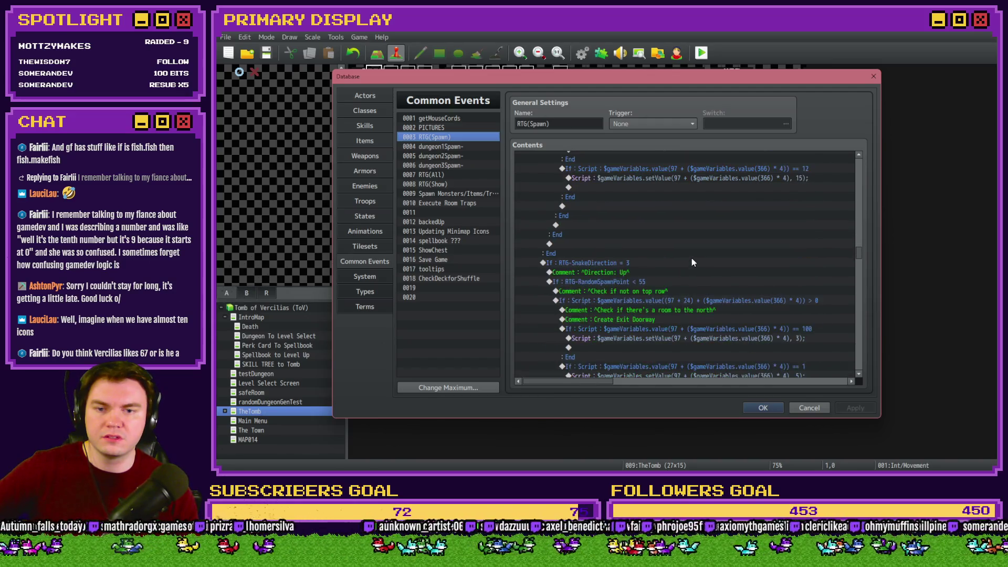
scroll(691, 260, "down", 6)
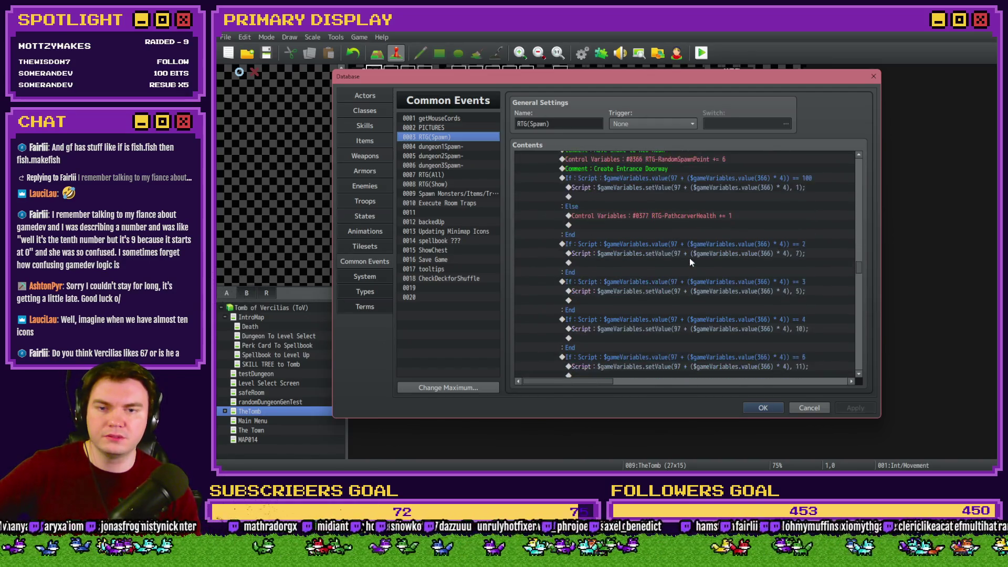
scroll(691, 261, "down", 5)
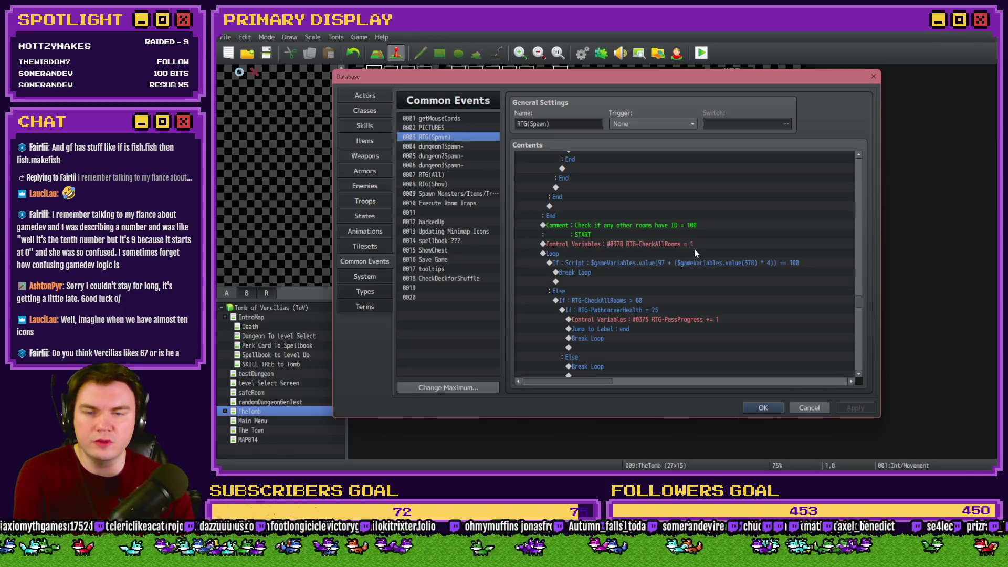
scroll(694, 249, "down", 5)
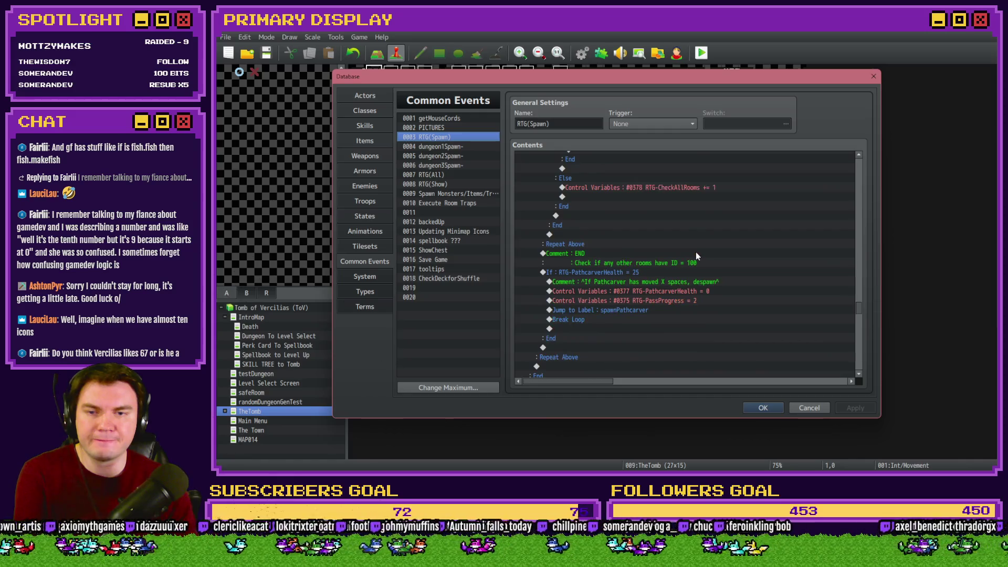
scroll(725, 256, "down", 2)
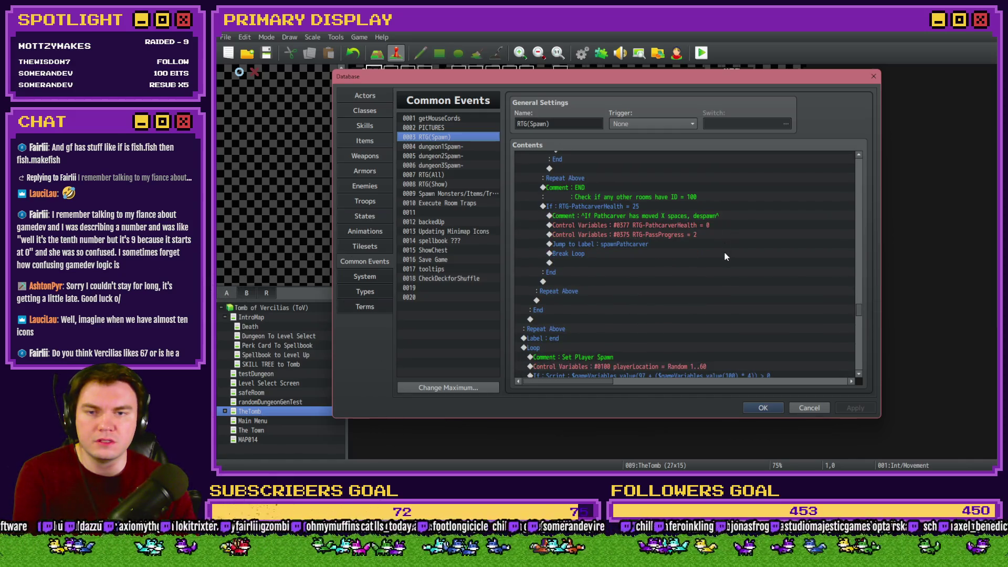
scroll(725, 256, "down", 4)
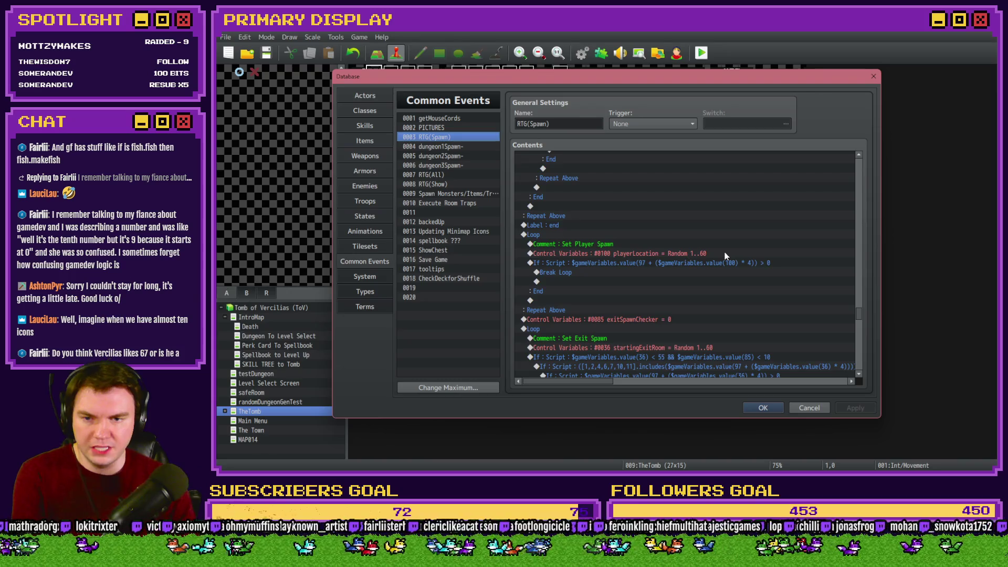
scroll(725, 255, "down", 3)
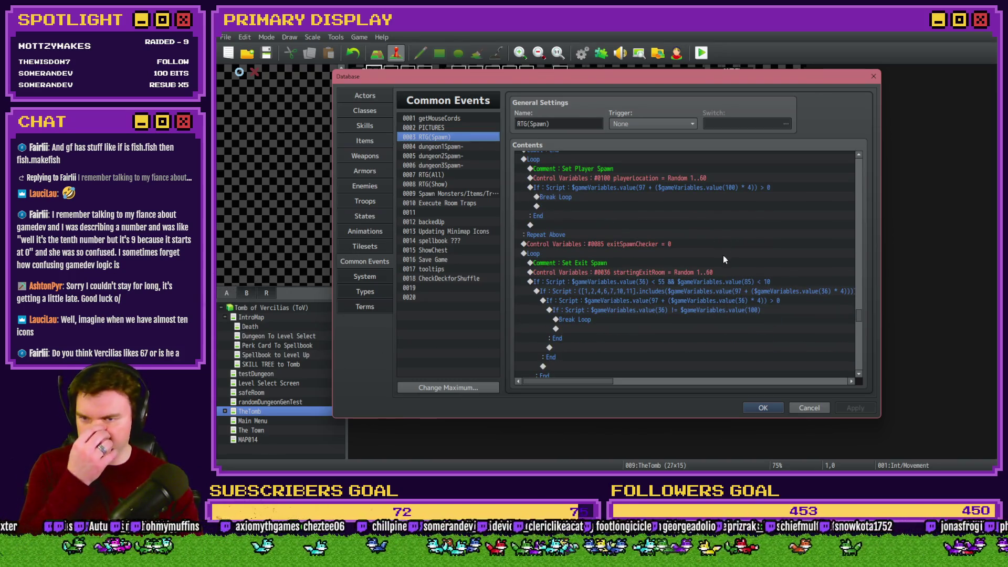
scroll(723, 256, "down", 5)
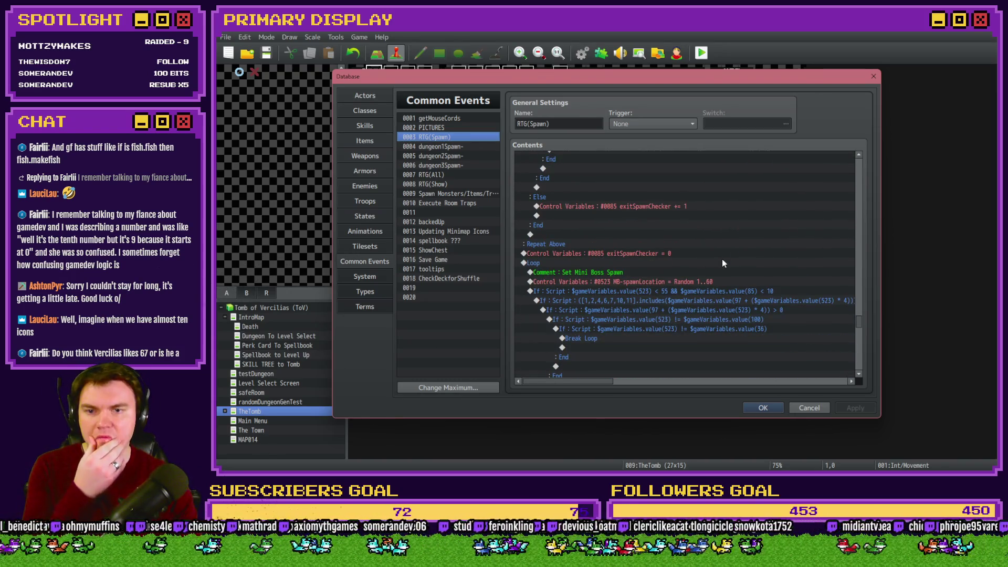
scroll(723, 259, "down", 5)
scroll(721, 269, "down", 2)
scroll(721, 269, "down", 7)
scroll(721, 266, "down", 8)
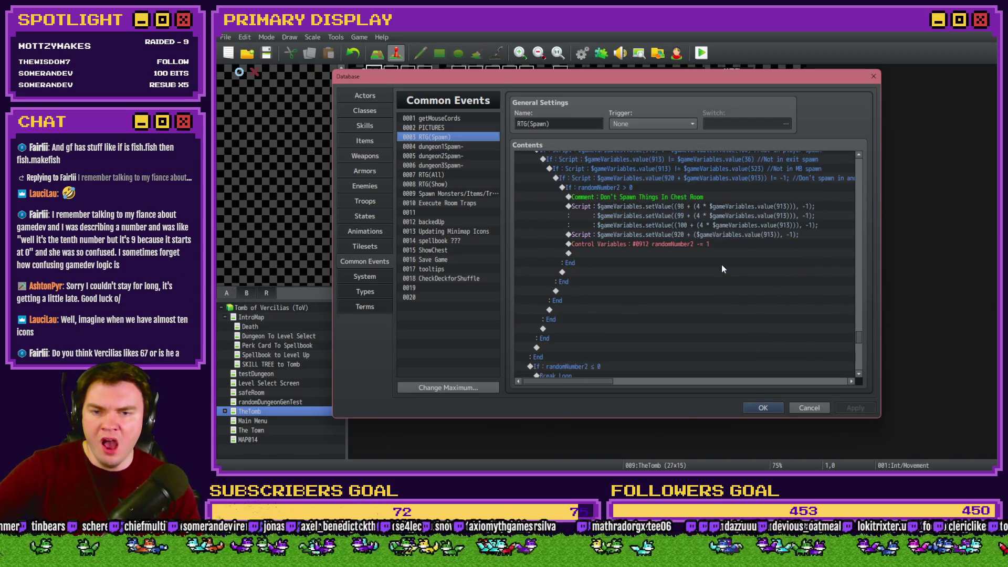
scroll(722, 266, "down", 7)
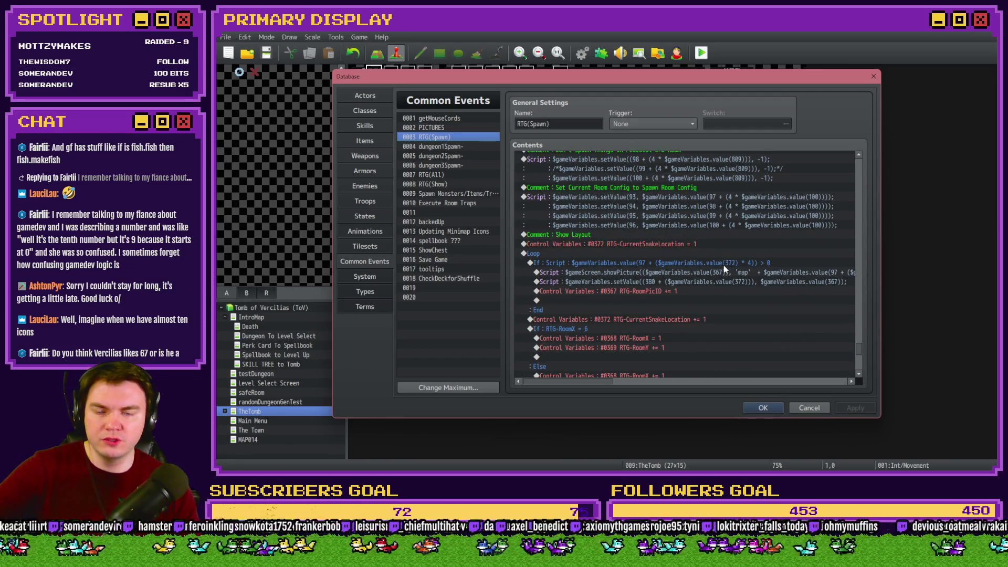
left_click(627, 273)
Select the If…End block and the loop's showPicture line, scrolling sideways to read it
key("shift+Up")
left_click_drag(630, 273, 629, 301)
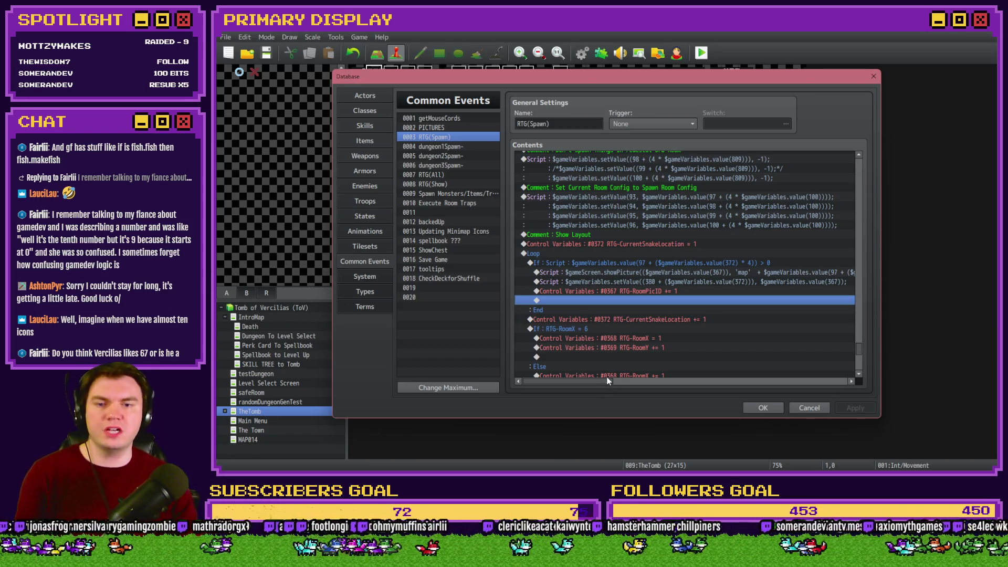
left_click_drag(605, 382, 607, 382)
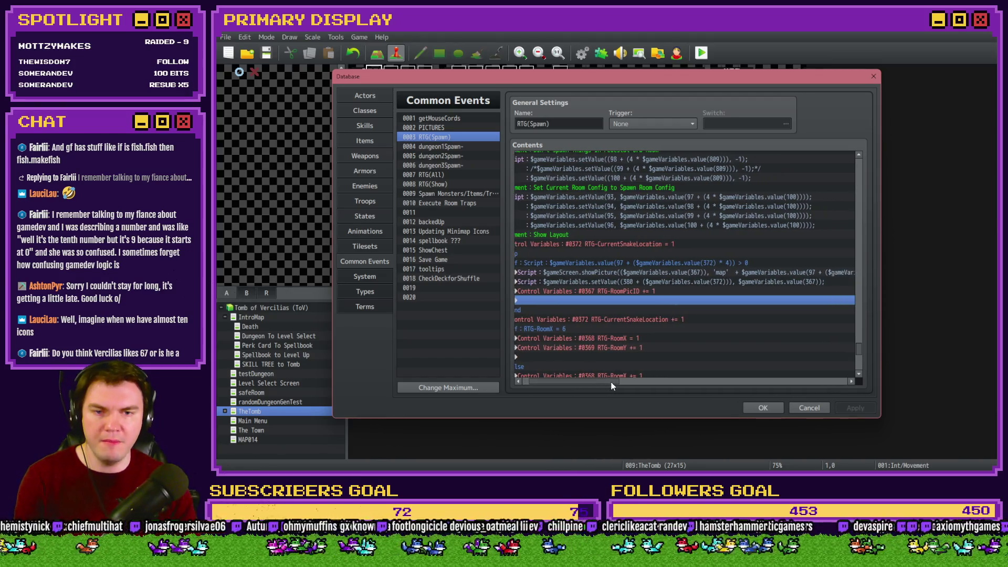
key("alt+Tab")
key("alt+Tab")
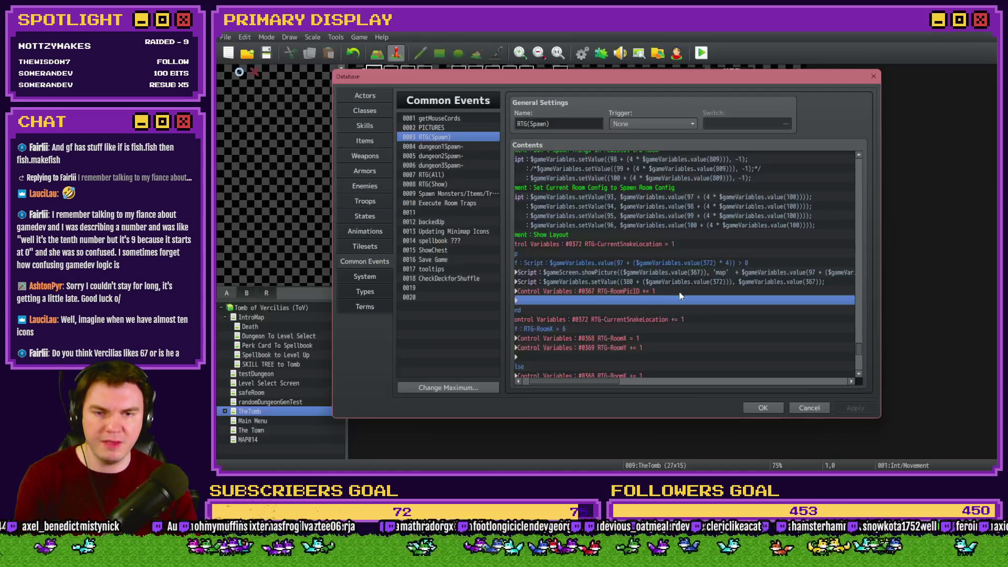
mouse_move(616, 379)
left_mouse_down()
mouse_move(844, 382)
mouse_move(590, 376)
left_mouse_up()
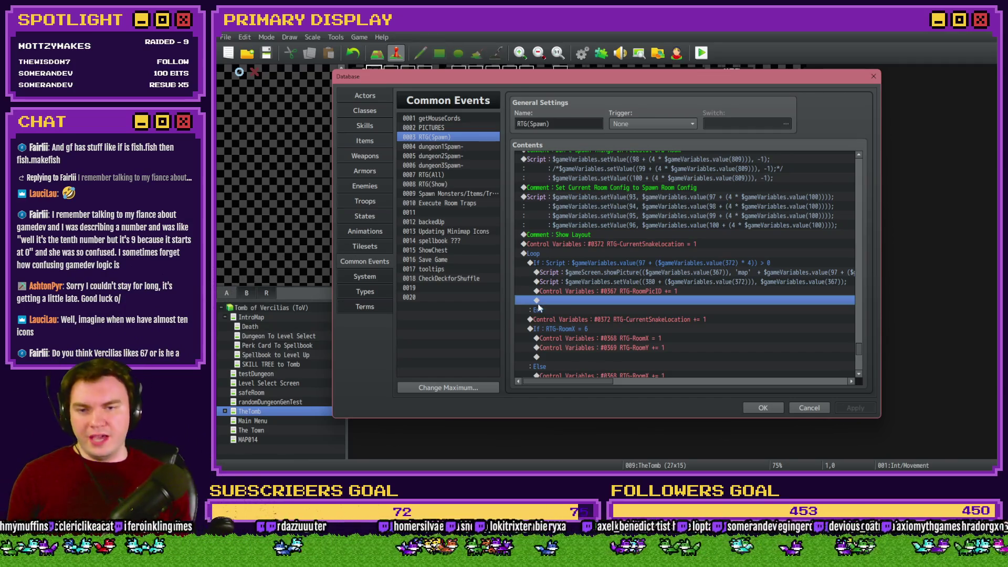
left_click(644, 273)
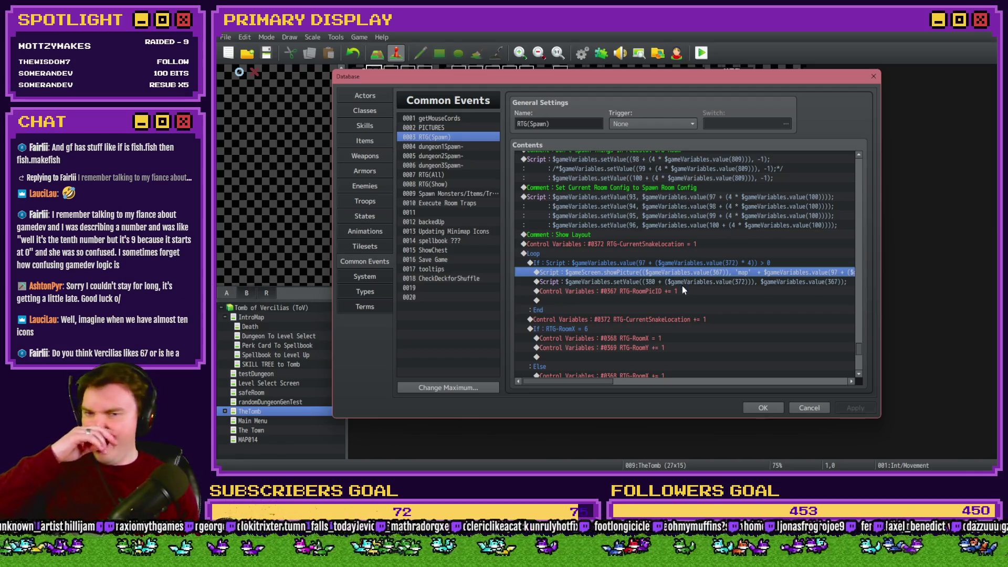
mouse_move(606, 380)
left_mouse_down()
mouse_move(643, 363)
mouse_move(634, 380)
mouse_move(642, 382)
left_mouse_up()
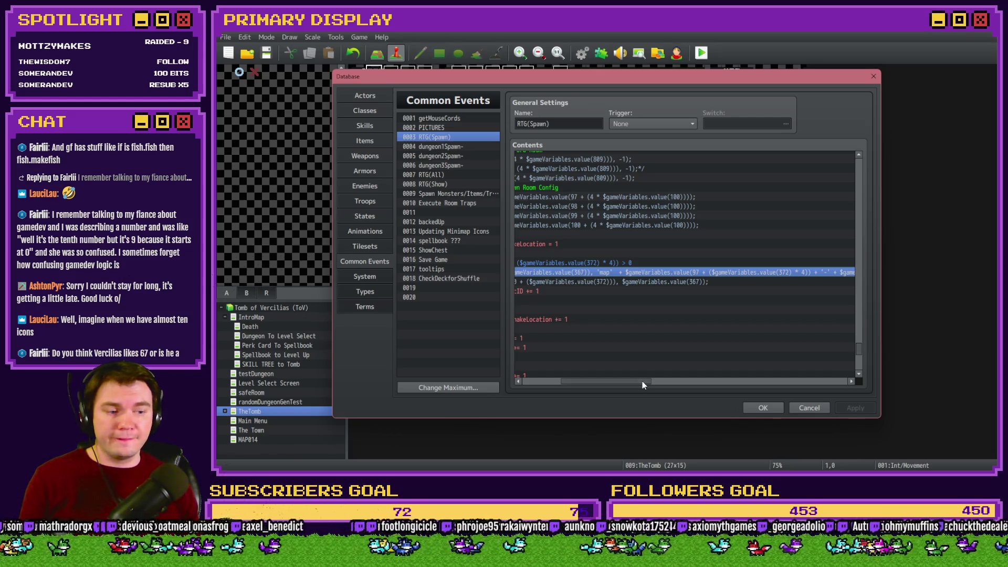
left_click_drag(643, 385, 603, 380)
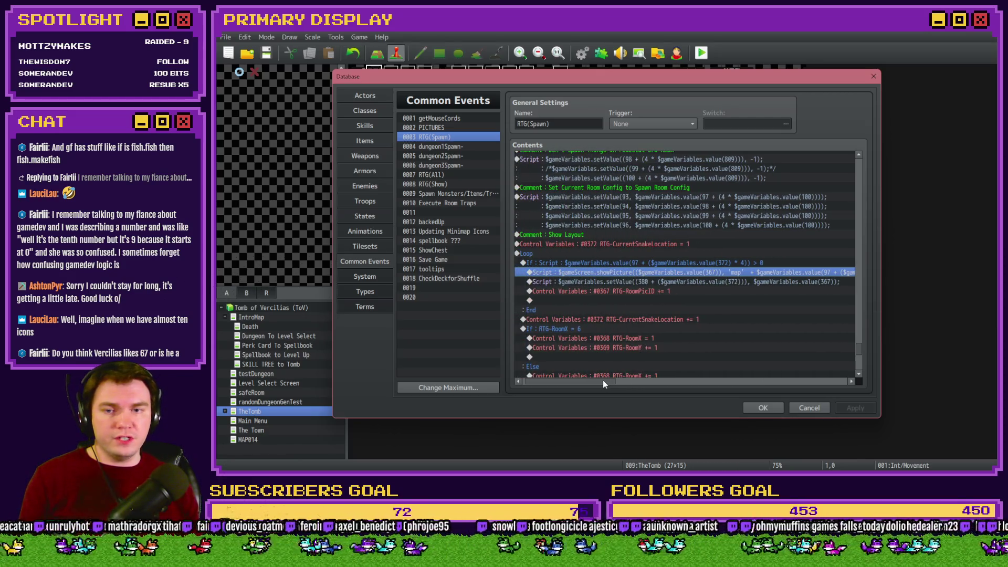
mouse_move(593, 382)
left_mouse_down()
mouse_move(646, 382)
mouse_move(568, 344)
left_mouse_up()
Reread the showPicture line building names from 'map', a room variable, '-' and a 560-based suffix
scroll(568, 345, "up", 5)
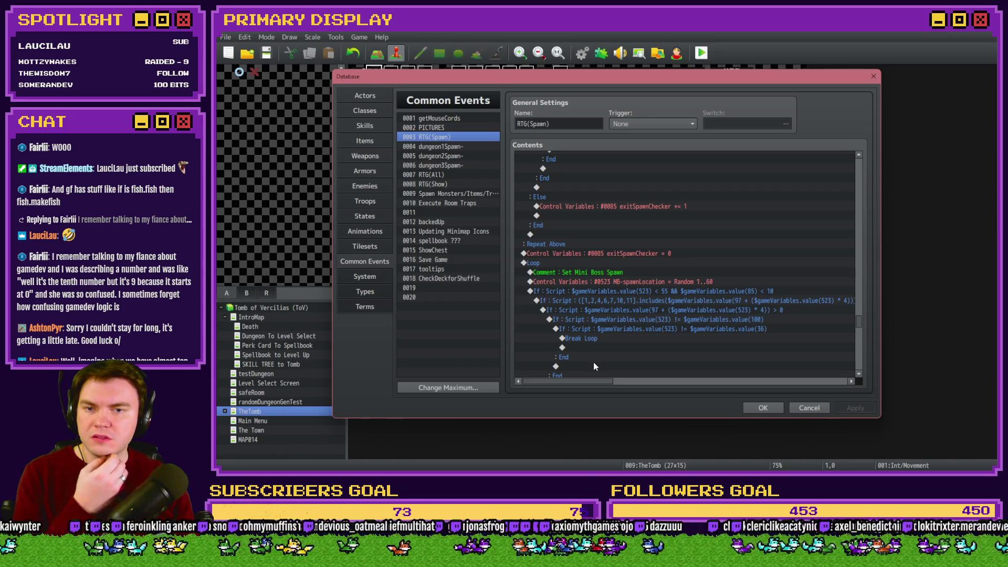
scroll(594, 366, "down", 2)
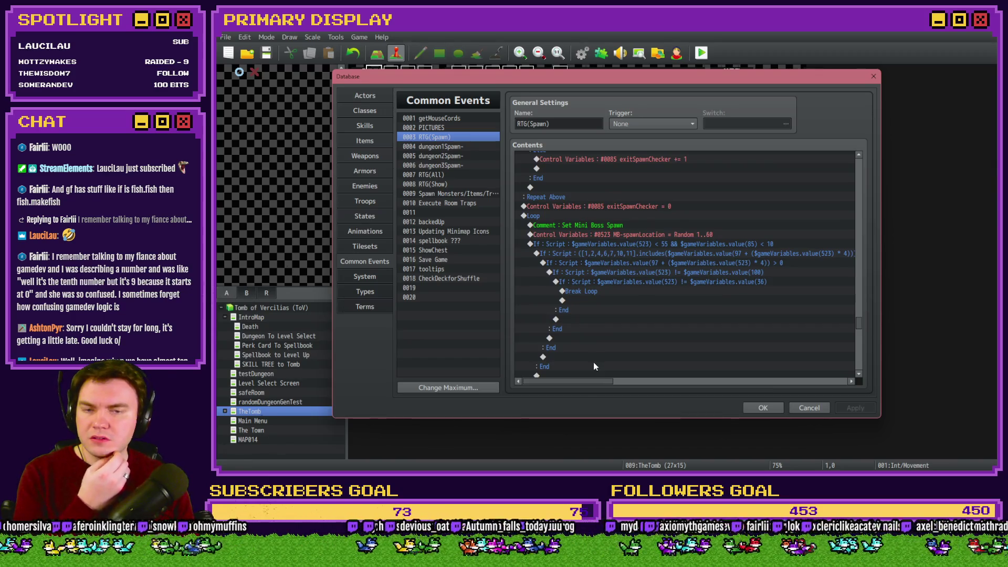
scroll(595, 366, "down", 2)
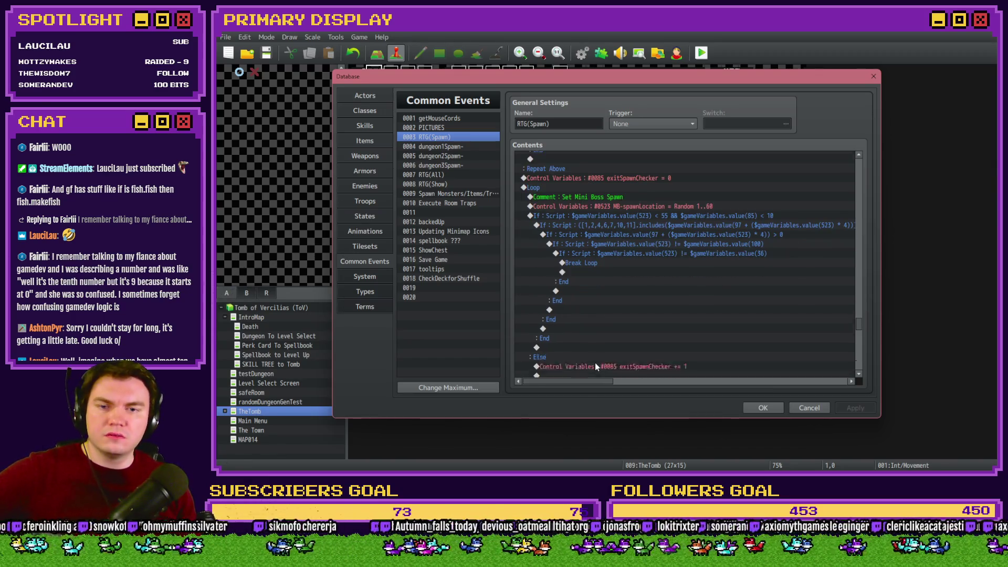
scroll(597, 366, "down", 6)
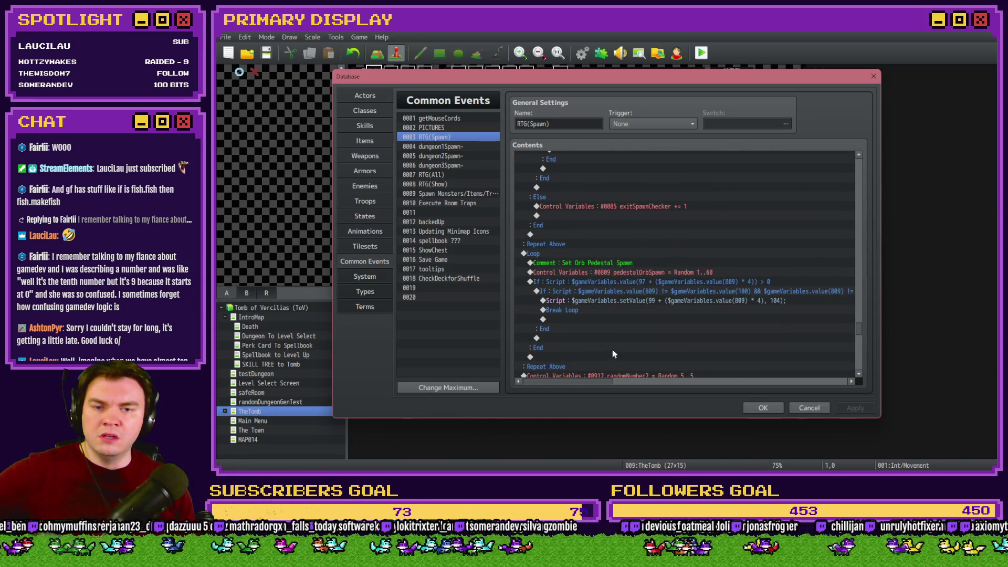
scroll(613, 353, "down", 4)
scroll(615, 351, "down", 5)
scroll(645, 310, "down", 10)
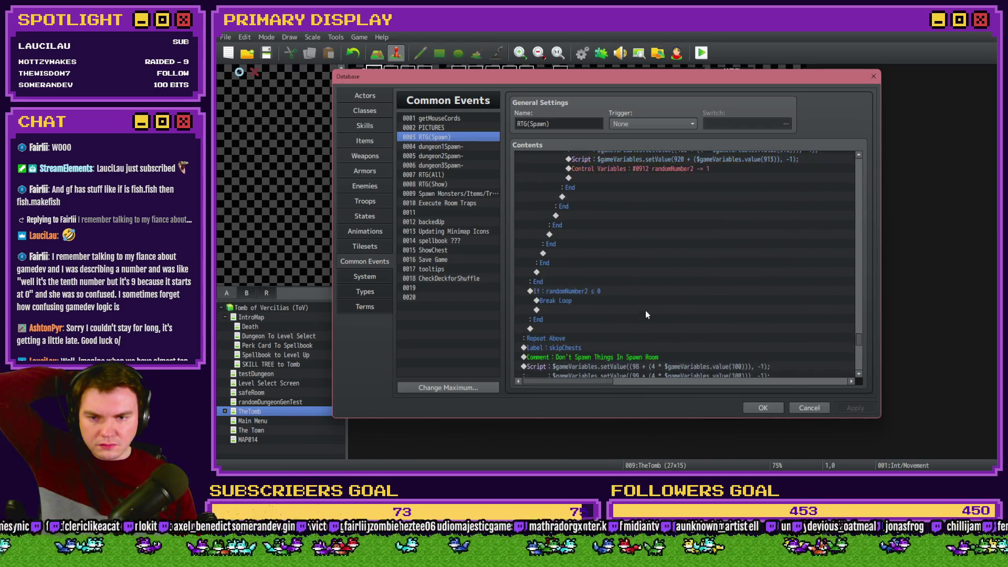
scroll(649, 310, "down", 2)
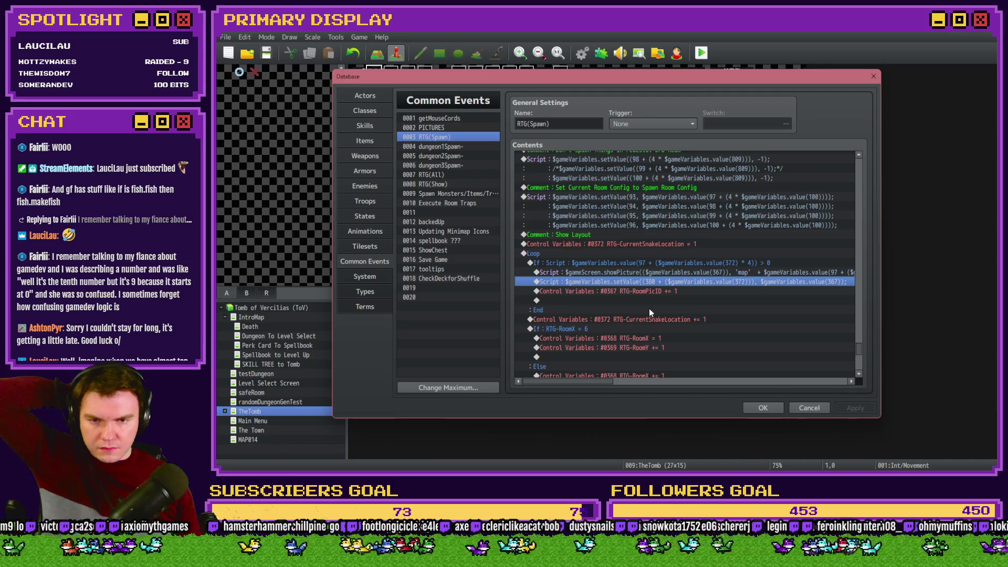
mouse_move(599, 379)
left_mouse_down()
mouse_move(685, 379)
mouse_move(587, 382)
mouse_move(684, 382)
left_mouse_up()
left_click(708, 273)
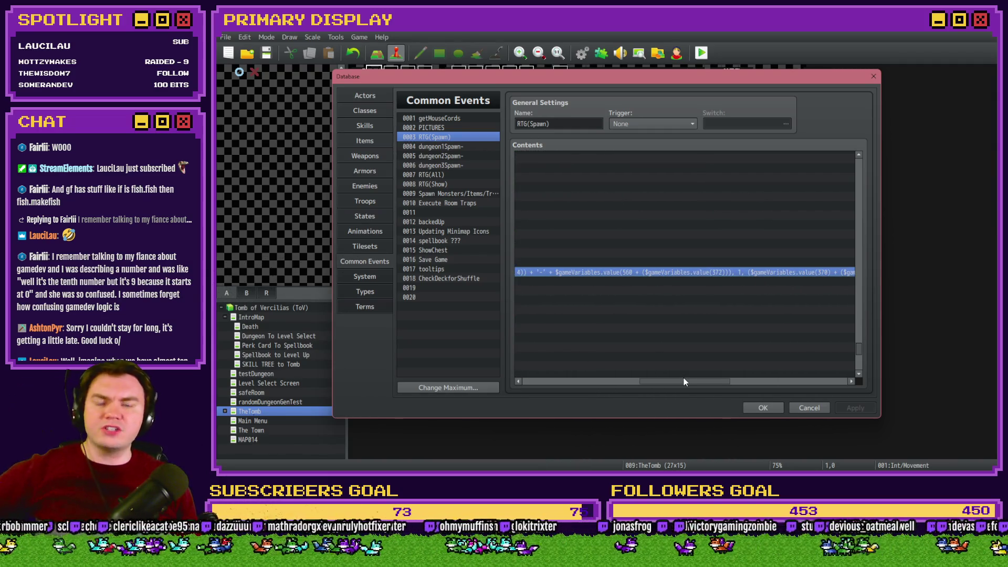
left_click_drag(683, 381, 567, 381)
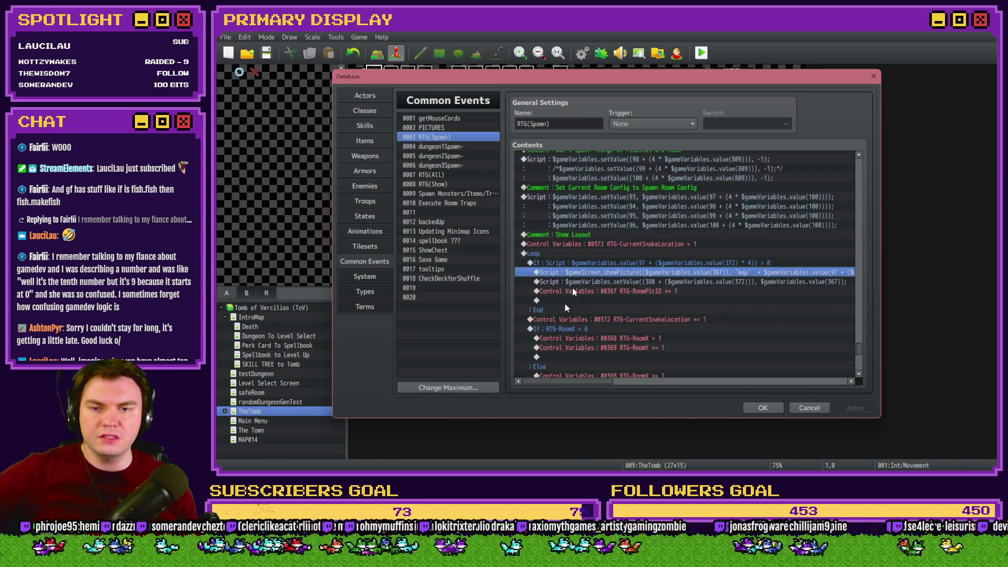
Insert a white 60-frame Flash Screen command inside the RTG(Spawn) loop
left_click(608, 264)
key("Insert")
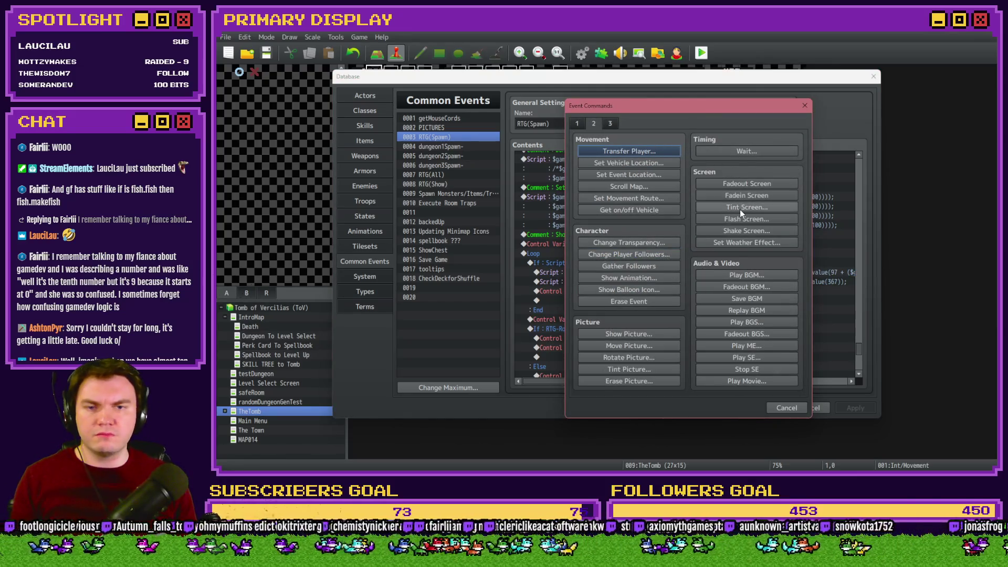
left_click(742, 219)
left_click(720, 321)
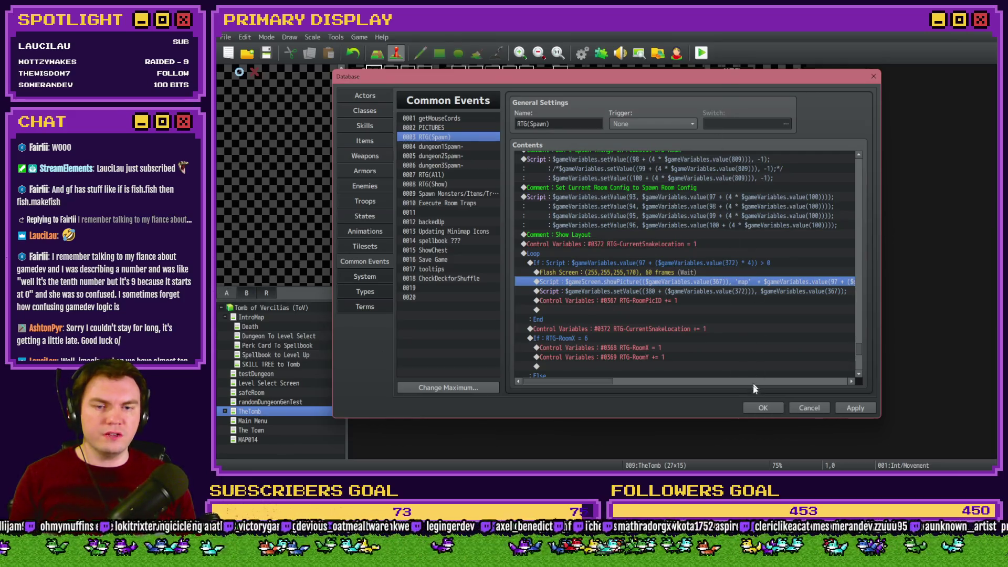
Close the Database, save the project and start a playtest
left_click(761, 408)
left_click(701, 52)
left_click(583, 263)
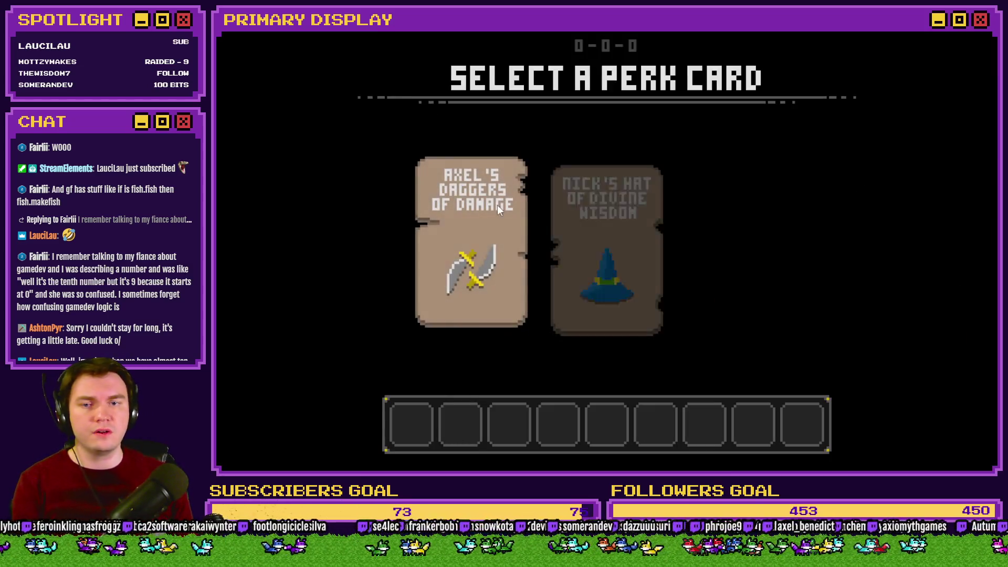
Pick a perk card and browse the F9 debug list to the MINIMAPICON 41-50 variables
left_click(592, 226)
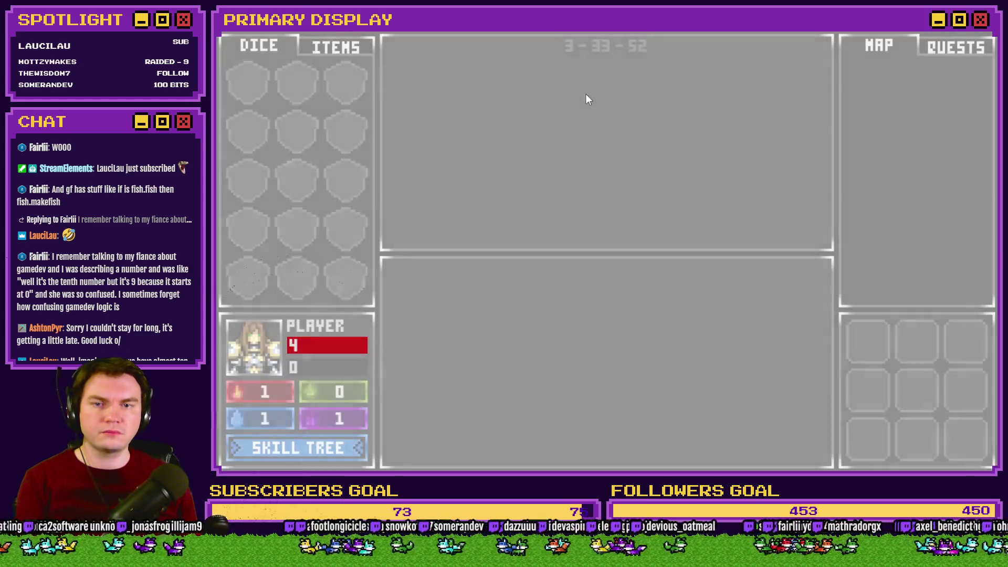
key("F9")
scroll(306, 199, "down", 12)
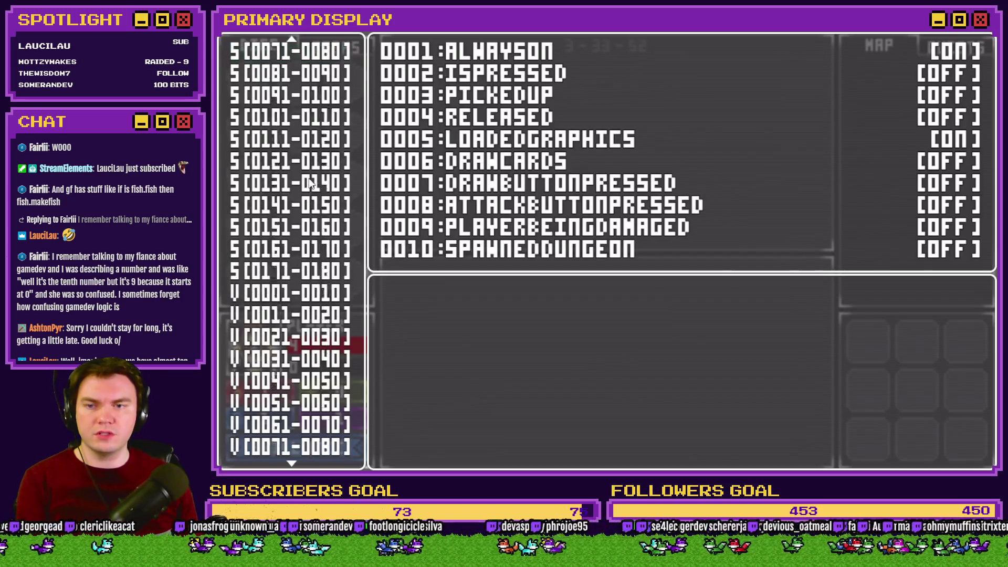
scroll(313, 206, "down", 20)
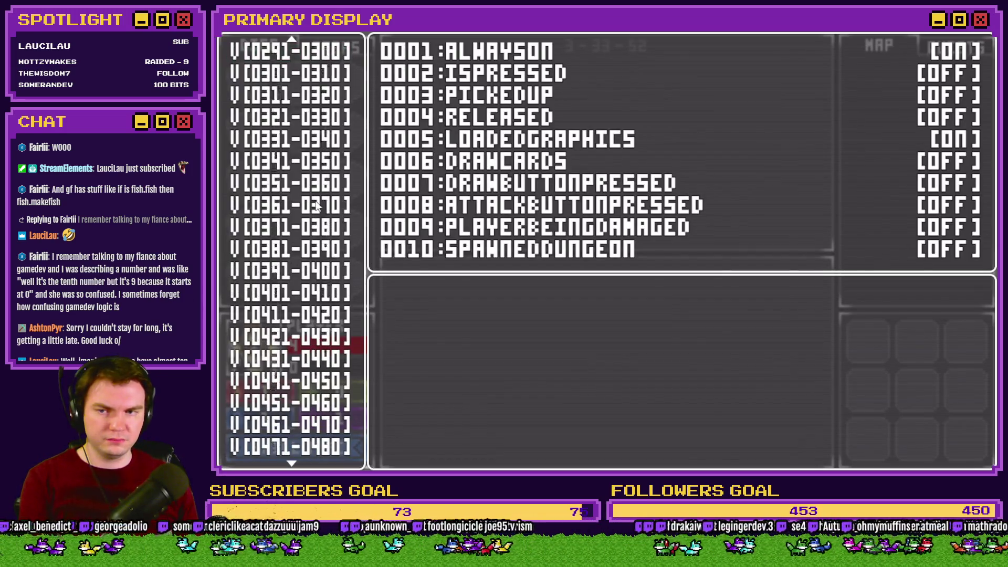
key("Down")
key("Down")
key("Down")
key("Down")
key("Down")
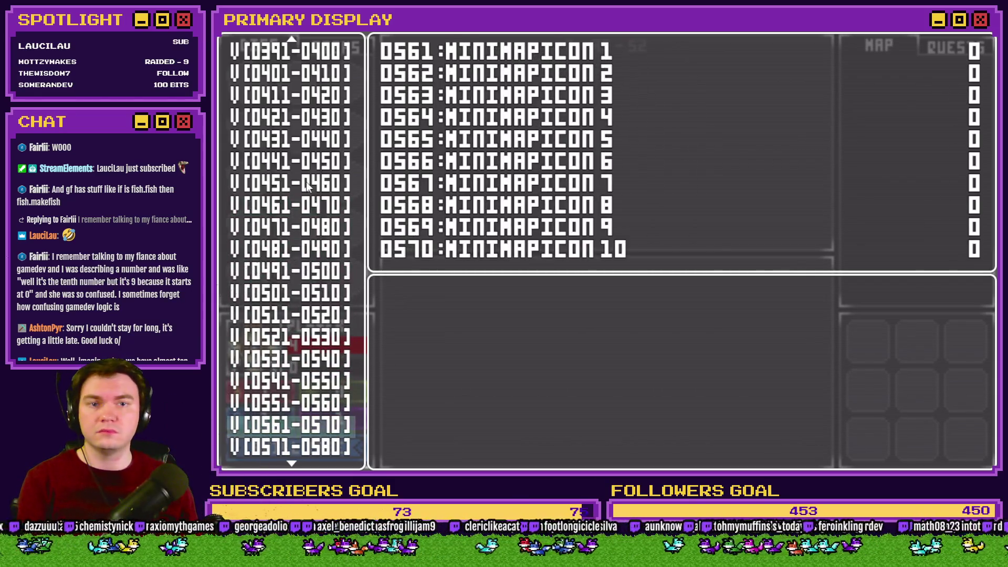
key("Down")
key("Down")
key("Down")
key("Up")
key("Up")
key("Up")
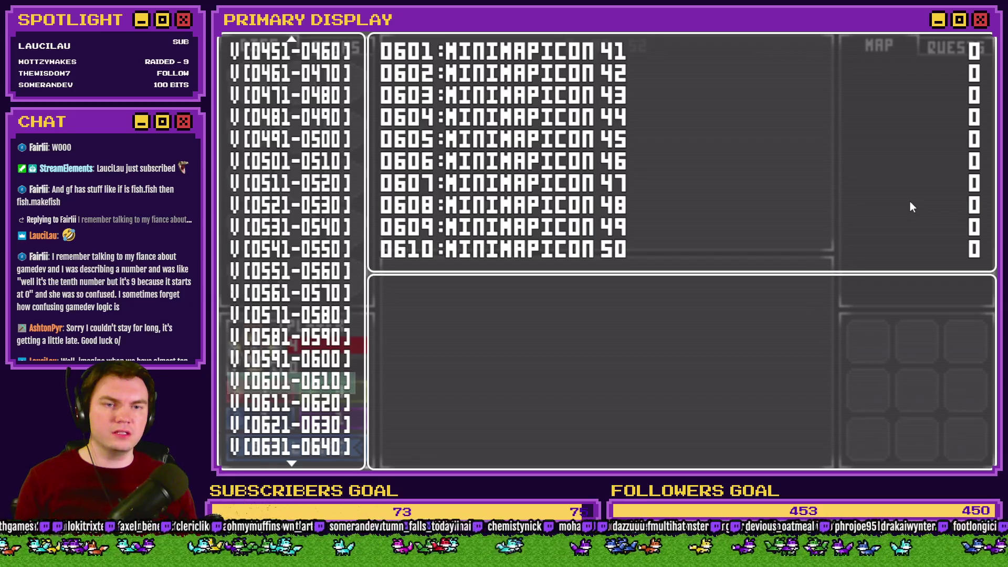
Recheck the MINIMAPICON 1-10 and 11-20 groups, all reading 0, then end the playtest
key("Escape")
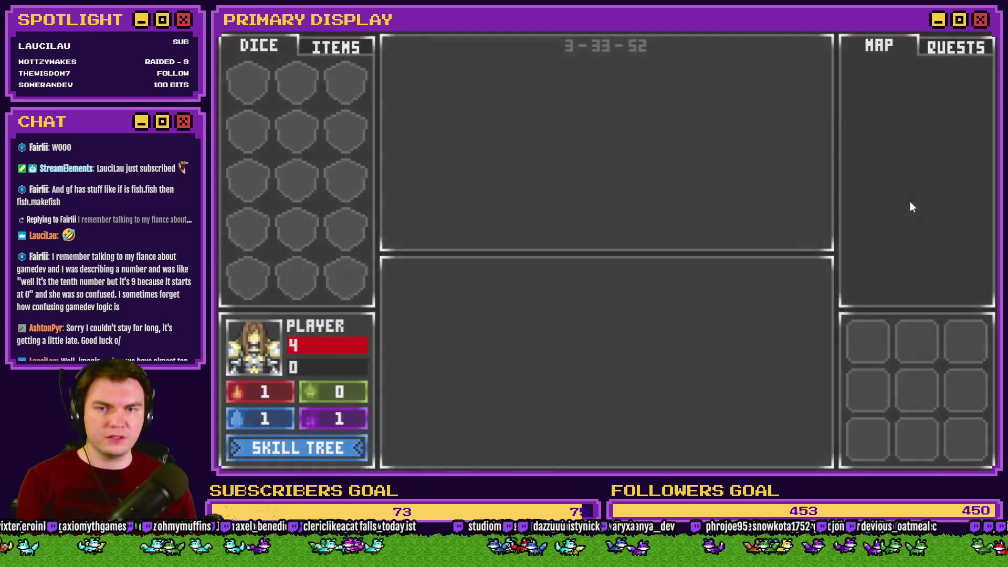
key("Escape")
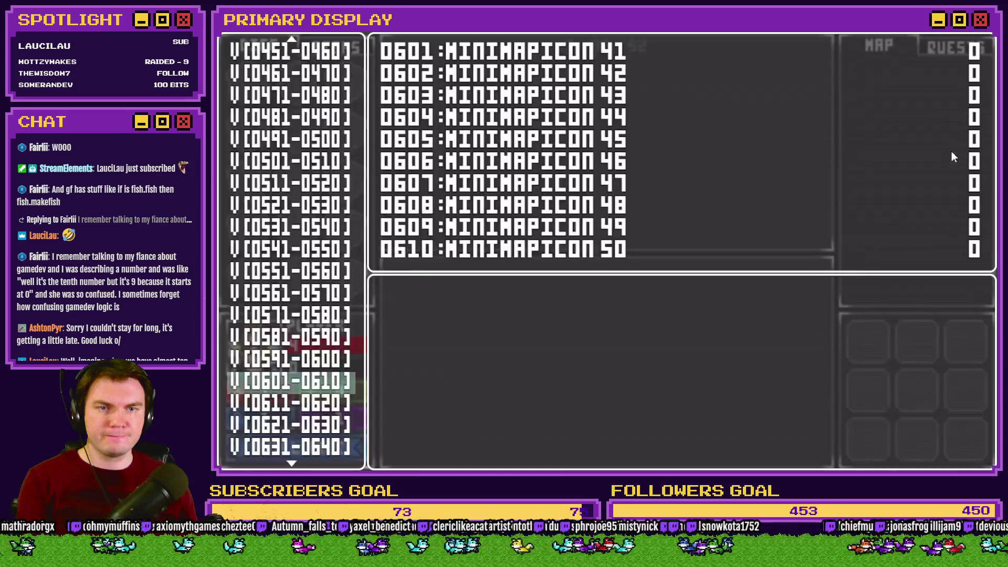
key("Up")
key("Up")
key("Up")
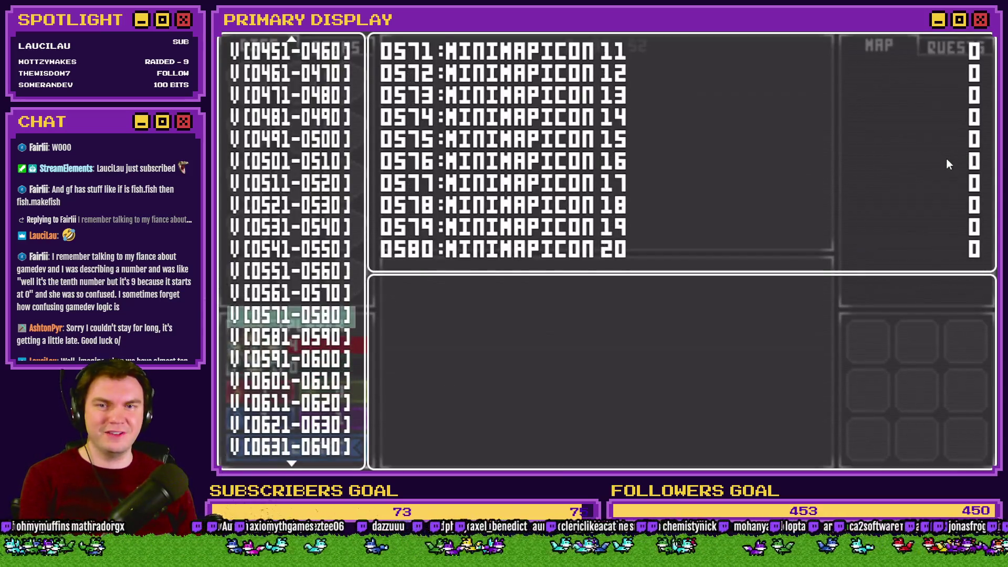
key("Up")
key("Up")
key("Down")
left_click(988, 35)
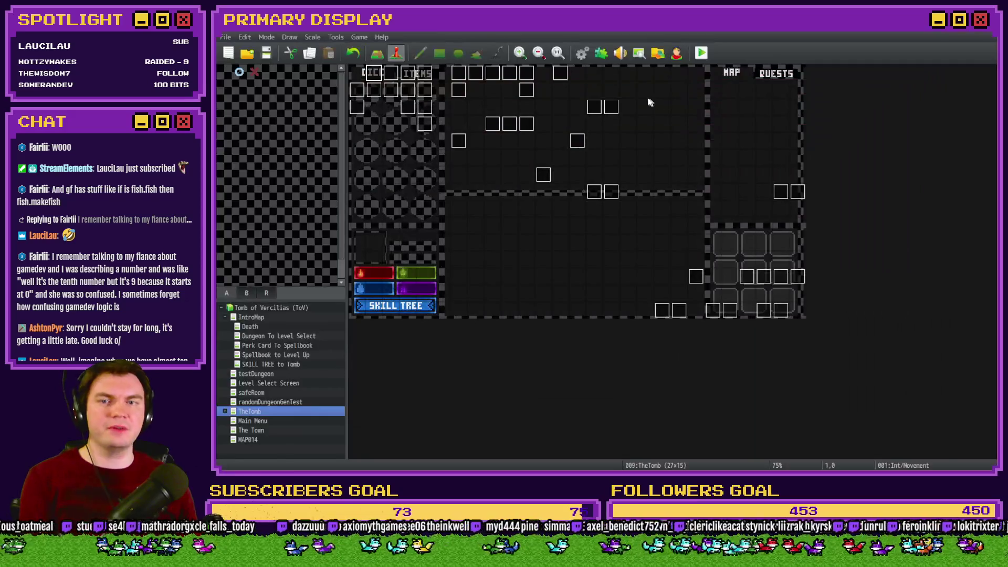
Delete the Flash Screen command from the RTG(Spawn) common event
left_click(582, 53)
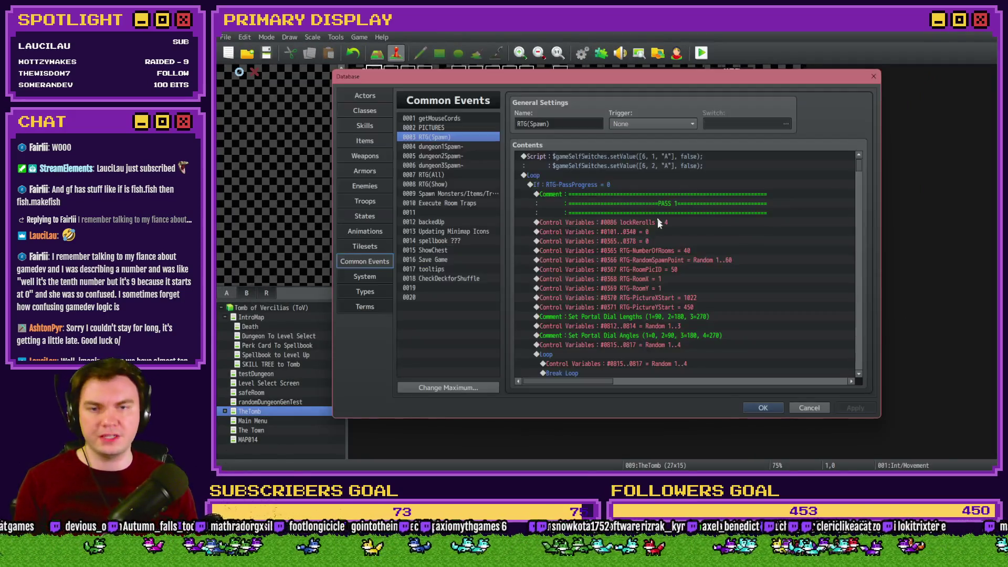
left_click_drag(859, 166, 859, 353)
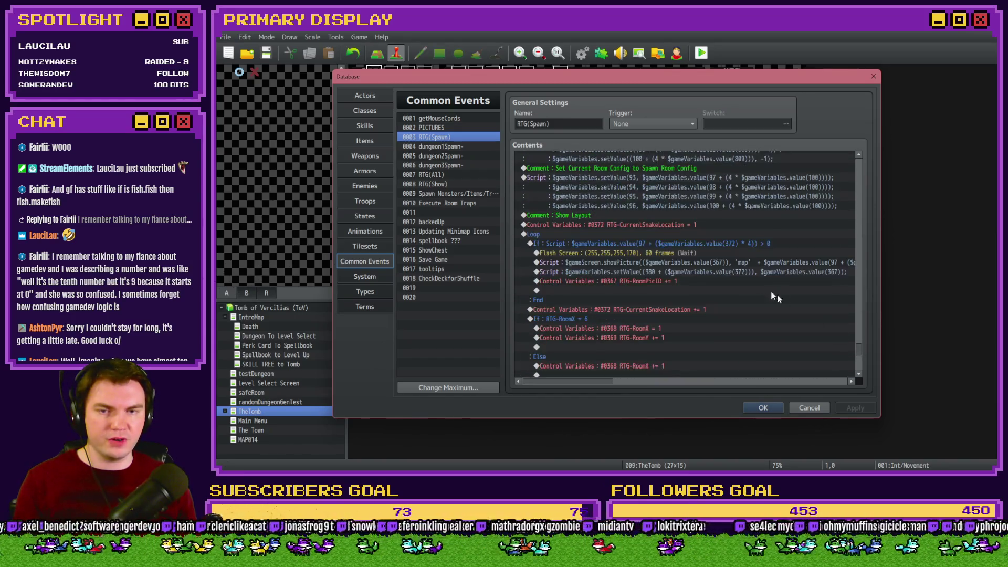
left_click(685, 253)
key("Delete")
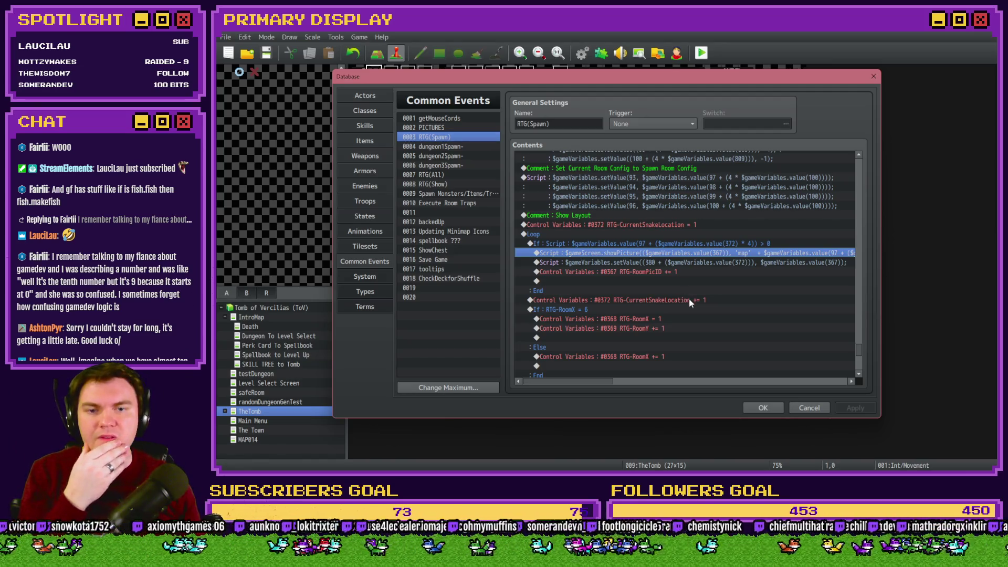
Review the rest of RTG(Spawn), then save and launch a fresh playtest
scroll(690, 302, "down", 5)
scroll(690, 305, "down", 3)
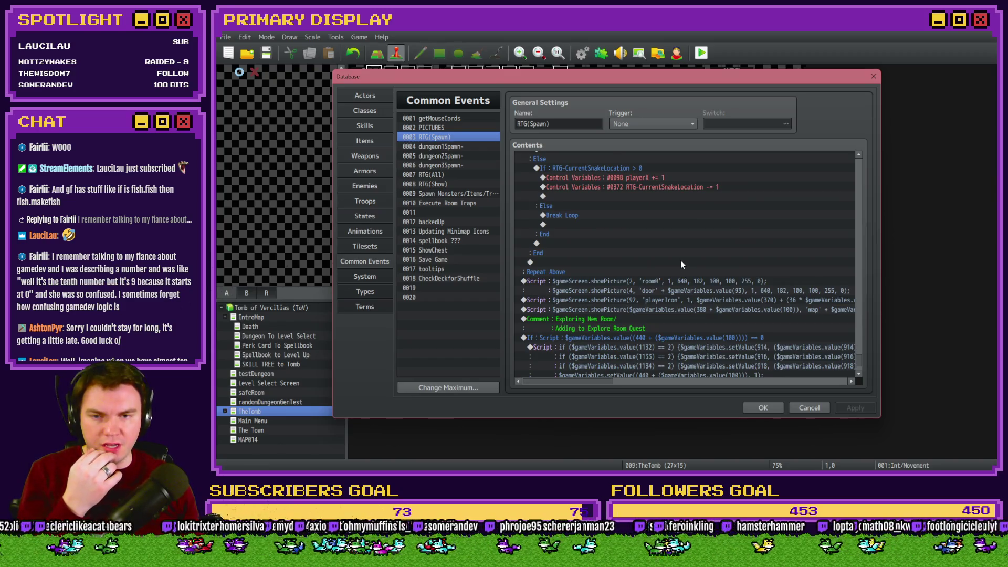
scroll(681, 259, "down", 2)
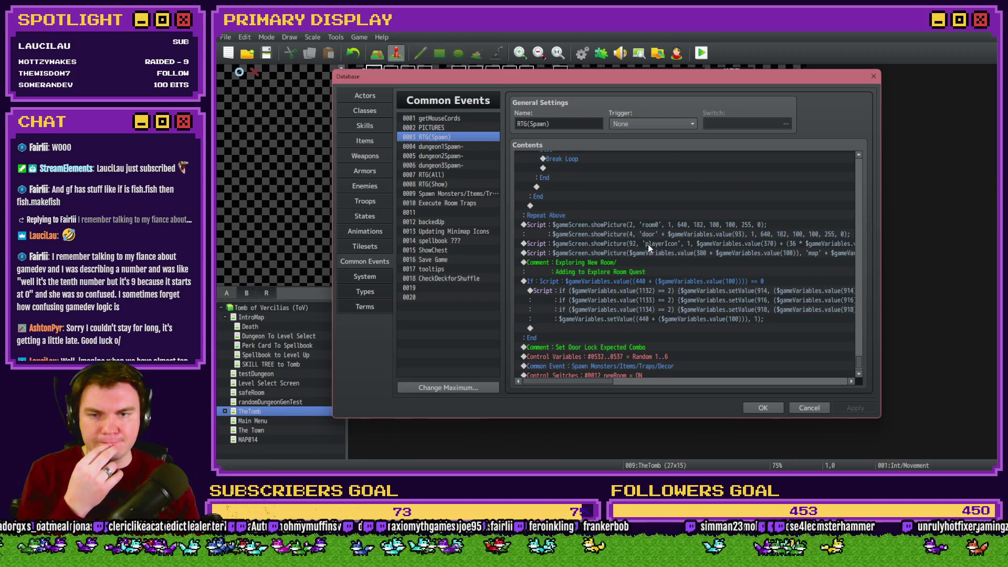
mouse_move(612, 382)
left_mouse_down()
mouse_move(840, 383)
mouse_move(657, 417)
left_mouse_up()
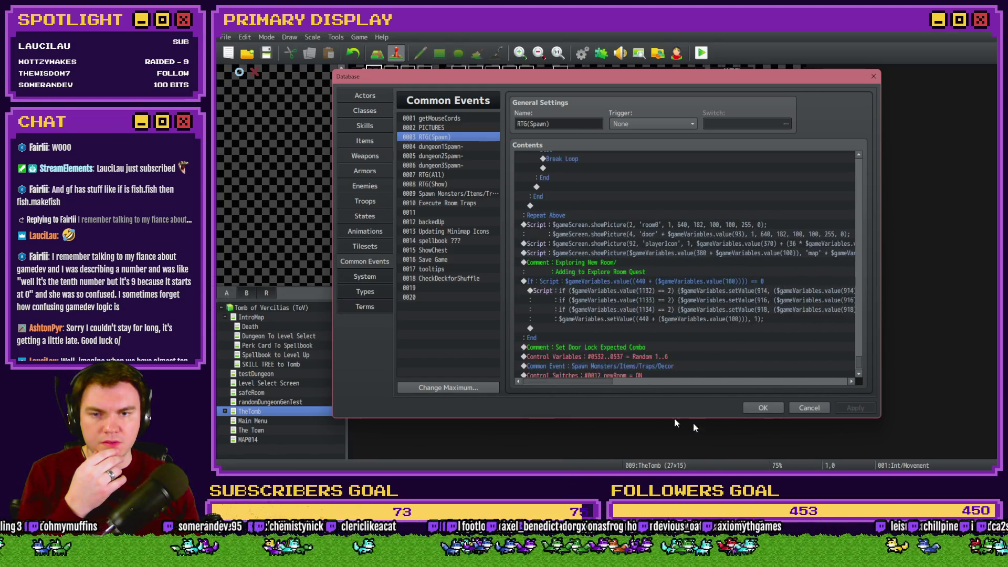
left_click(762, 408)
left_click(702, 53)
left_click(572, 262)
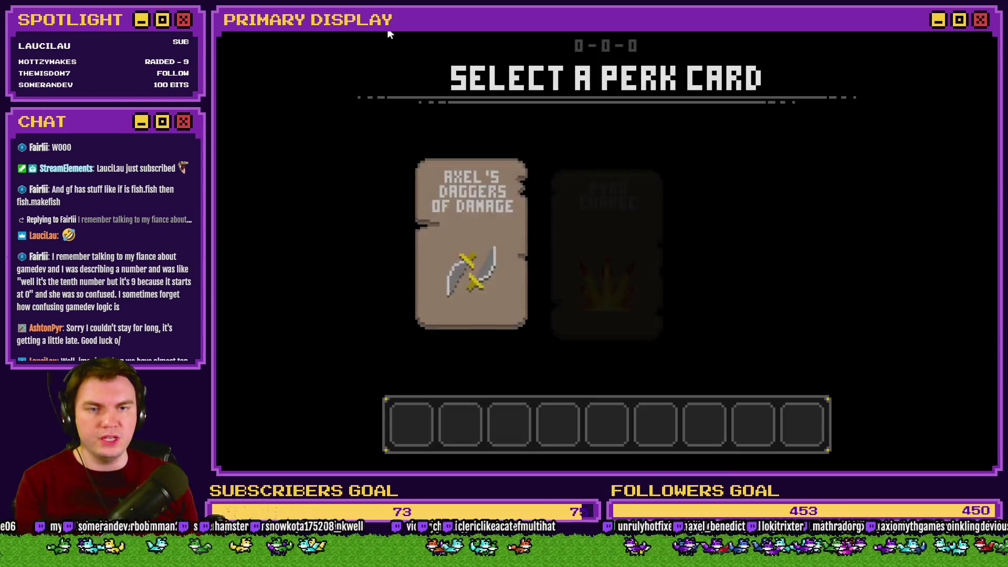
Choose the Axel's Daggers of Damage perk and check the MINIMAPICON 1-10 and 11-20 variables
left_click(446, 224)
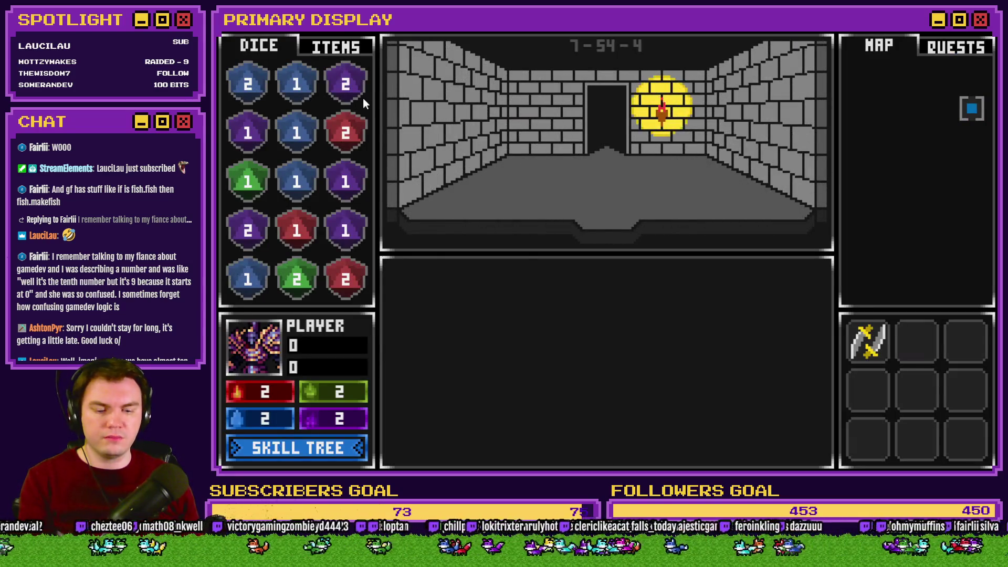
key("F9")
key("Down")
key("Down")
key("Down")
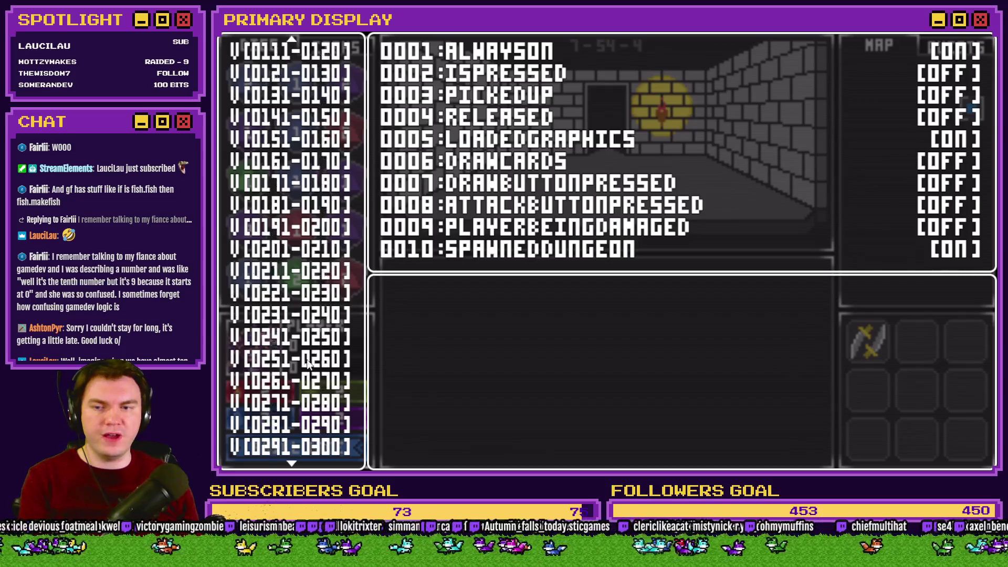
scroll(307, 362, "down", 20)
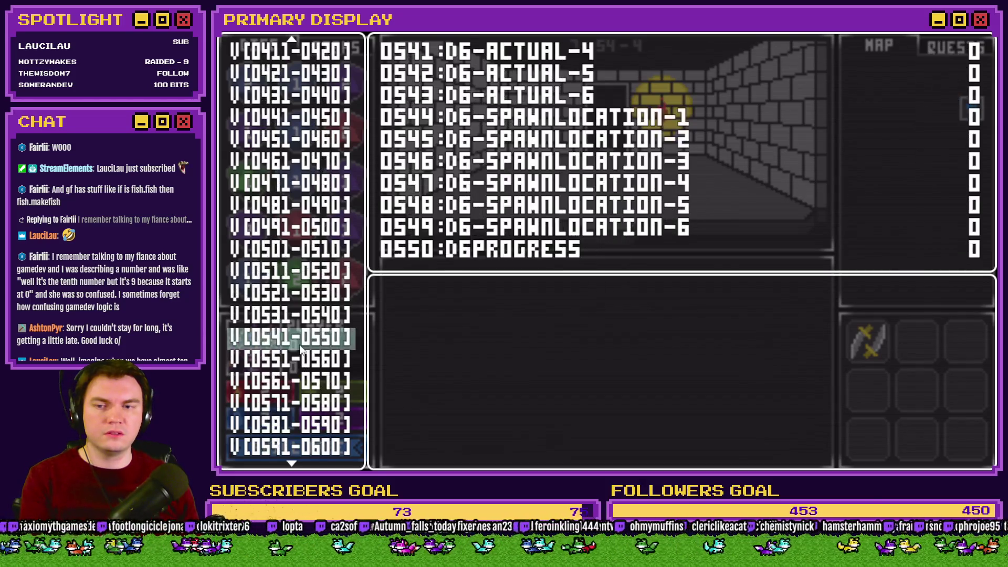
key("Down")
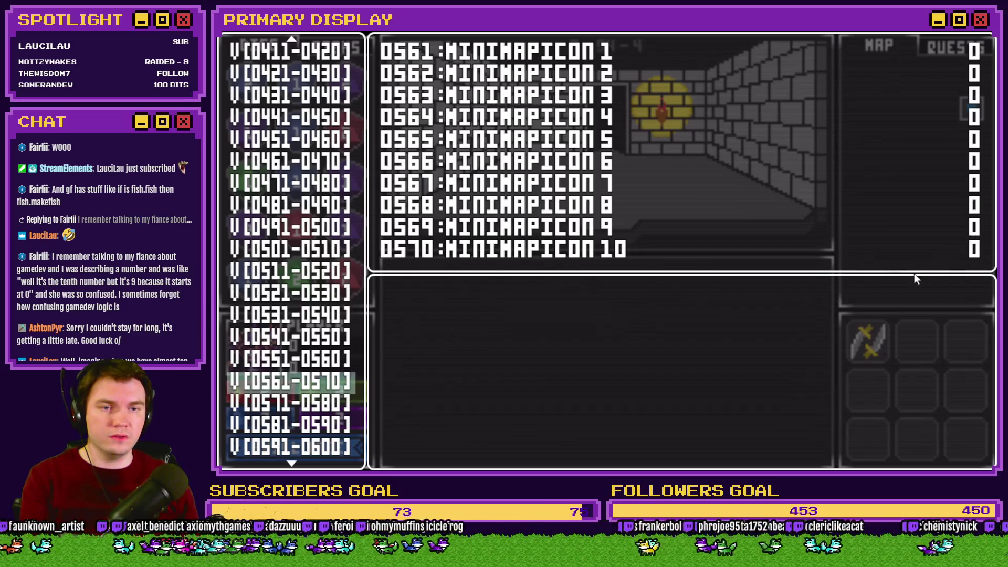
key("Escape")
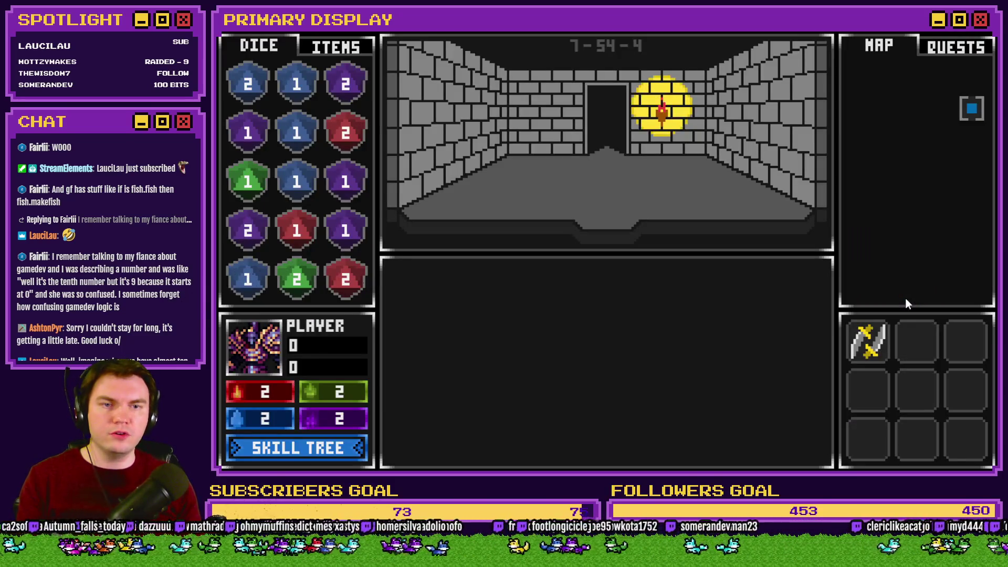
key("F1")
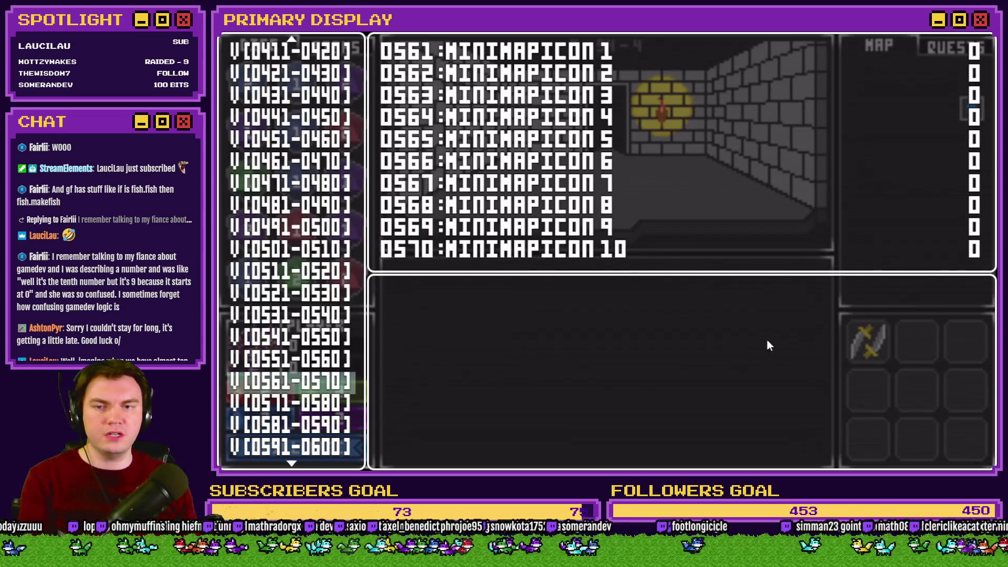
key("Down")
key("Down")
key("Down")
key("Down")
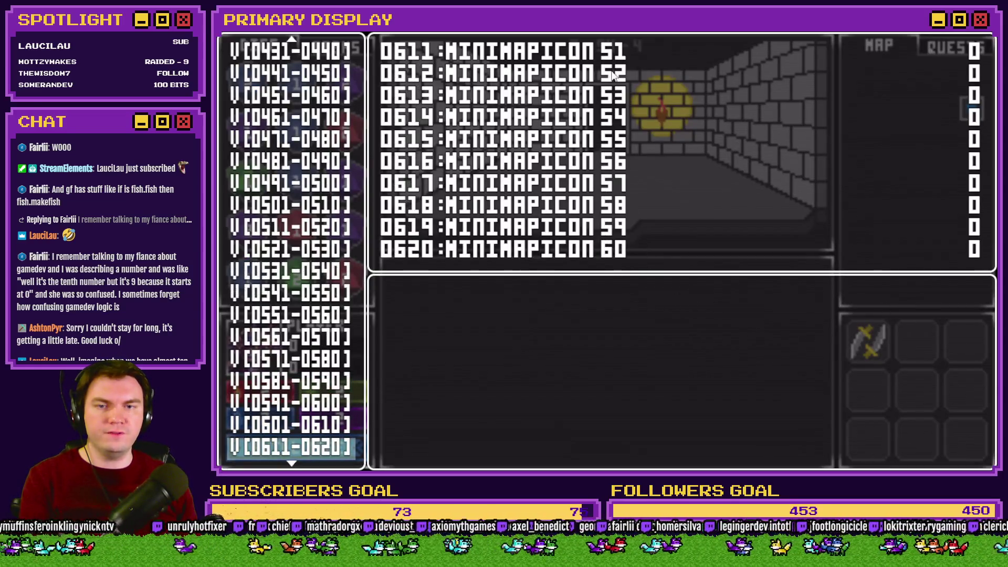
key("Escape")
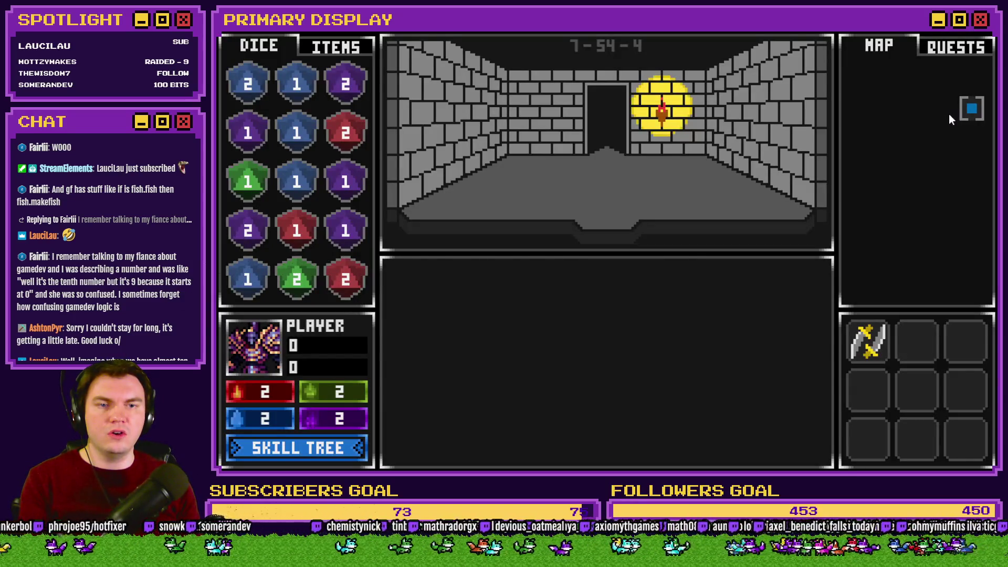
Drop the purple 2 die on the left floor socket, recheck minimap values, and close the test
key("Up")
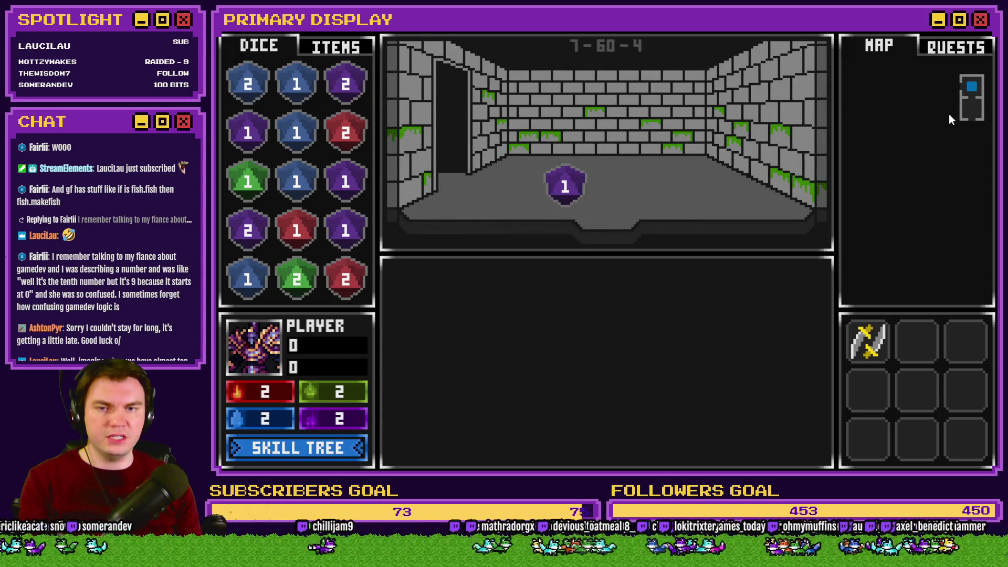
key("F1")
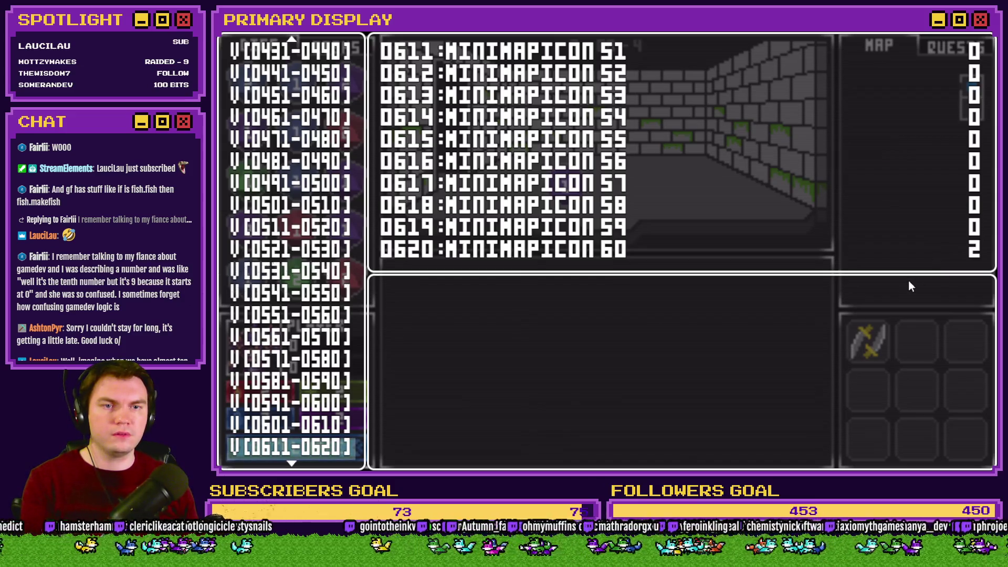
key("F1")
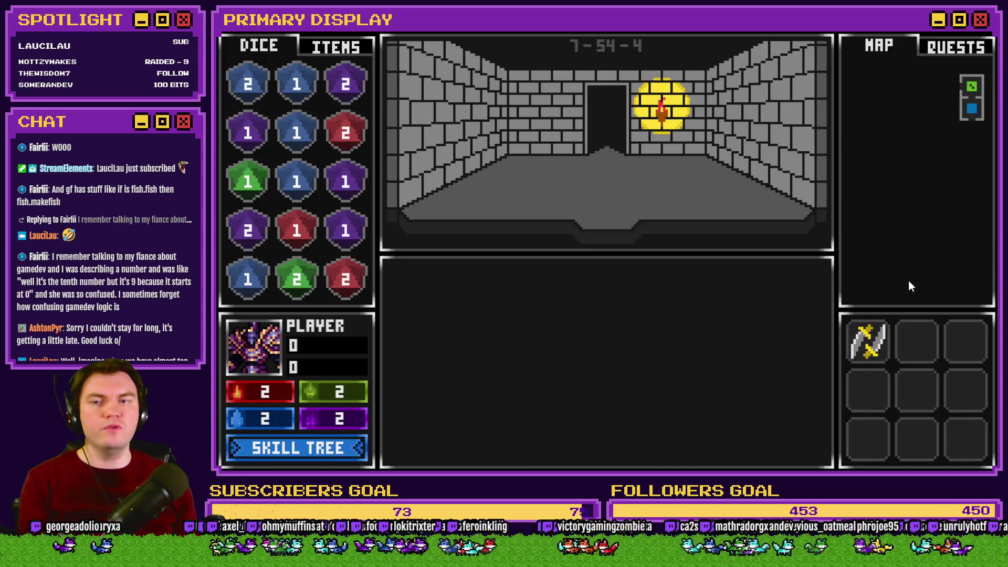
mouse_move(345, 84)
left_mouse_down()
mouse_move(562, 188)
mouse_move(384, 125)
left_mouse_up()
key("F1")
key("F1")
key("F1")
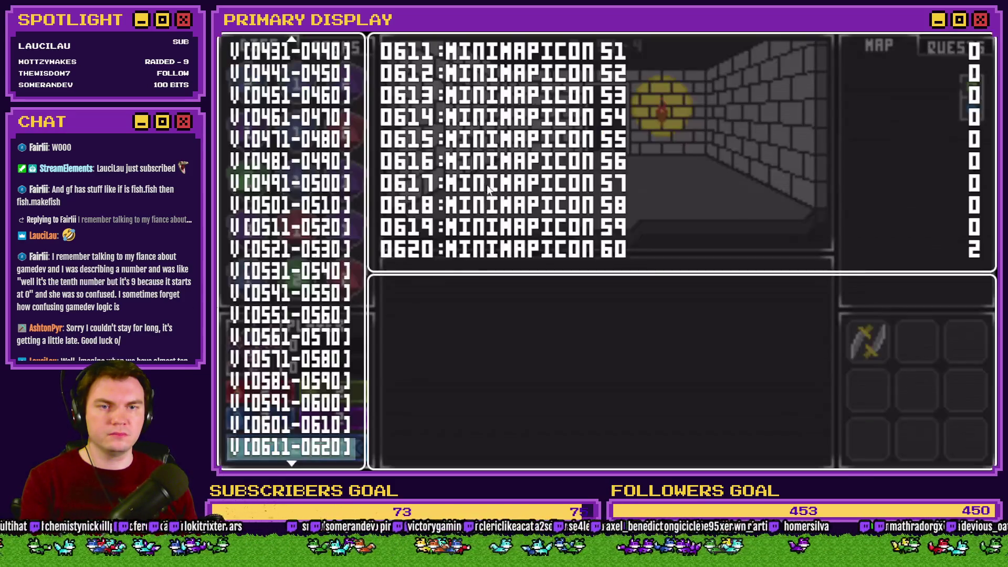
key("F1")
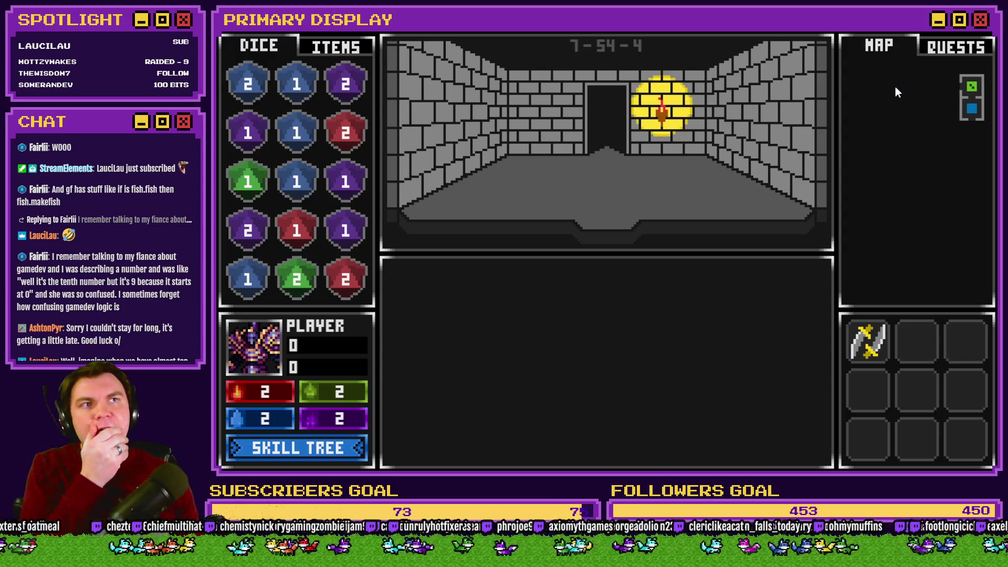
left_click(980, 20)
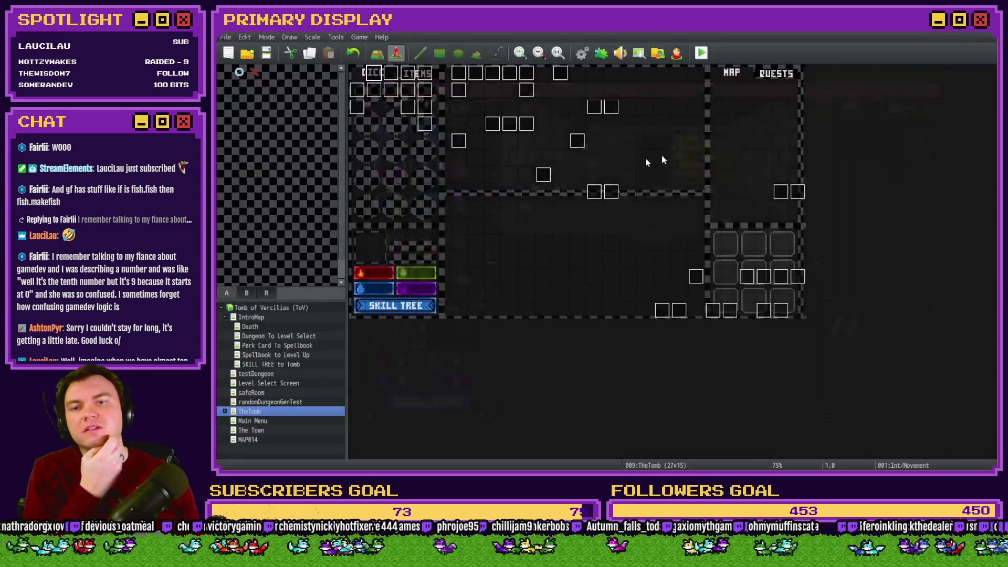
double_click(391, 73)
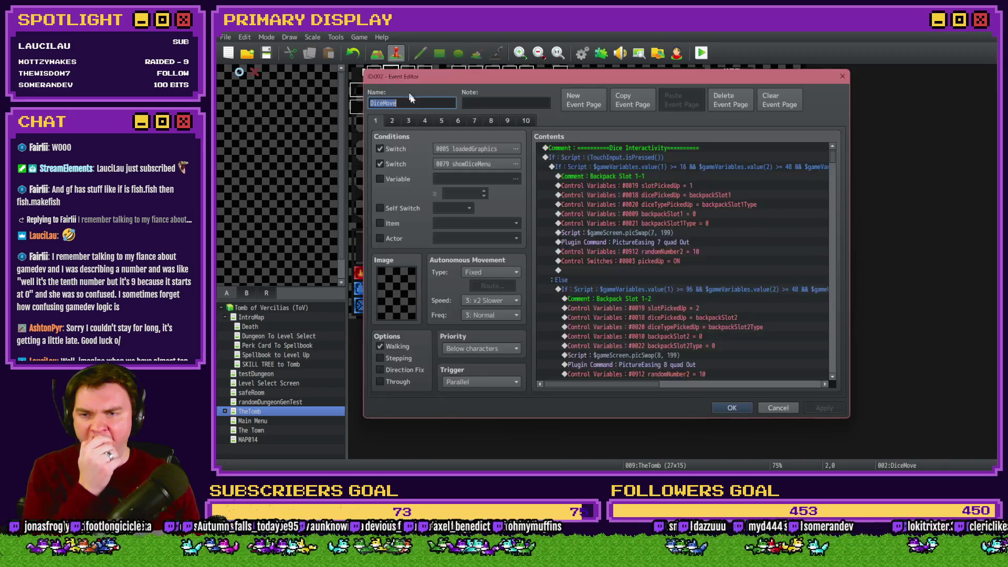
left_click(423, 122)
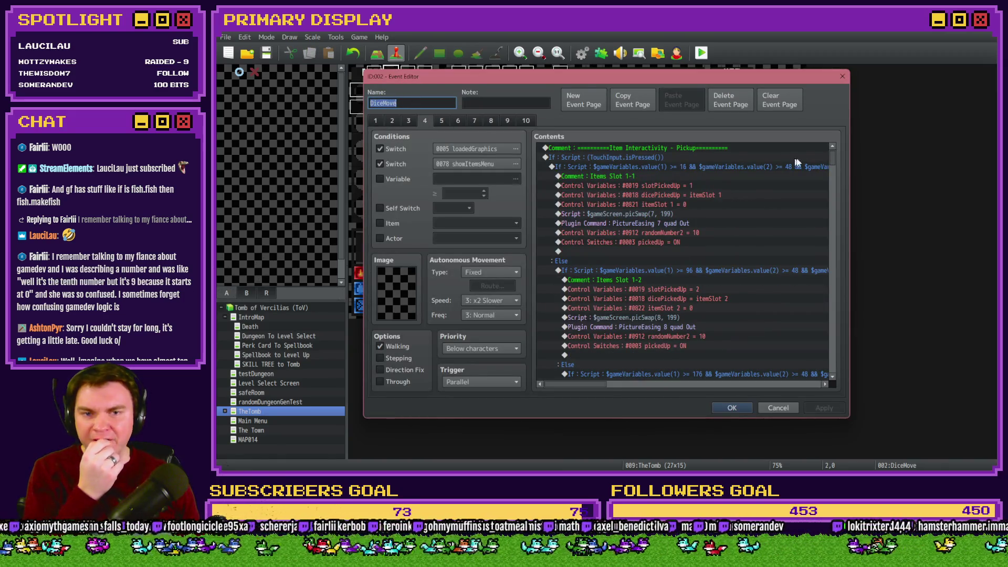
left_click_drag(833, 158, 835, 191)
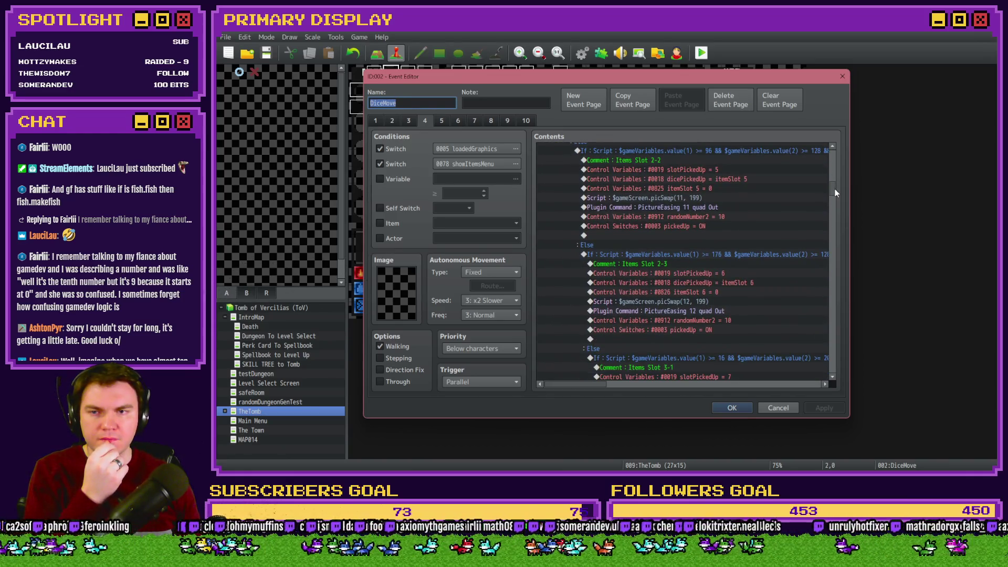
left_click(409, 121)
left_click(721, 183)
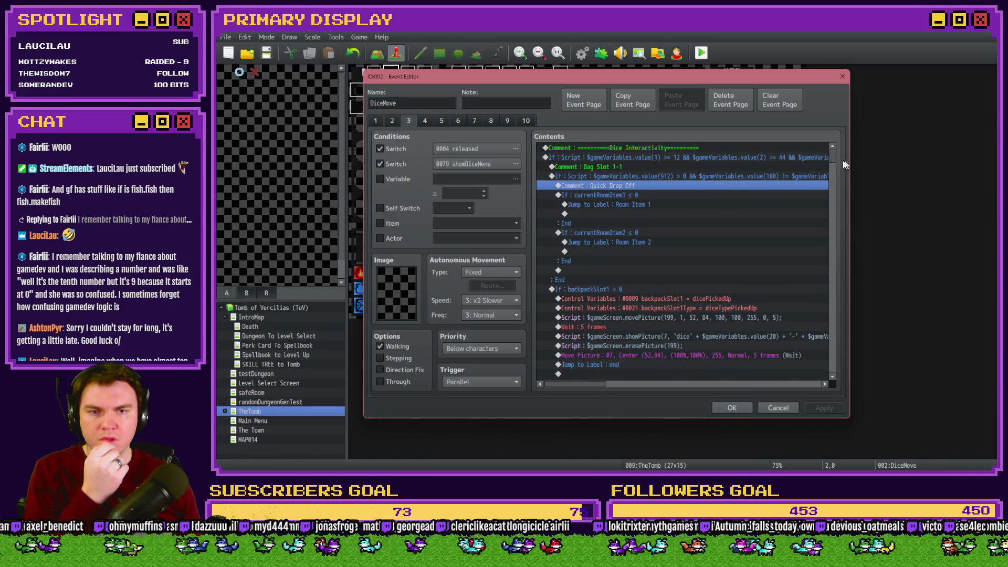
left_click_drag(834, 159, 826, 382)
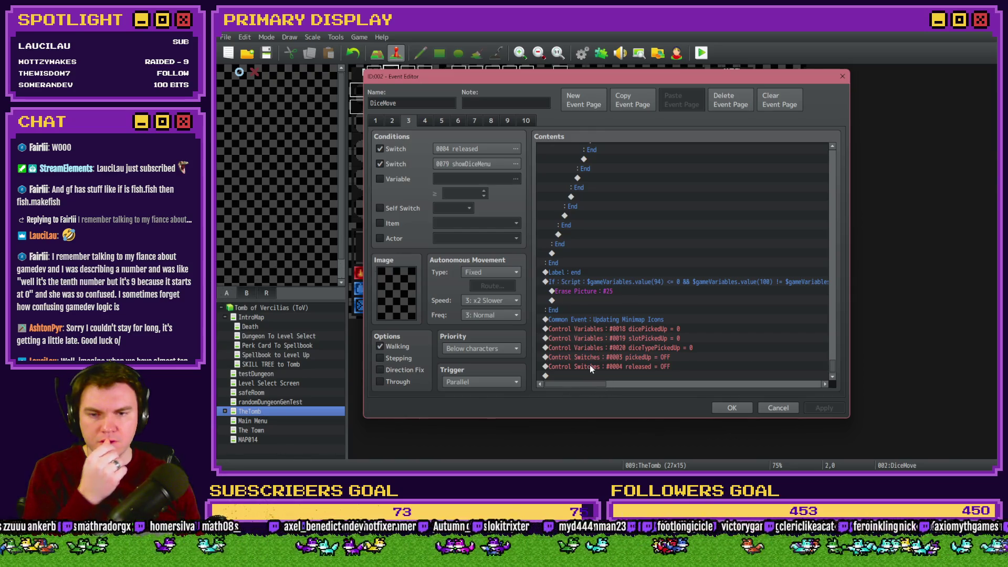
scroll(595, 342, "up", 20)
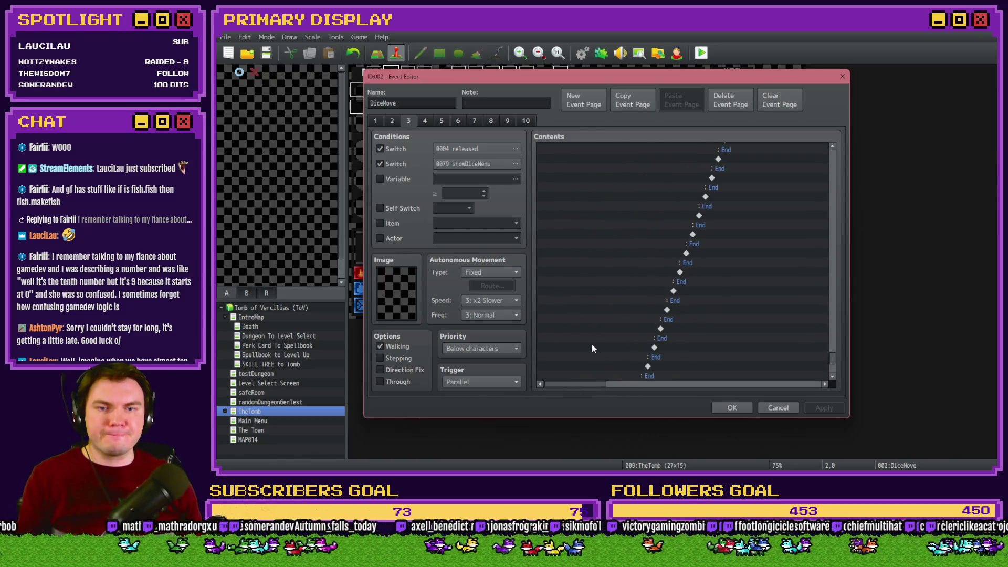
scroll(593, 352, "up", 15)
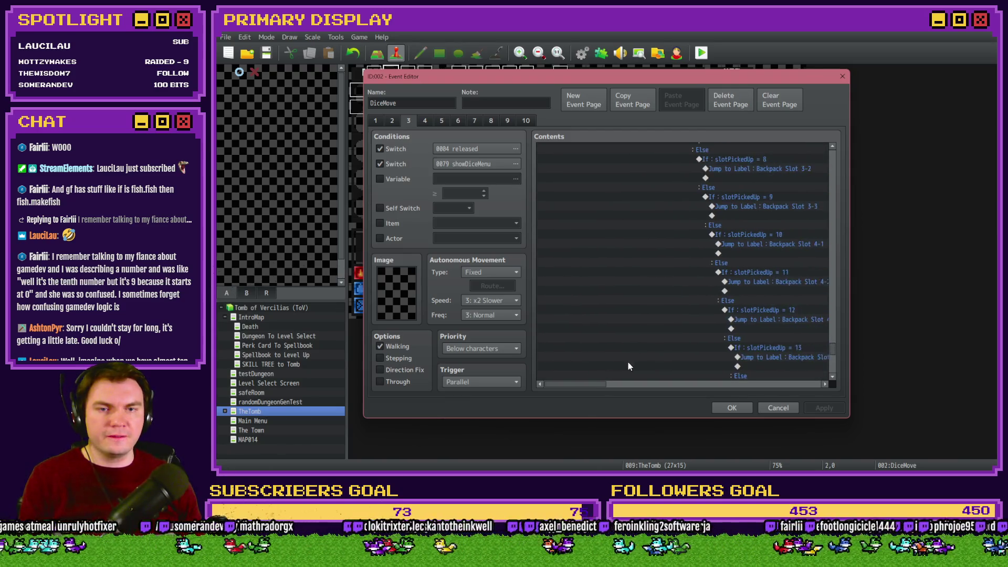
scroll(629, 354, "up", 10)
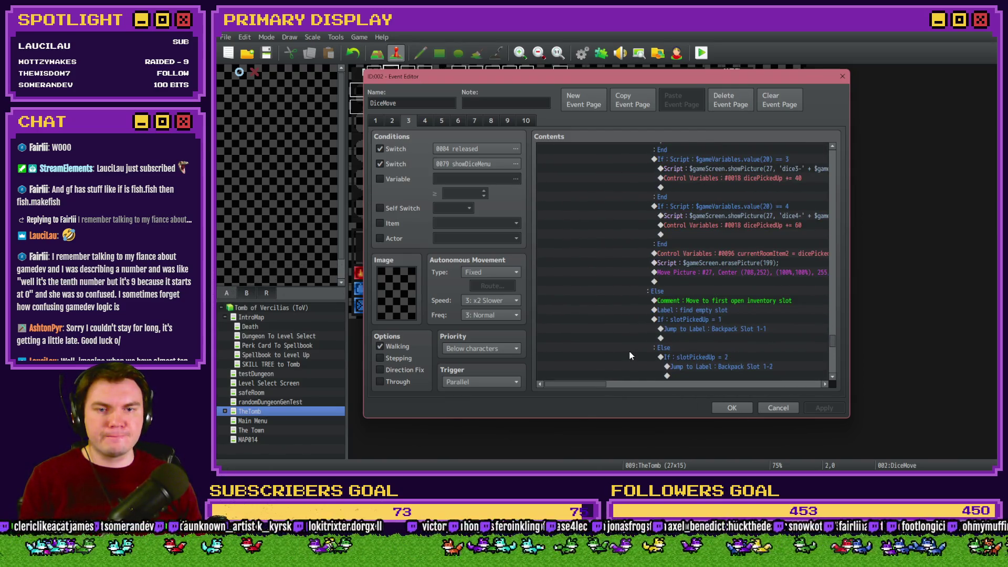
scroll(629, 355, "up", 8)
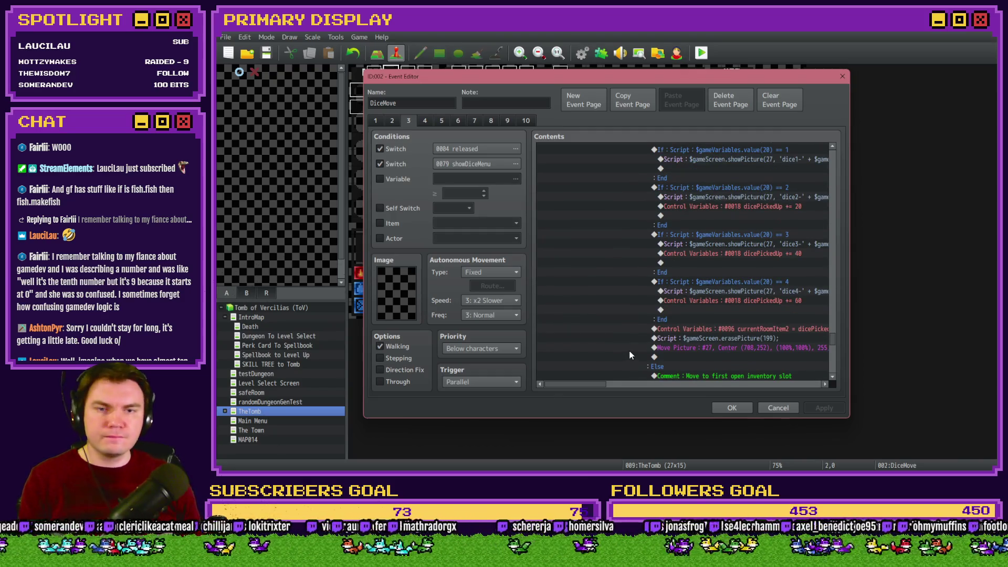
left_click_drag(589, 383, 612, 385)
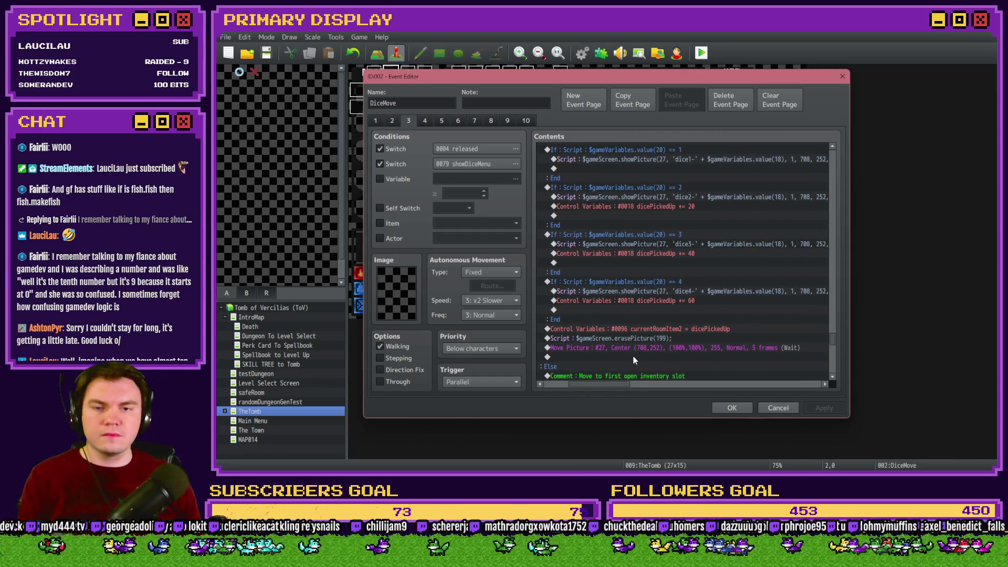
scroll(635, 349, "down", 10)
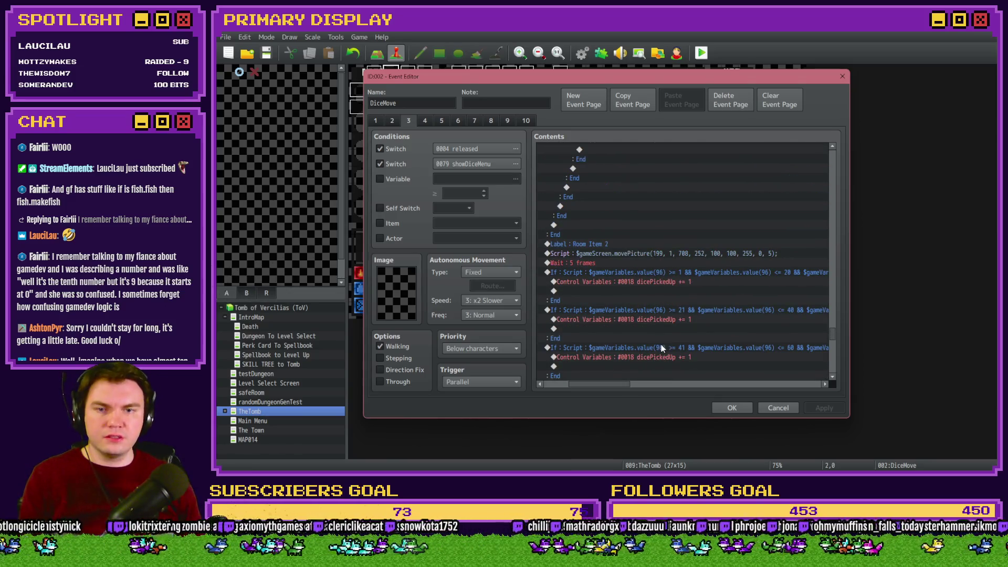
scroll(661, 348, "up", 4)
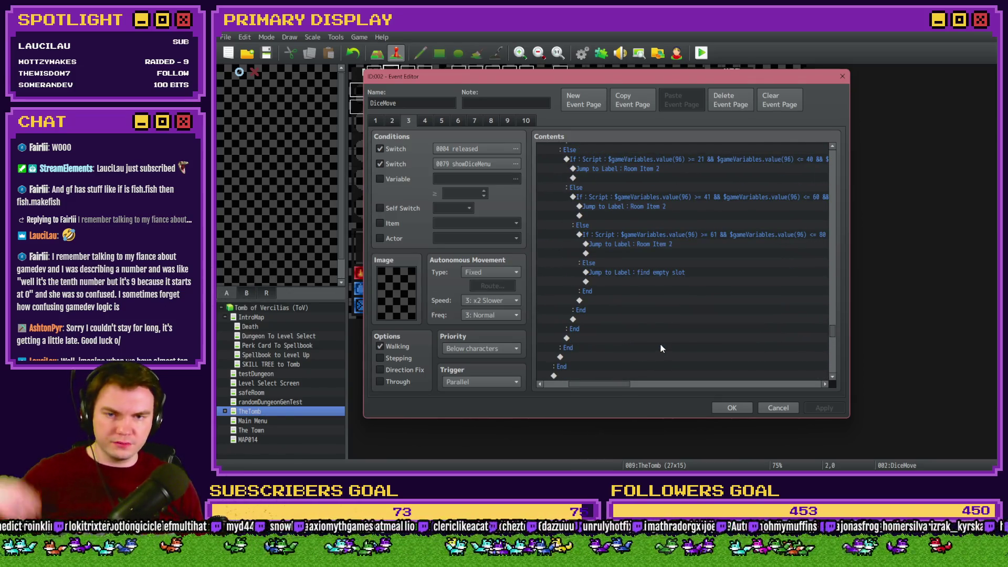
scroll(615, 381, "left", 2)
scroll(629, 354, "up", 6)
scroll(631, 357, "up", 3)
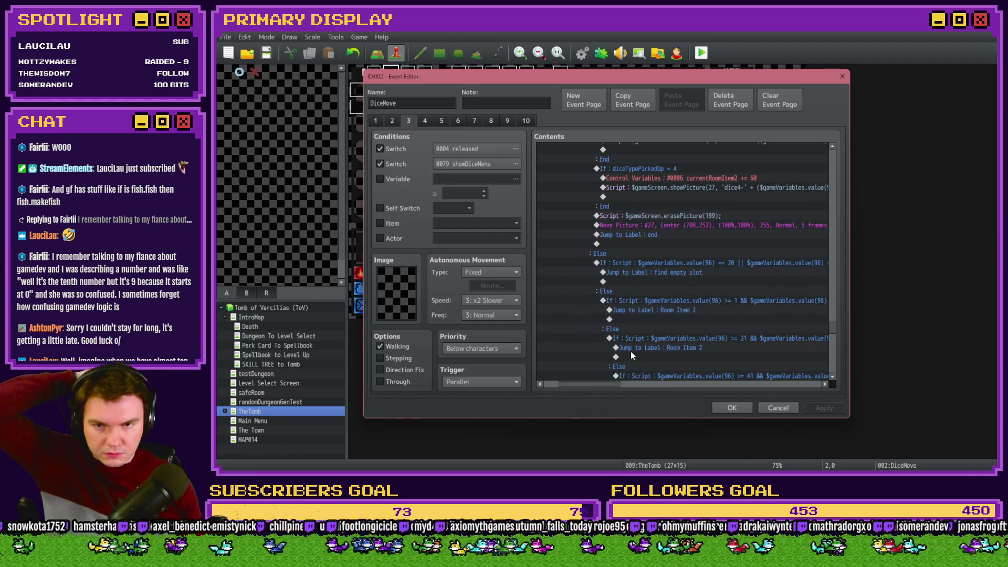
scroll(632, 351, "up", 2)
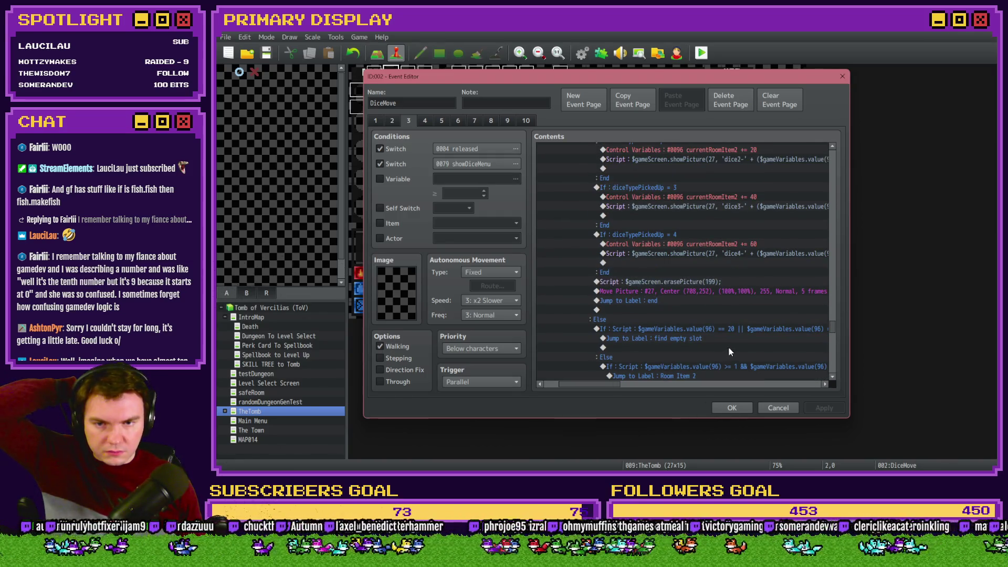
scroll(729, 348, "up", 6)
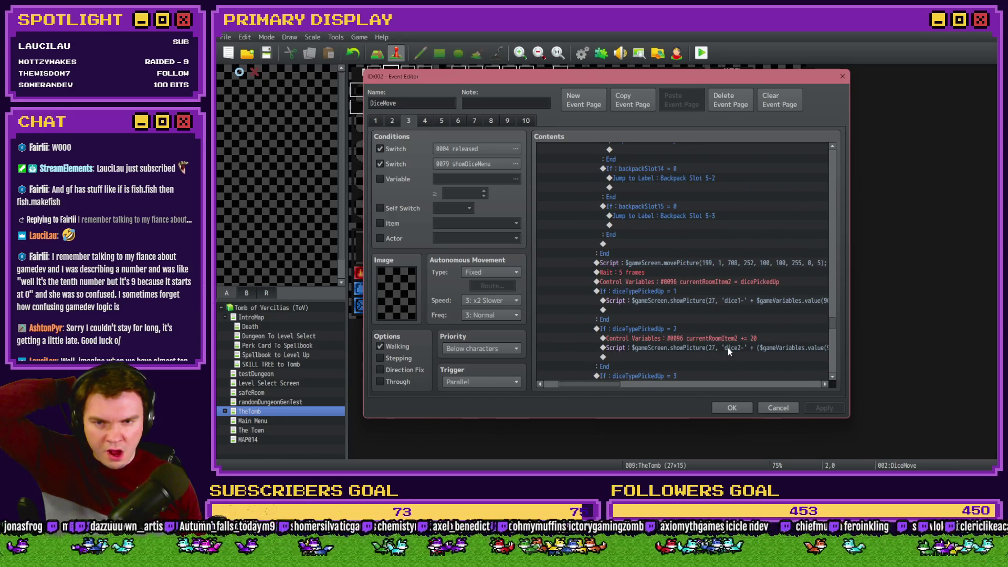
scroll(728, 347, "up", 10)
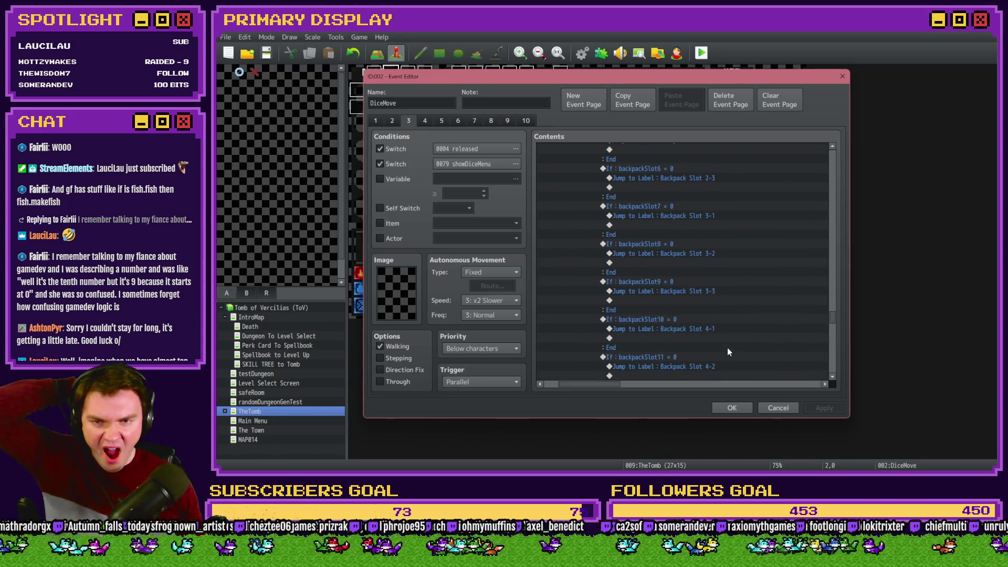
left_click(782, 407)
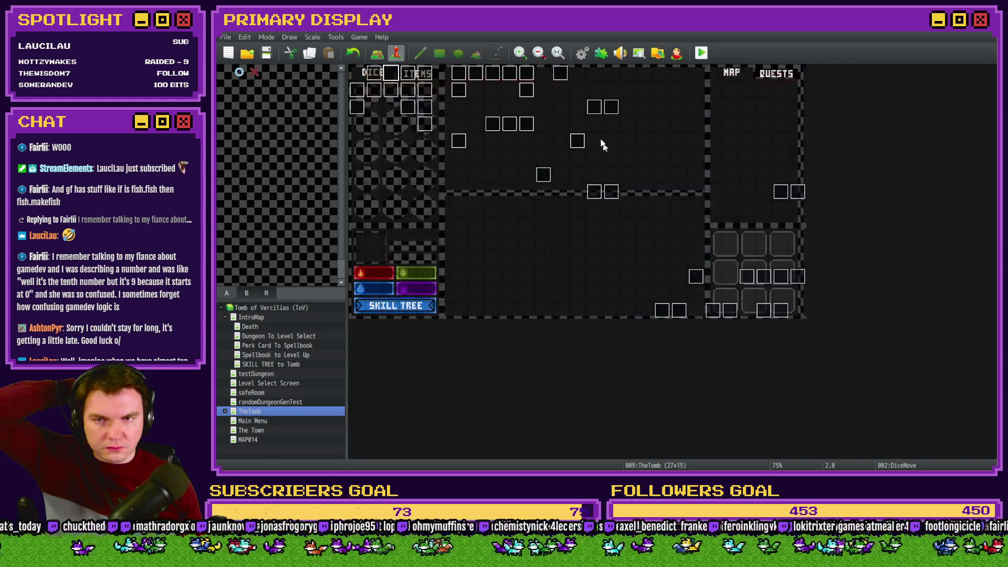
Open common event 0013 Updating Minimap Icons and its minimap icon Script block for editing
left_click(581, 57)
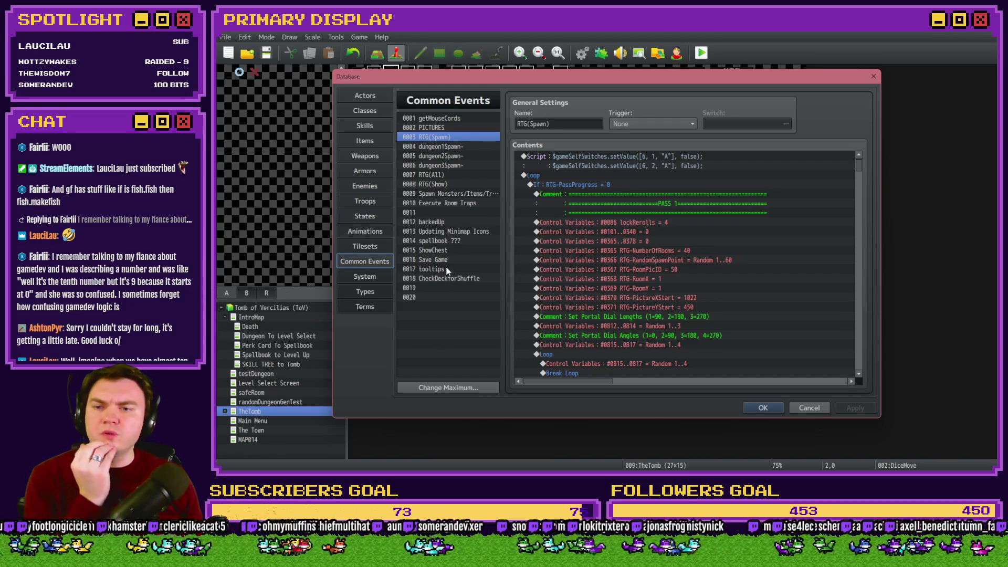
left_click(455, 234)
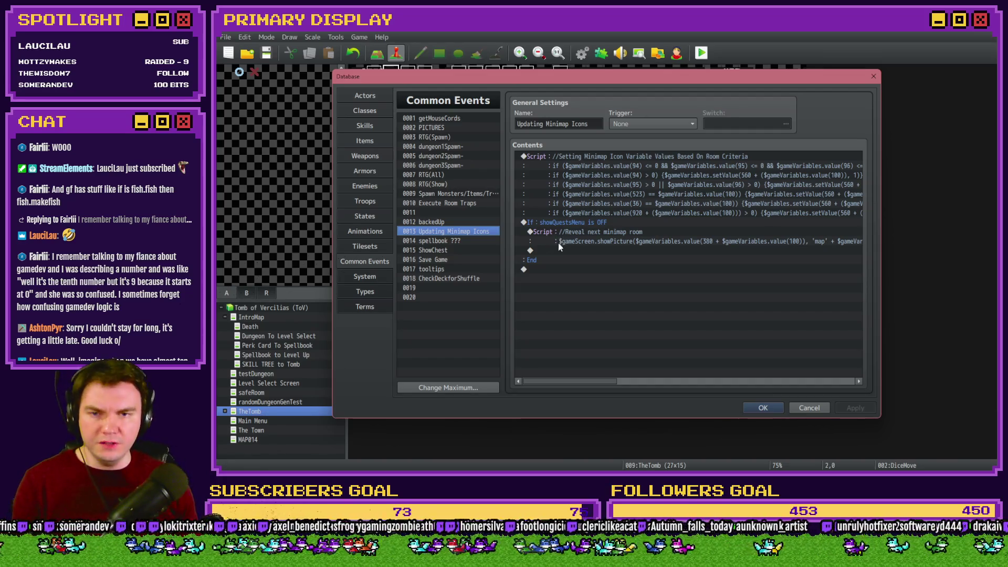
mouse_move(599, 382)
left_mouse_down()
mouse_move(672, 380)
mouse_move(593, 382)
left_mouse_up()
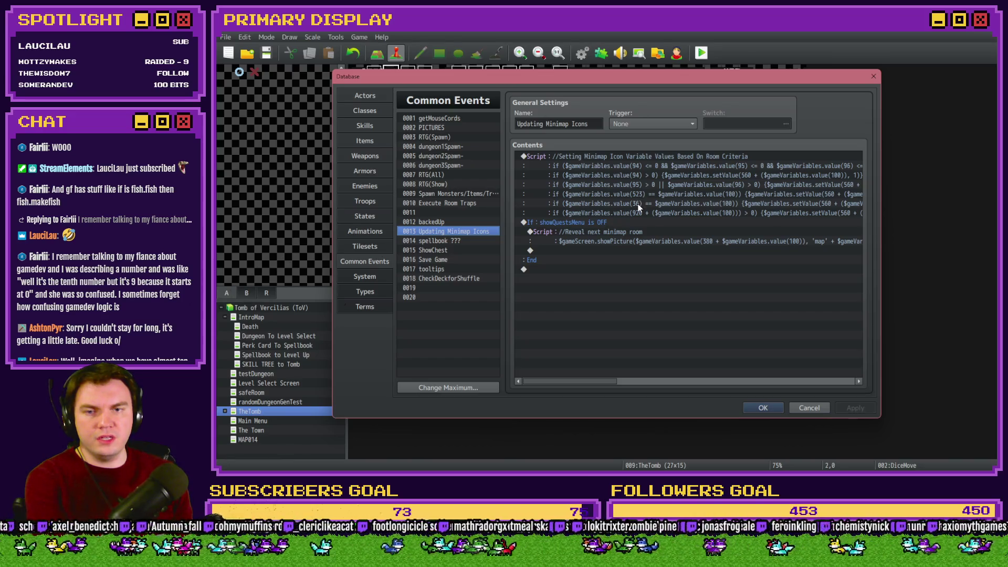
mouse_move(602, 383)
left_mouse_down()
mouse_move(707, 377)
mouse_move(592, 374)
left_mouse_up()
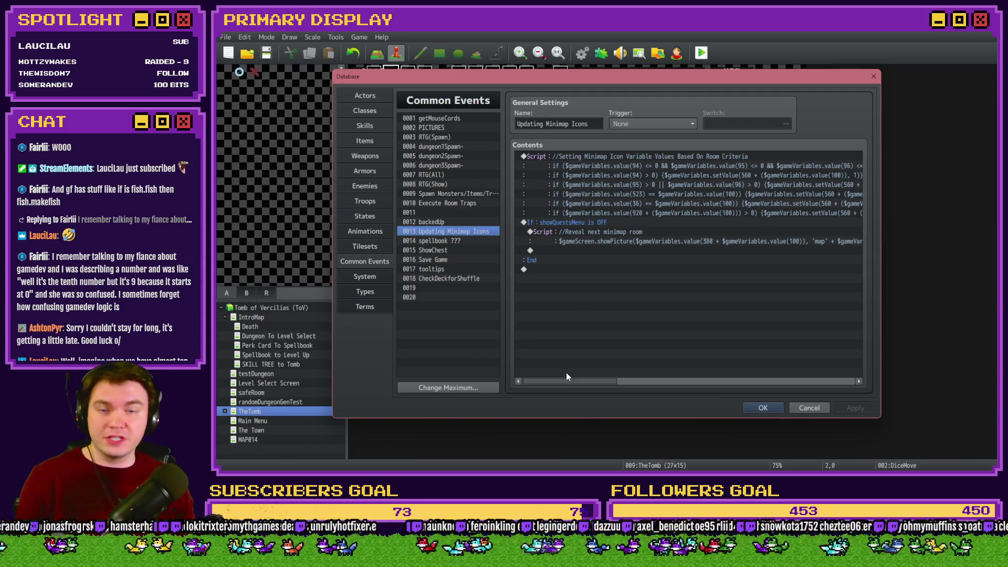
left_click(681, 166)
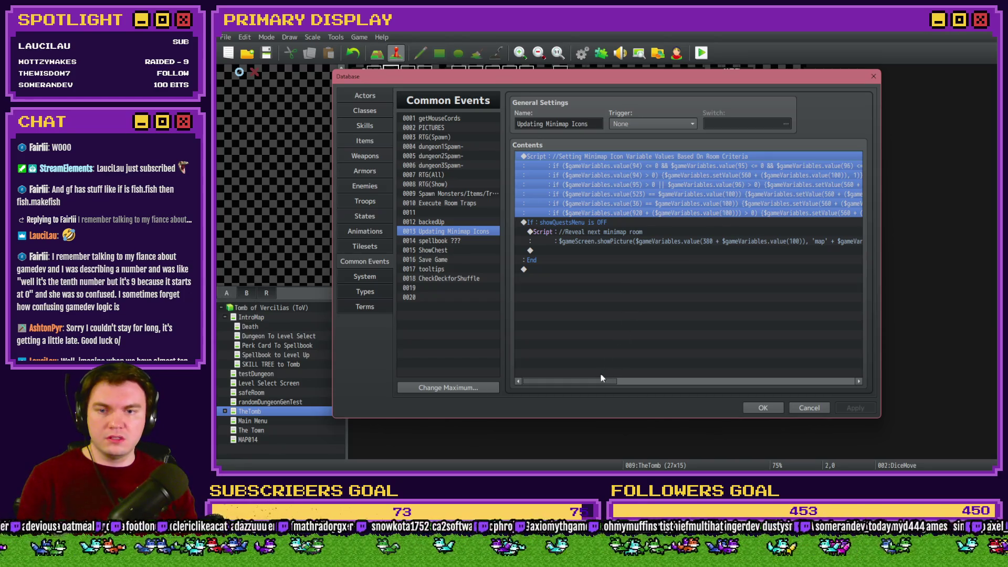
mouse_move(597, 385)
left_mouse_down()
mouse_move(719, 385)
mouse_move(577, 376)
left_mouse_up()
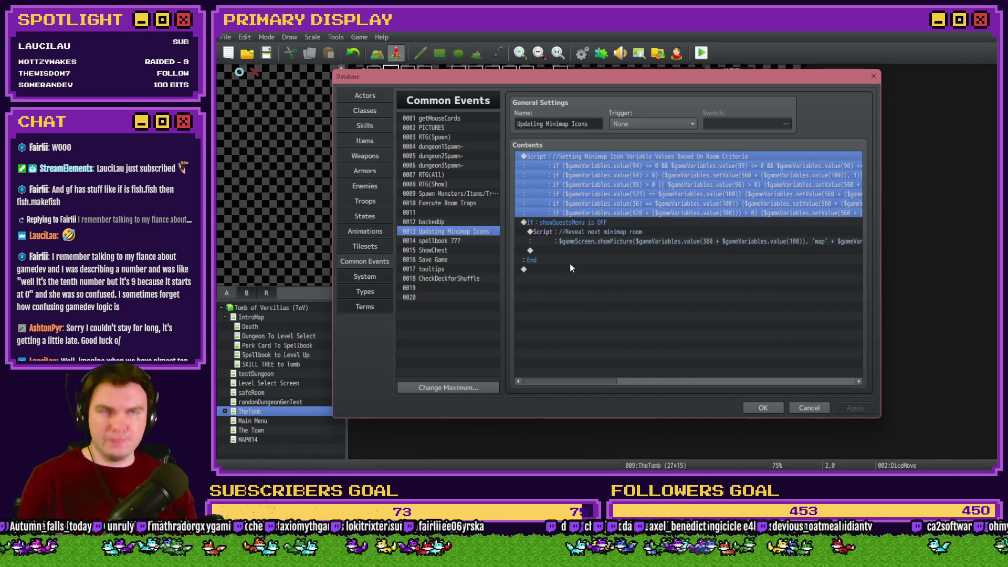
double_click(606, 180)
Append the line 'if ($gameVariables.value(94))' to the minimap icon script and confirm it
left_click(752, 285)
type("if ")
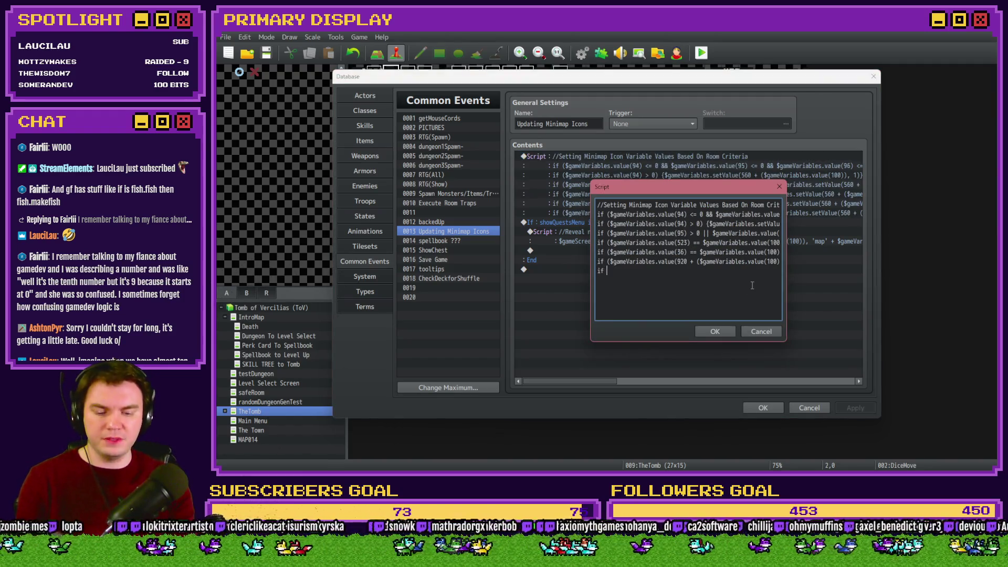
type("()")
type("$gameVa")
type("riables.value")
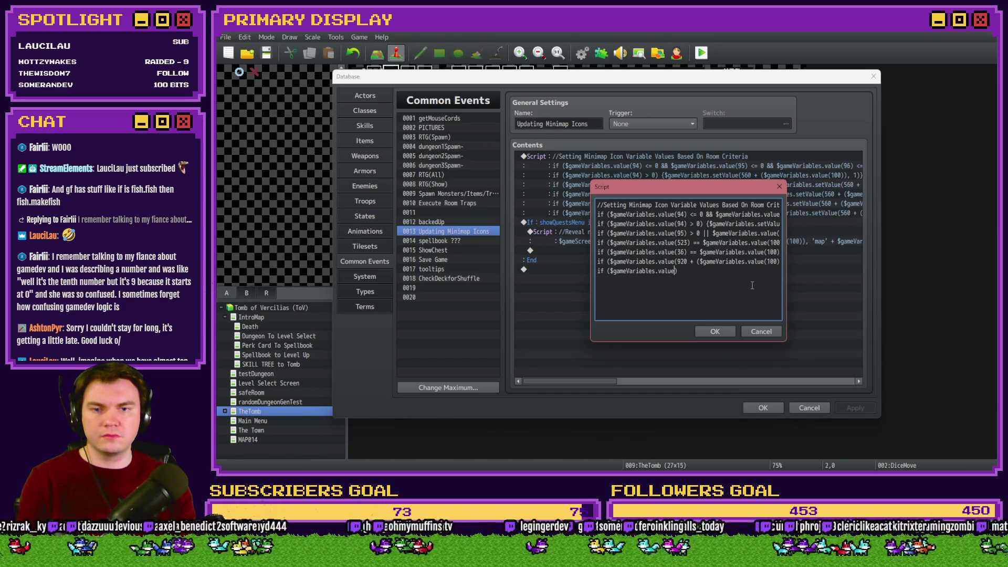
type("(")
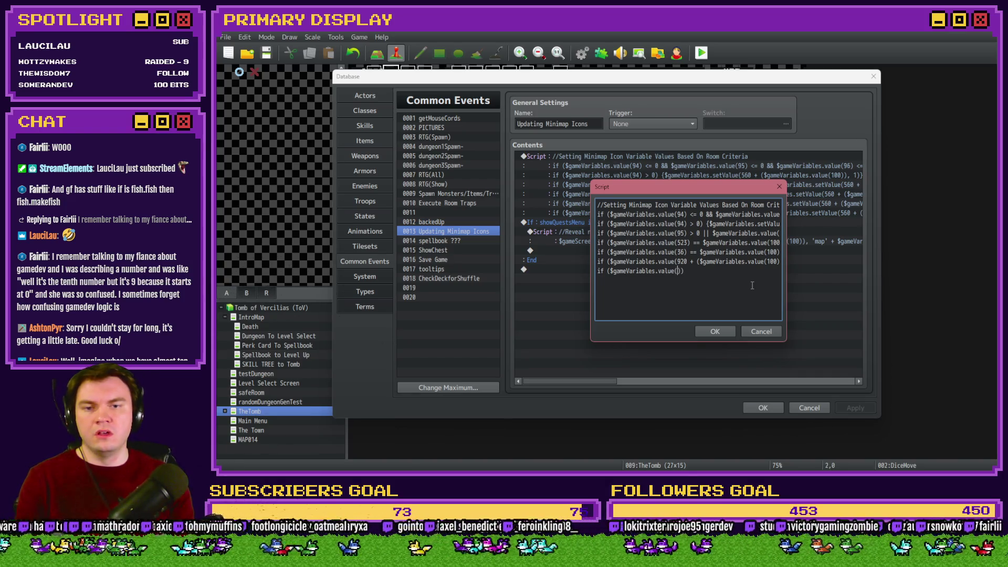
type("94")
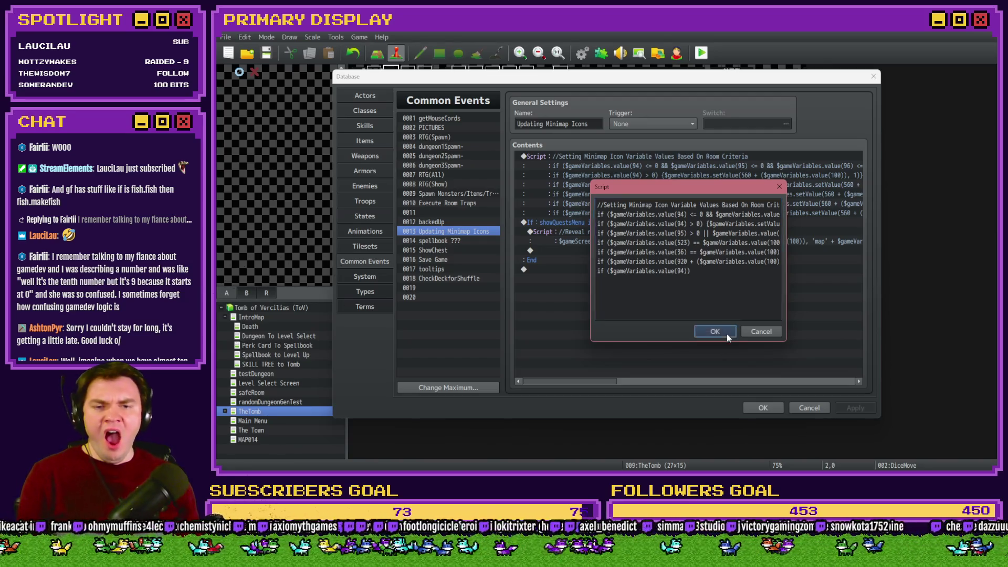
left_click(726, 332)
left_click(597, 230)
key("Insert")
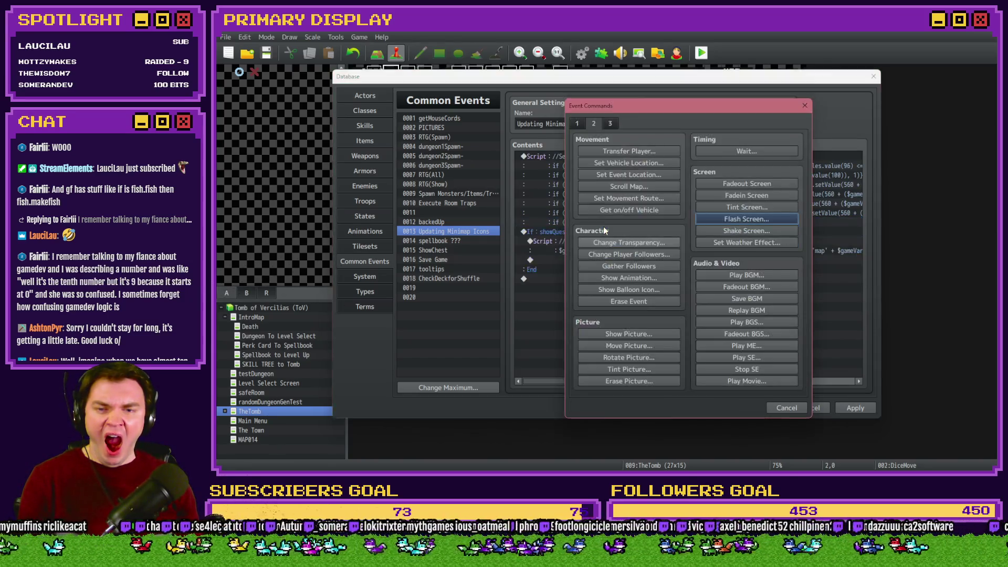
Browse variable group 0081-0100 to find currentRoomLayout is 0093, then cancel without adding
left_click(649, 241)
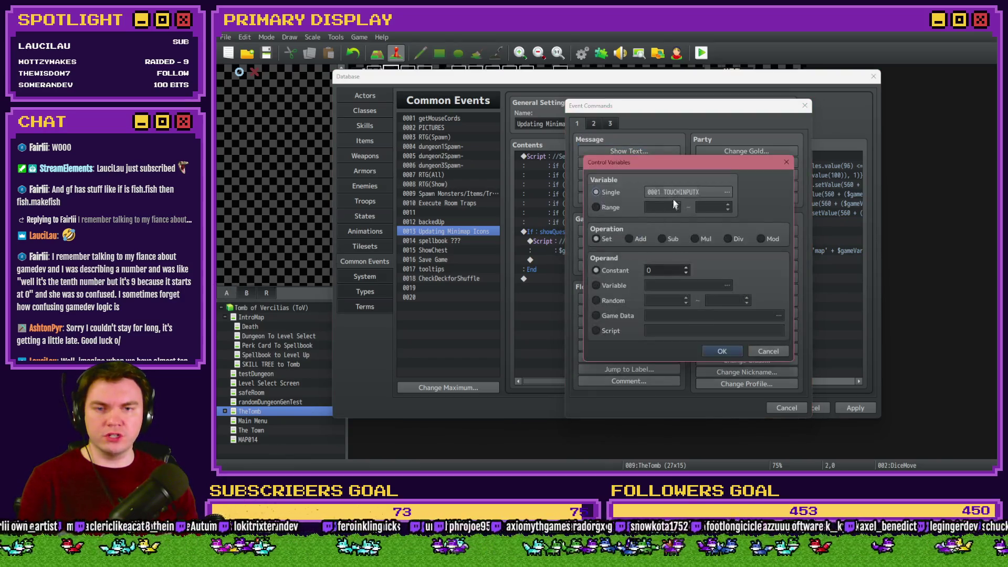
left_click(653, 199)
left_click(660, 188)
left_click(626, 211)
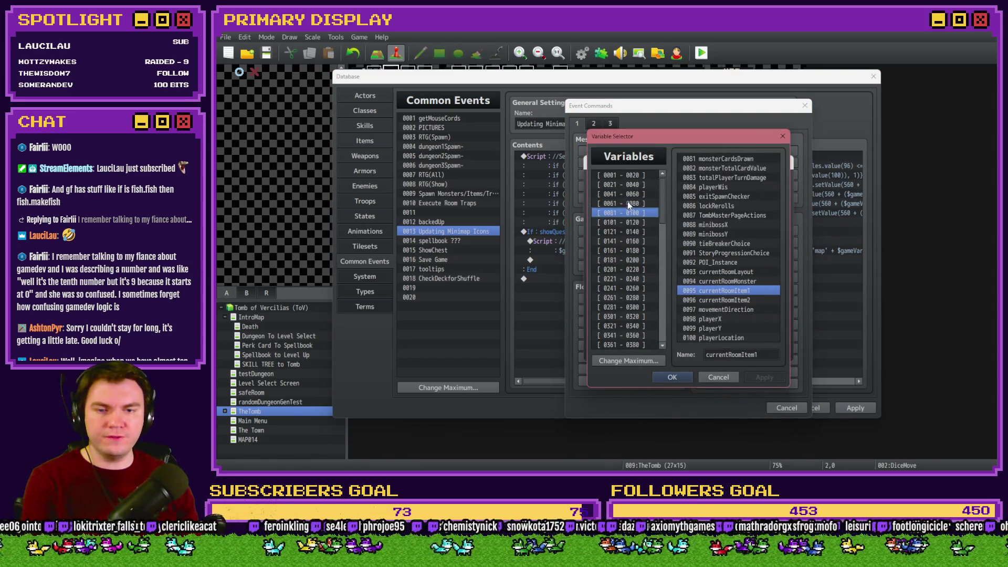
left_click(732, 282)
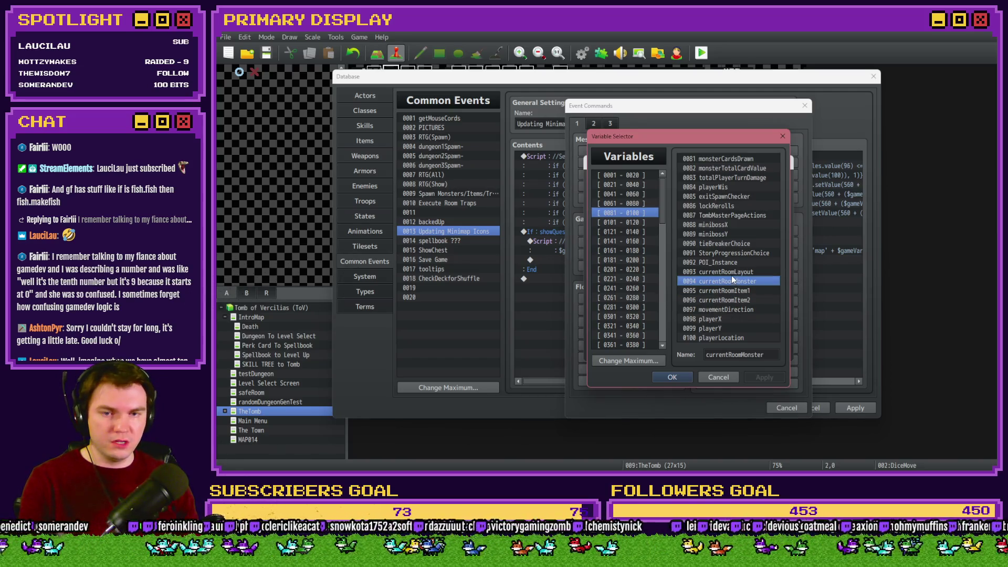
left_click(732, 273)
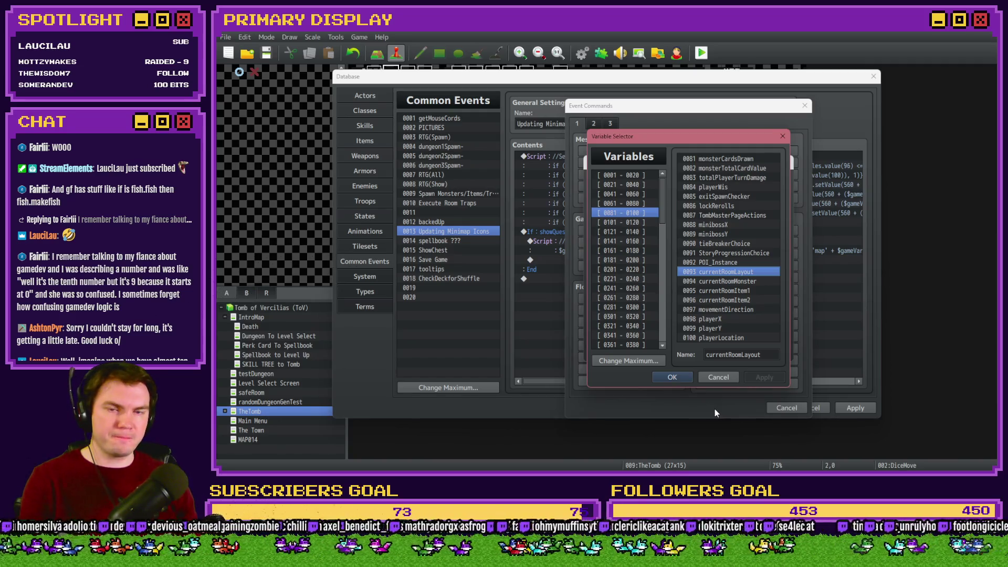
key("Escape")
key("Escape")
key("Escape")
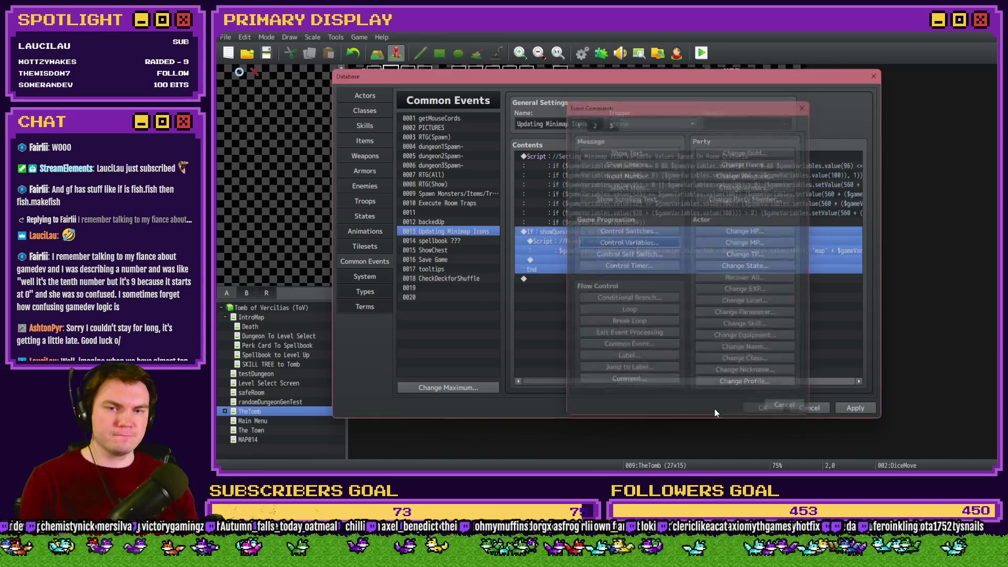
Reopen the minimap icon script and delete 94 from the new condition line
double_click(677, 157)
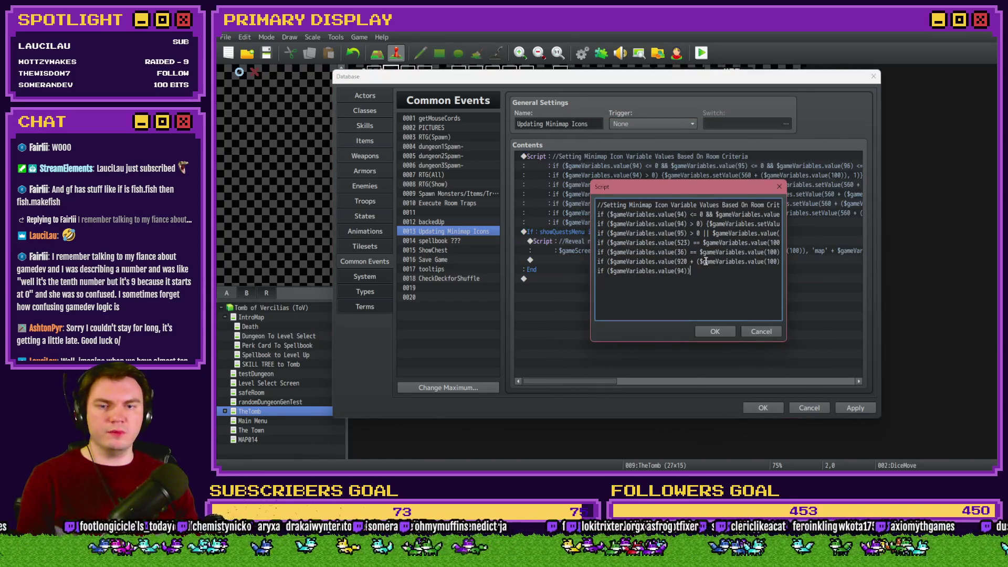
key("BackSpace")
key("BackSpace")
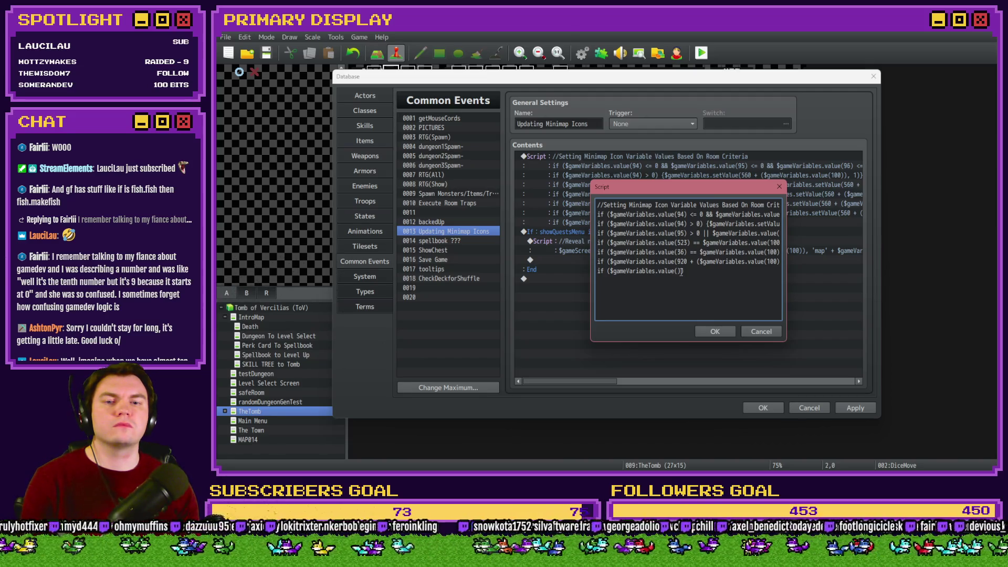
key("Right")
key("Right")
key("Right")
key("Right")
key("Right")
key("Right")
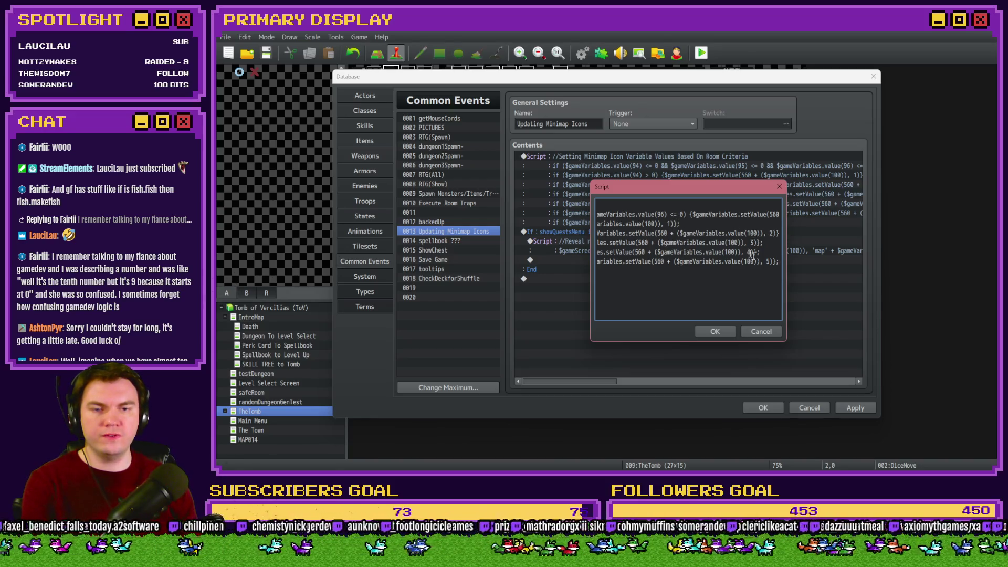
Check the map2-4.png and map4-4.png icons in img/pictures, then return to the script
key("alt+Tab")
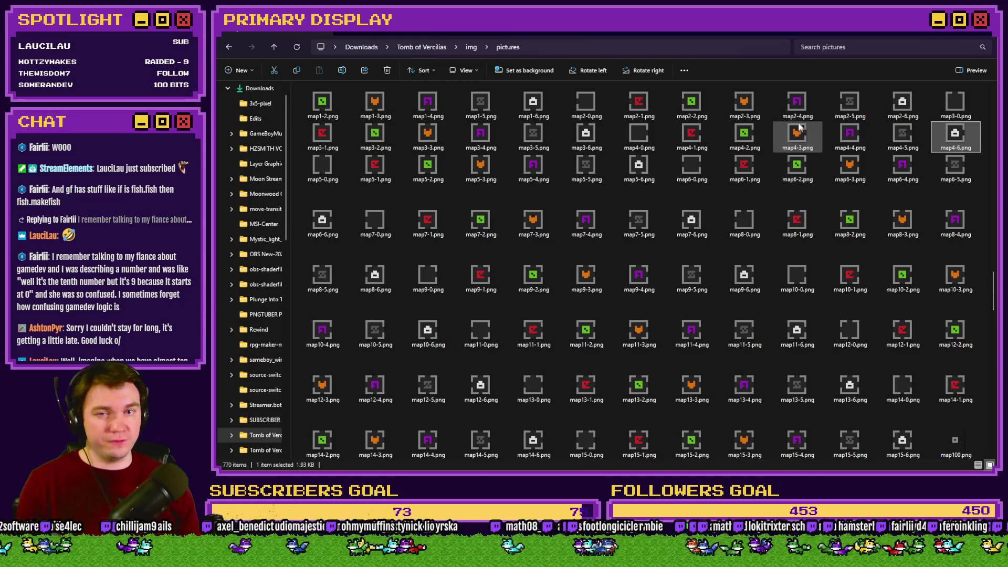
left_click(806, 101)
scroll(805, 100, "up", 1)
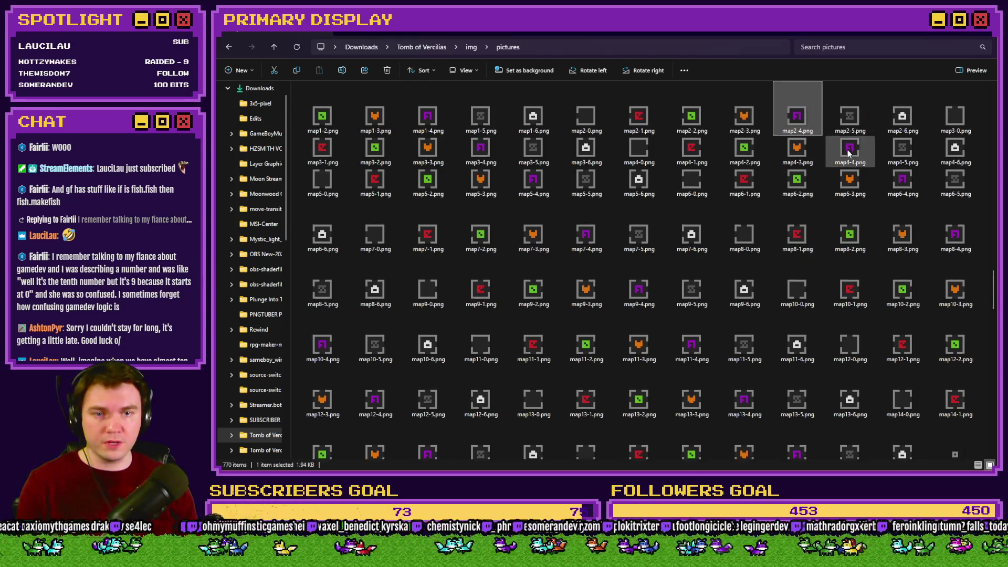
left_click(843, 150)
key("alt+Tab")
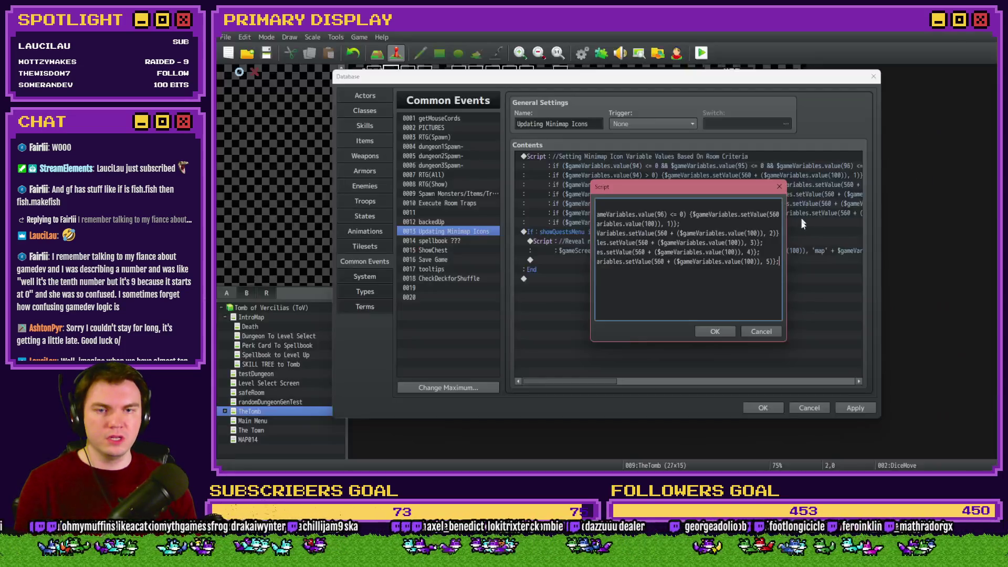
Replace the unfinished last line with a copy of the variable 36 condition, changed to 809
triple_click(772, 252)
key("ctrl+c")
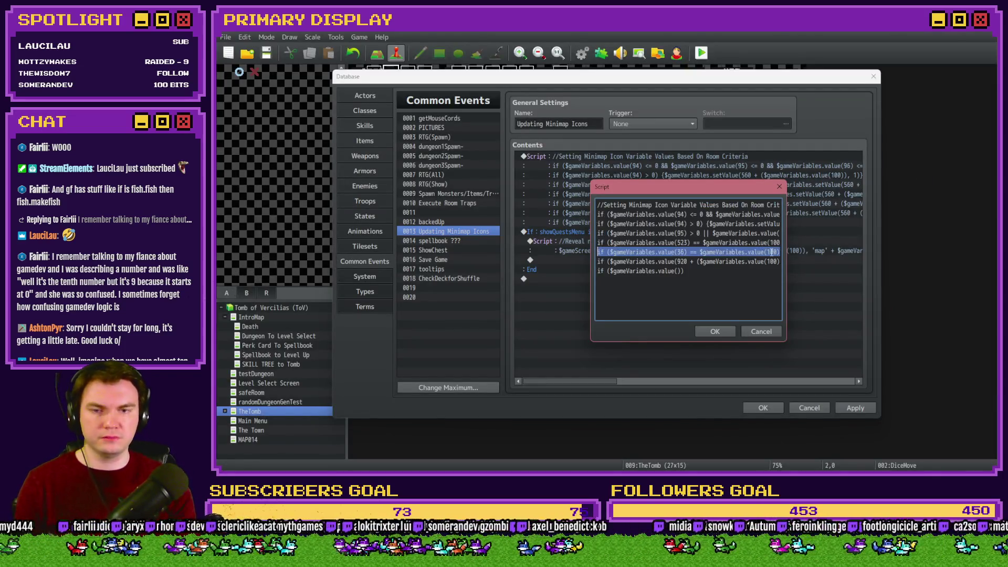
key("Down")
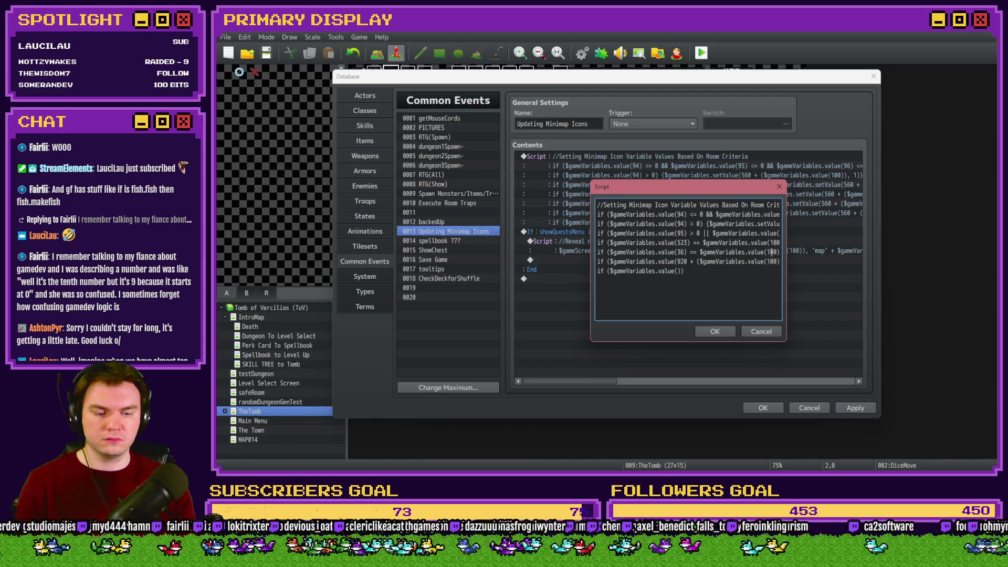
key("shift+End")
key("ctrl+v")
key("Home")
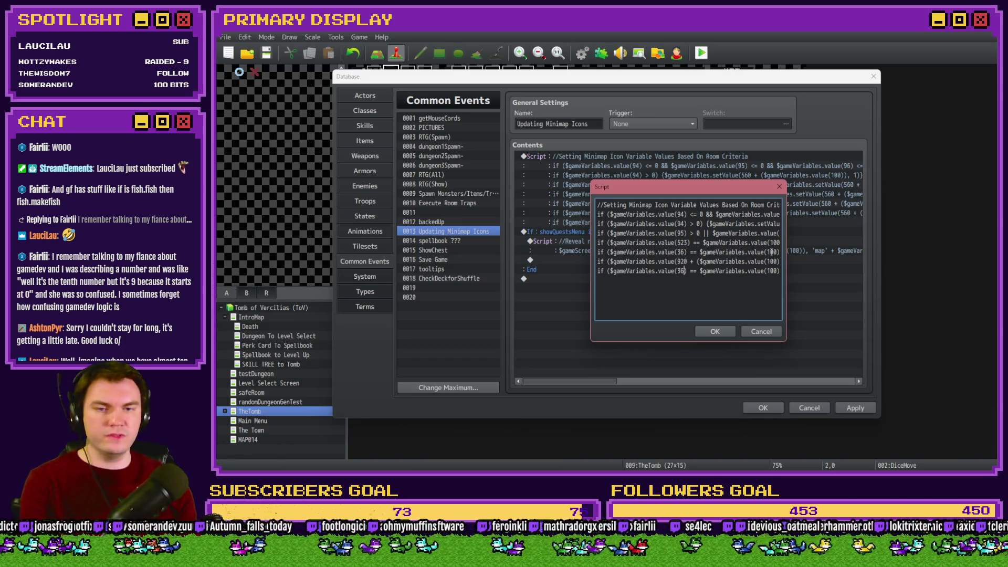
key("BackSpace")
key("BackSpace")
type("809")
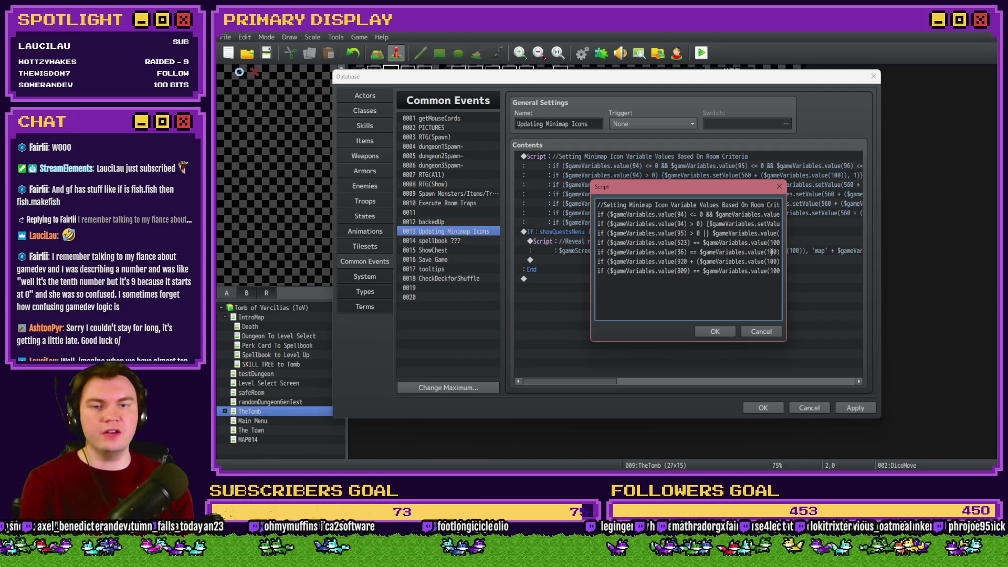
Change the new line's icon value from 4 to 6, confirm the script, save, and playtest
key("Right")
key("Right")
key("Right")
key("Right")
key("Right")
key("Right")
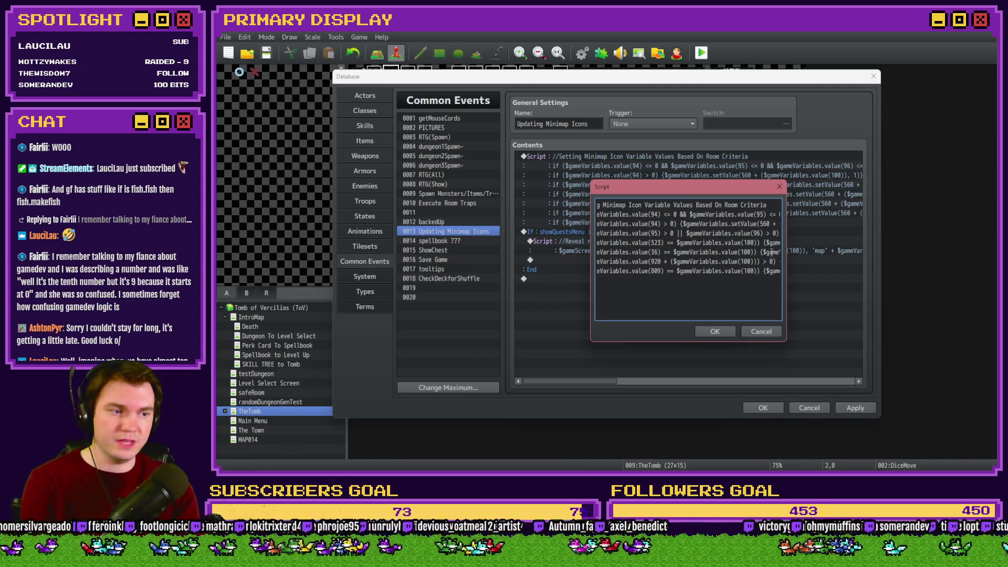
key("Right")
key("Right")
key("Right")
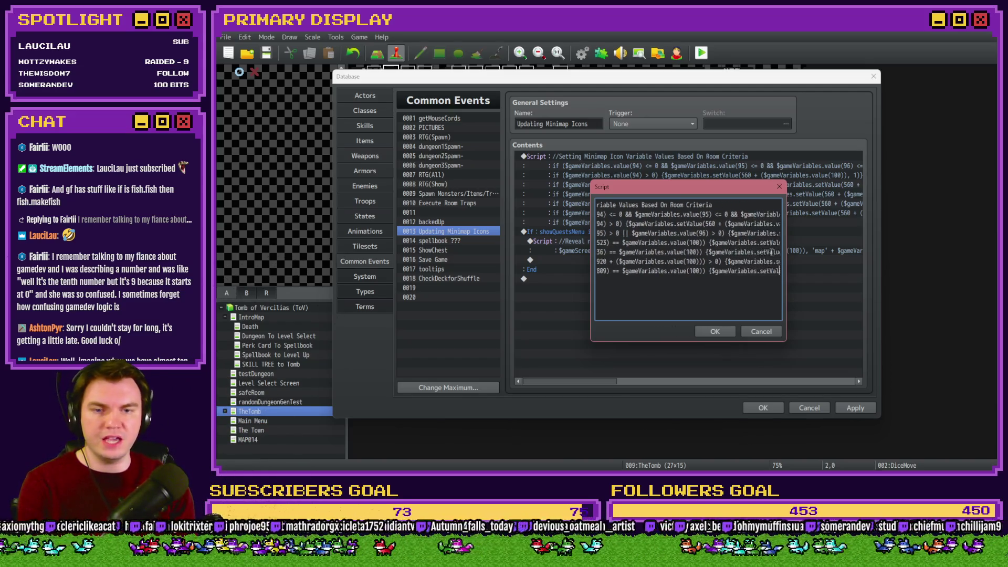
key("Right")
key("Right")
key("Right")
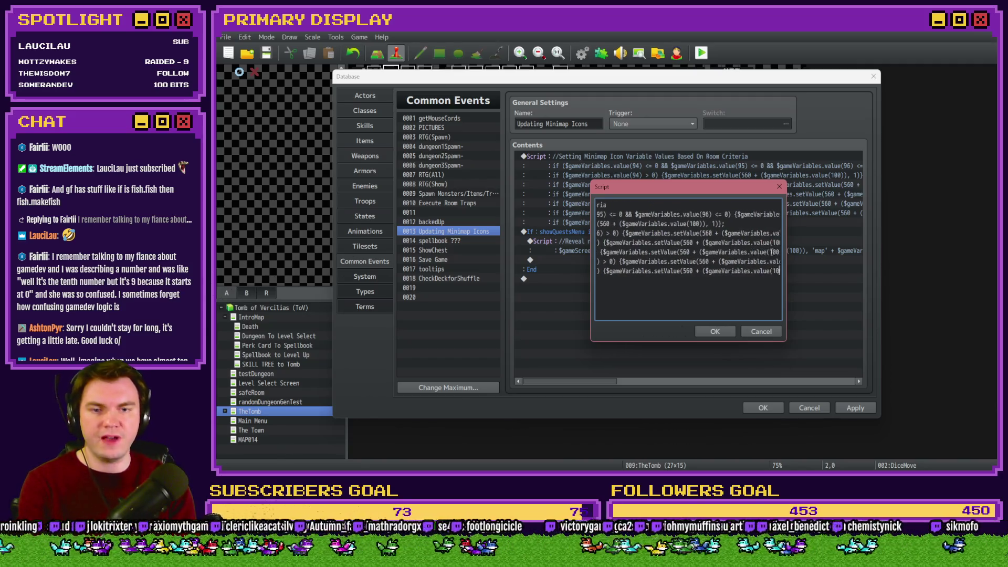
key("Right")
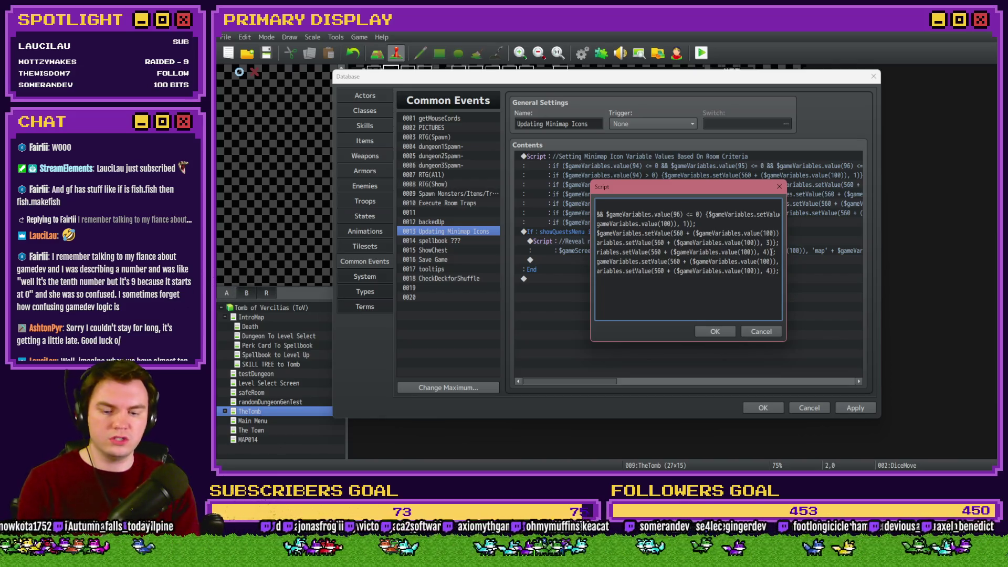
key("BackSpace")
type("6")
key("Down")
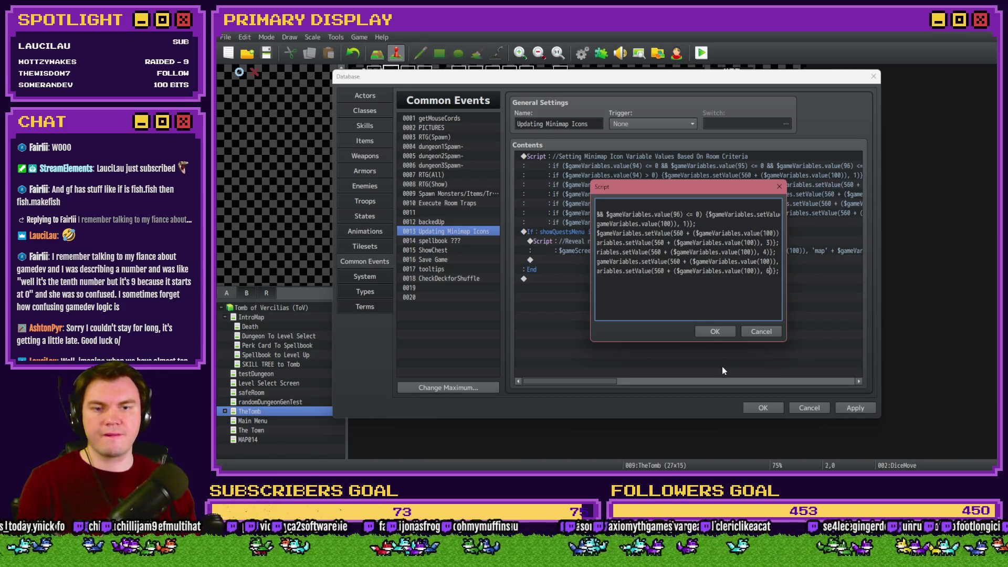
left_click(715, 329)
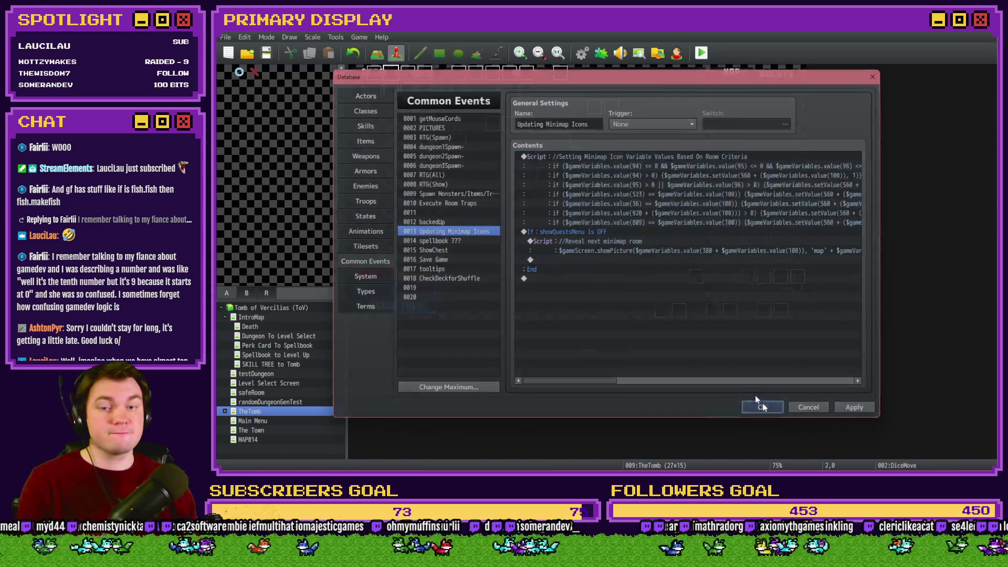
left_click(763, 408)
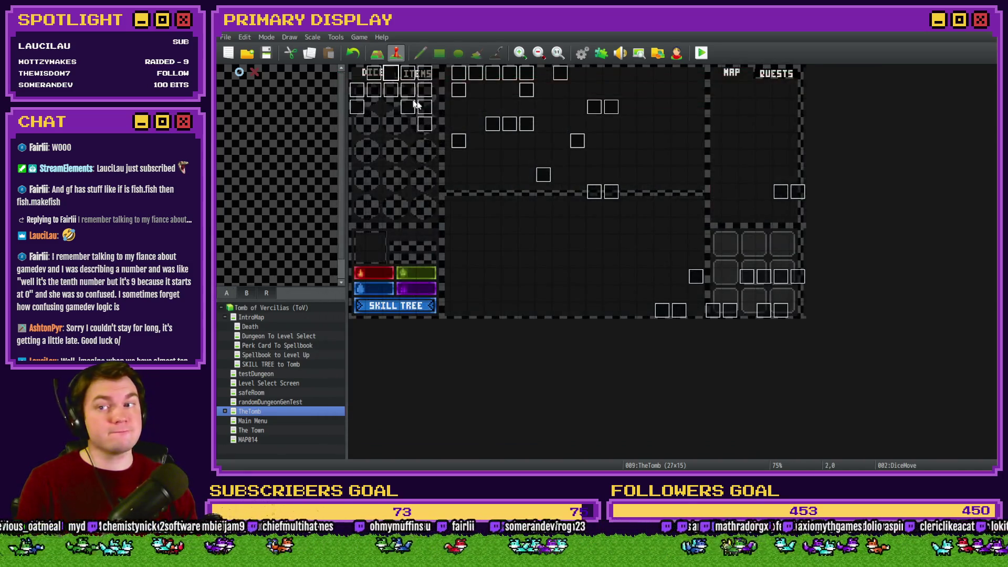
left_click(697, 57)
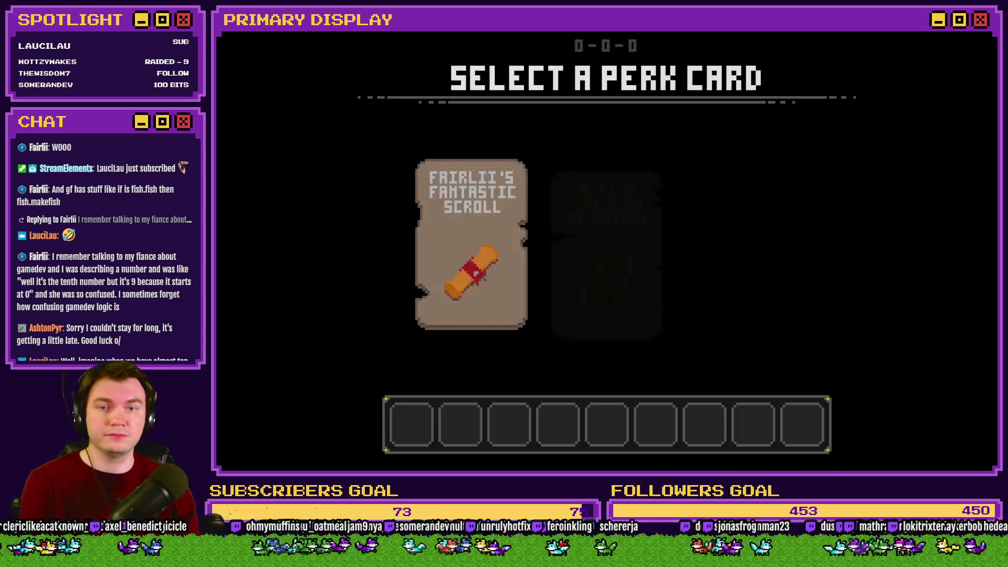
Pick a perk card and walk through the dungeon corridors to the orb pedestal room
left_click(613, 196)
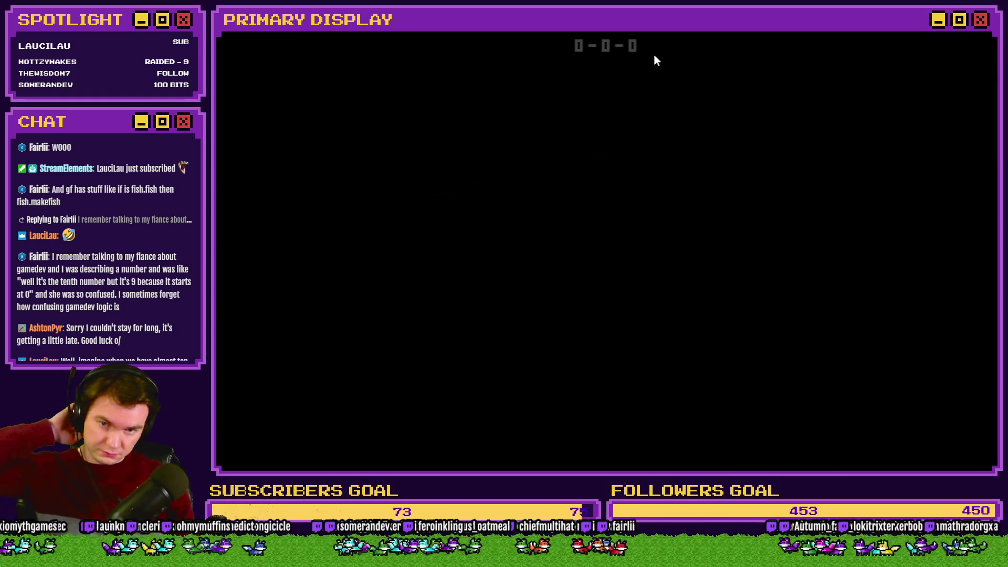
key("w")
key("w")
key("w")
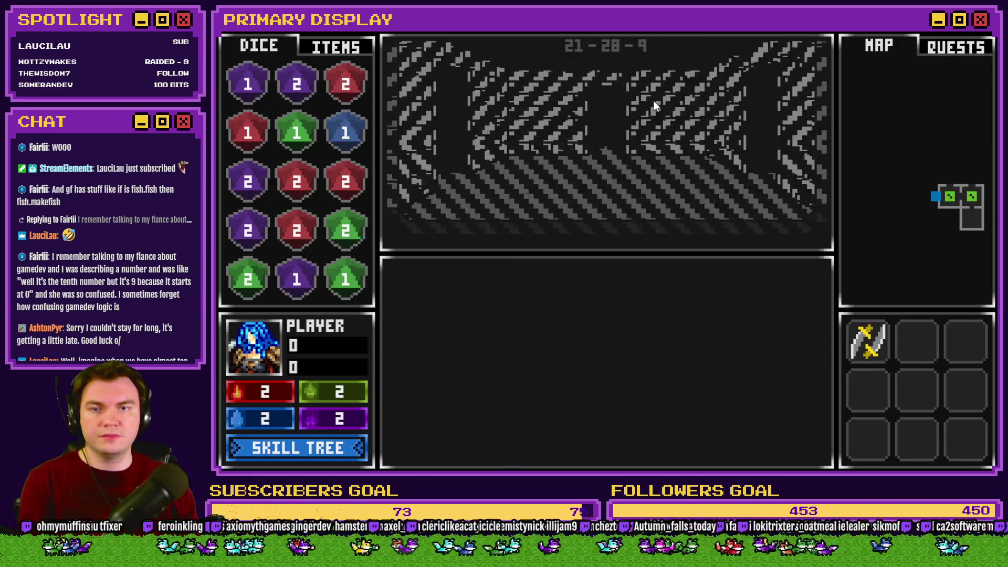
key("w")
key("w")
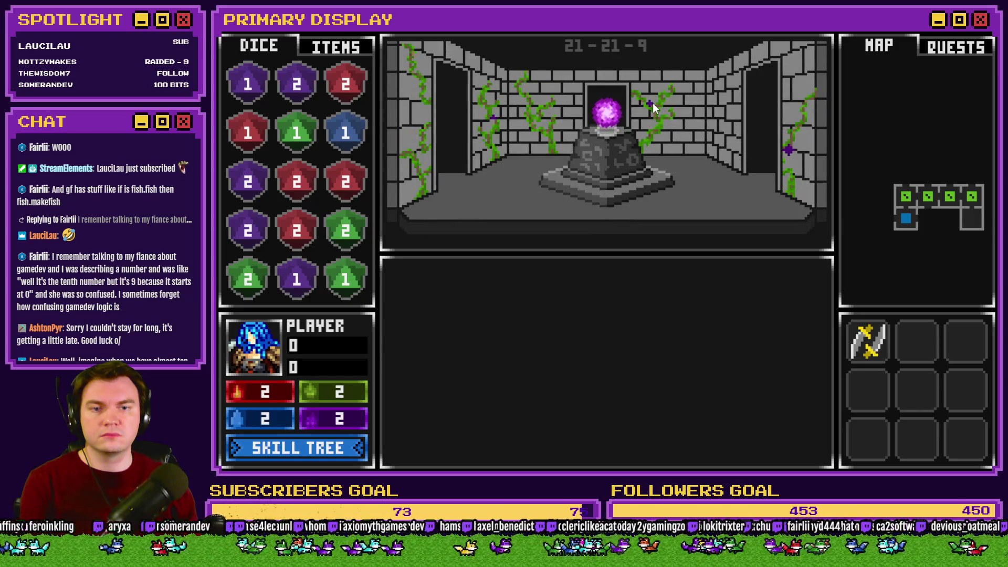
key("d")
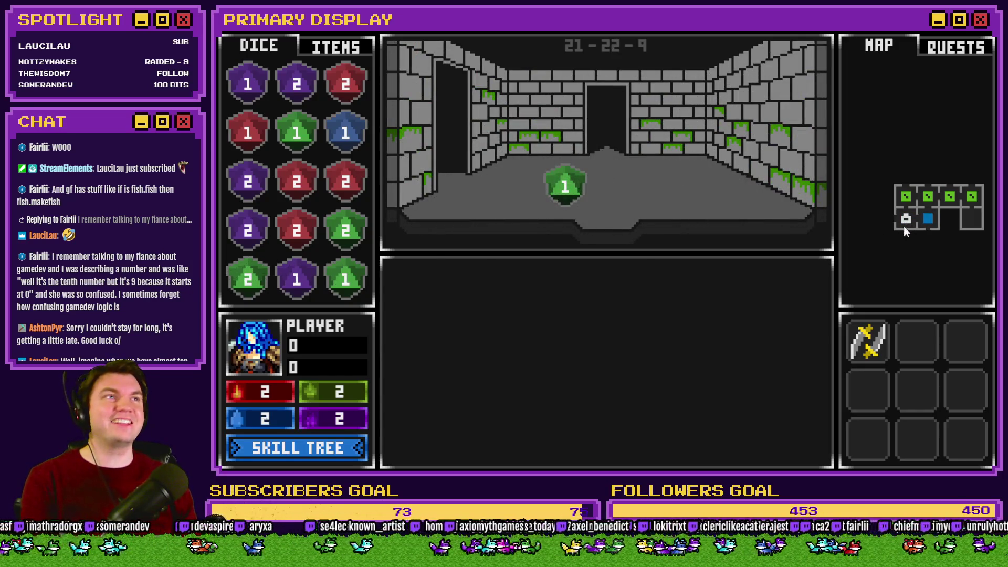
key("s")
key("s")
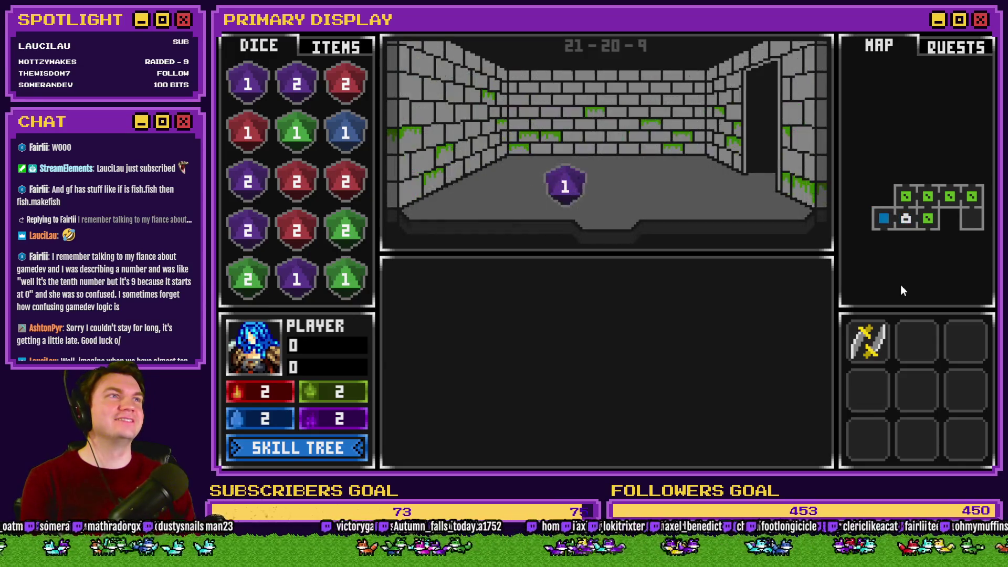
key("s")
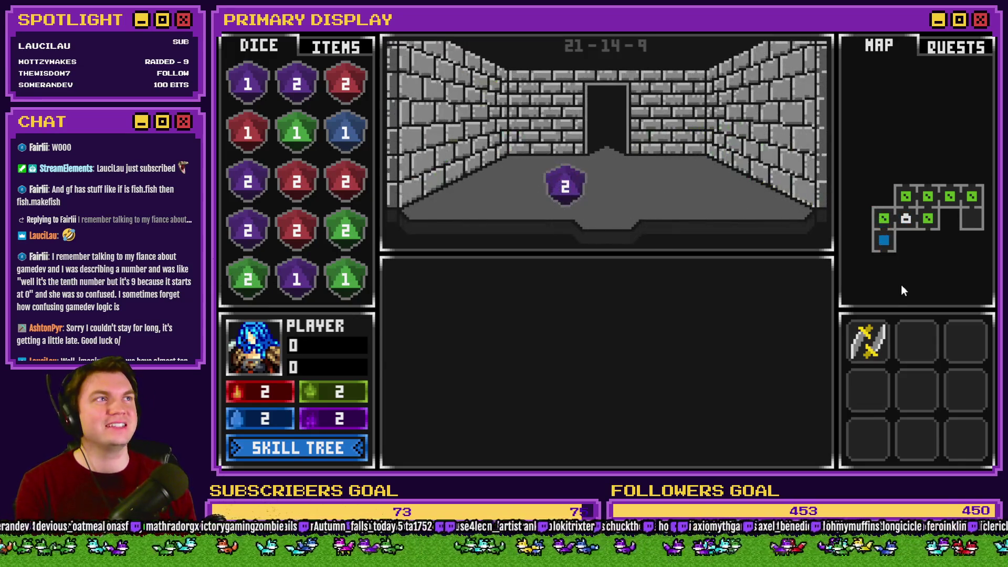
key("w")
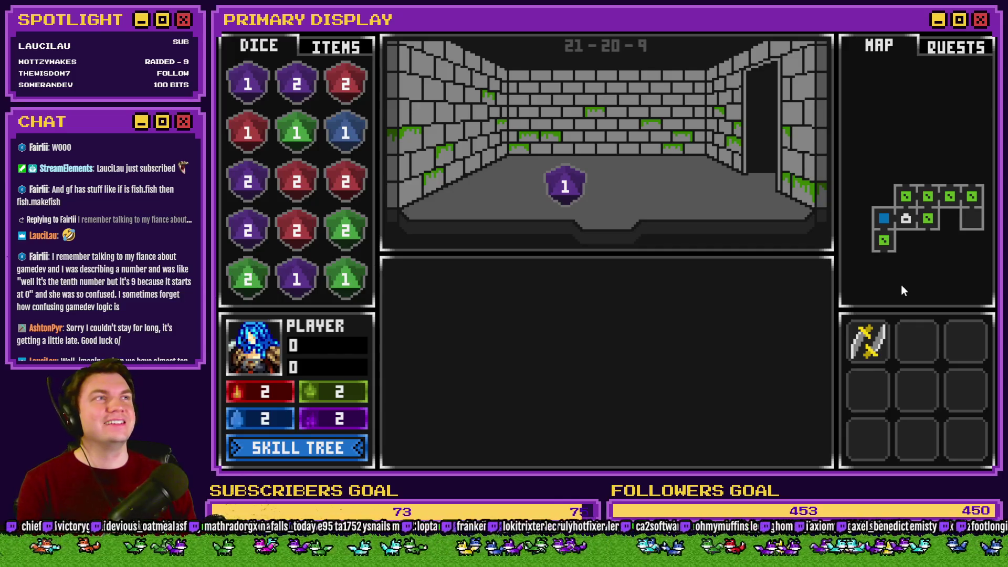
key("w")
key("w")
key("s")
key("s")
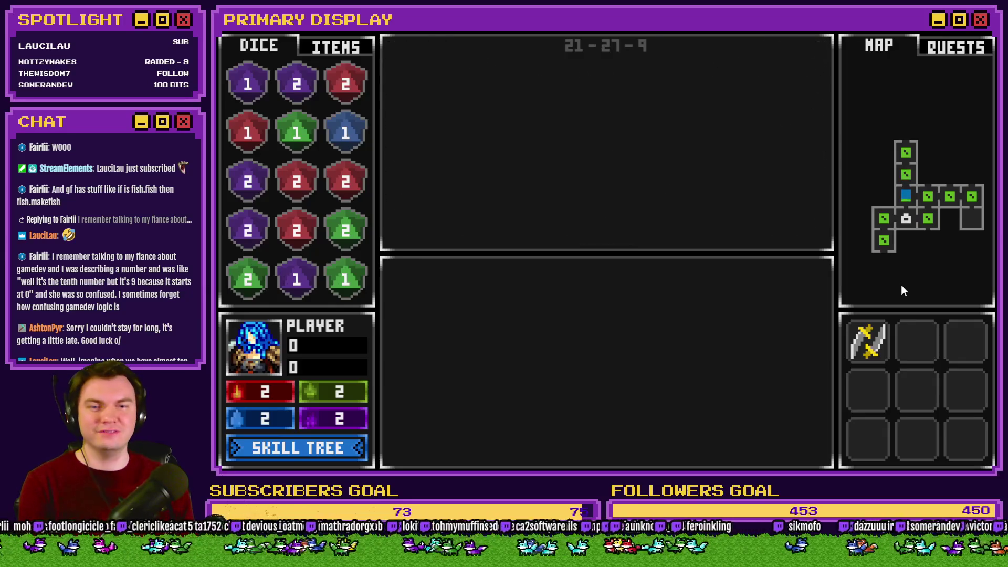
key("s")
key("d")
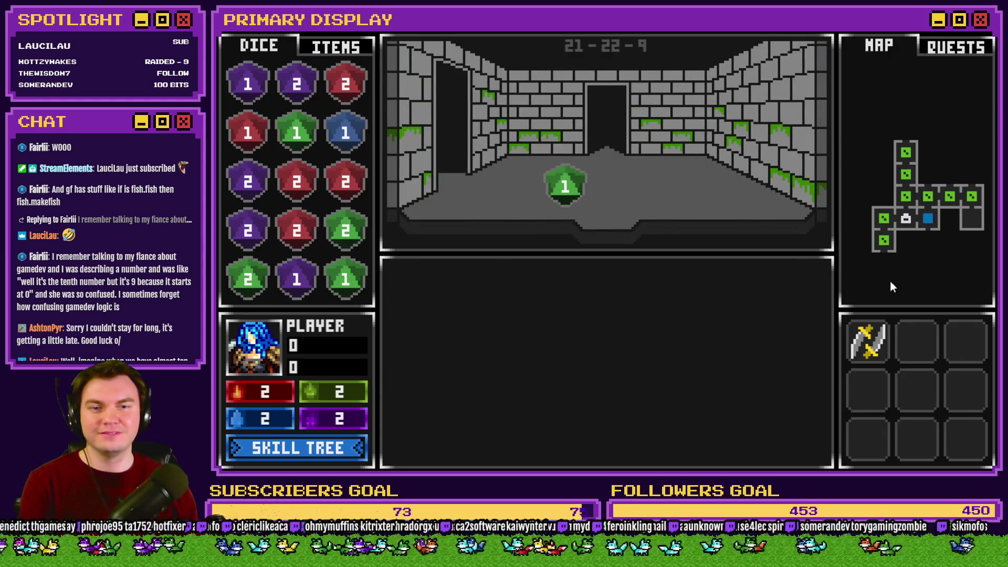
key("a")
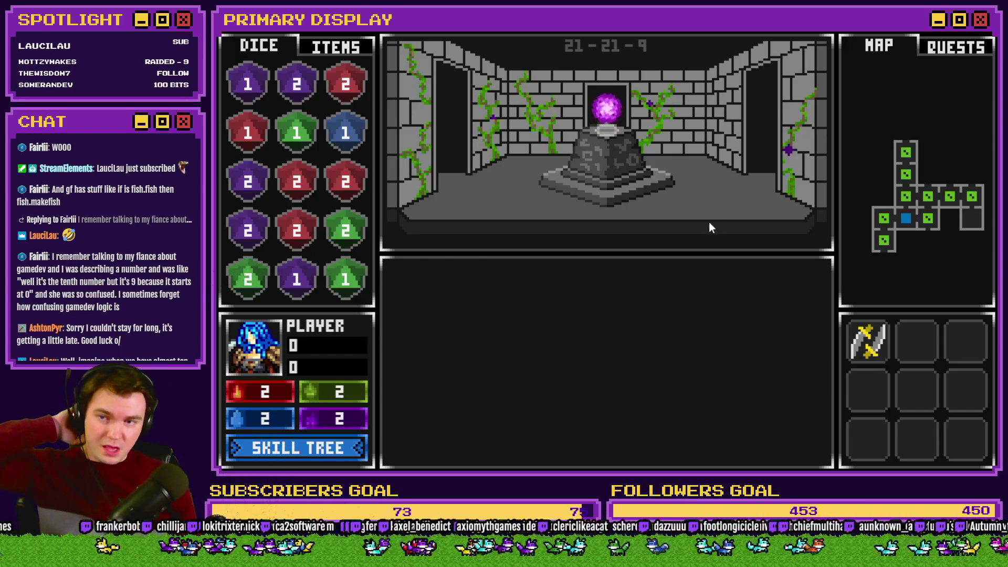
Take the purple orb from the pedestal into the inventory
left_click(338, 48)
left_click(607, 110)
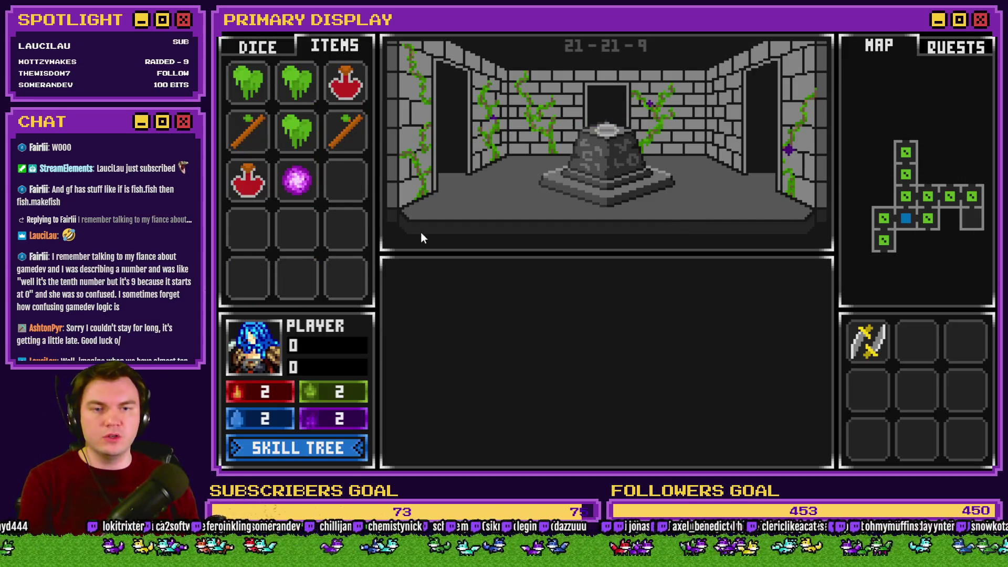
key("w")
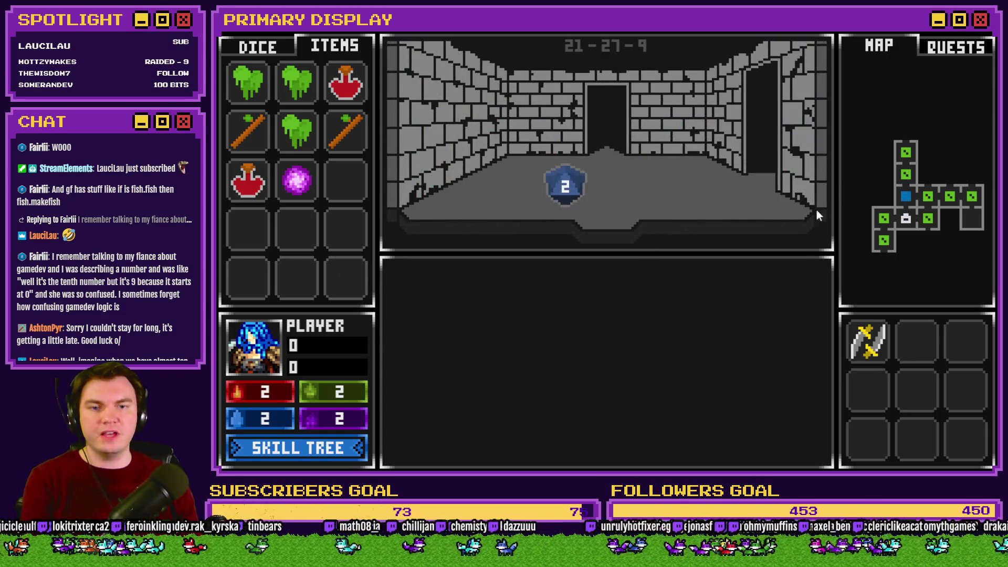
left_click(909, 229)
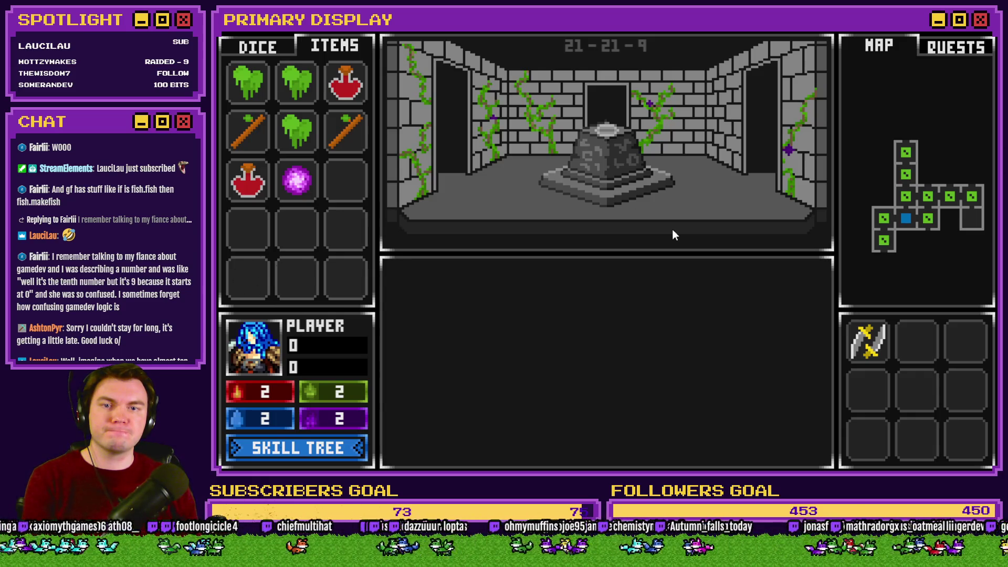
Walk on to room 21-9-9 with the glyph-covered circular frame
key("w")
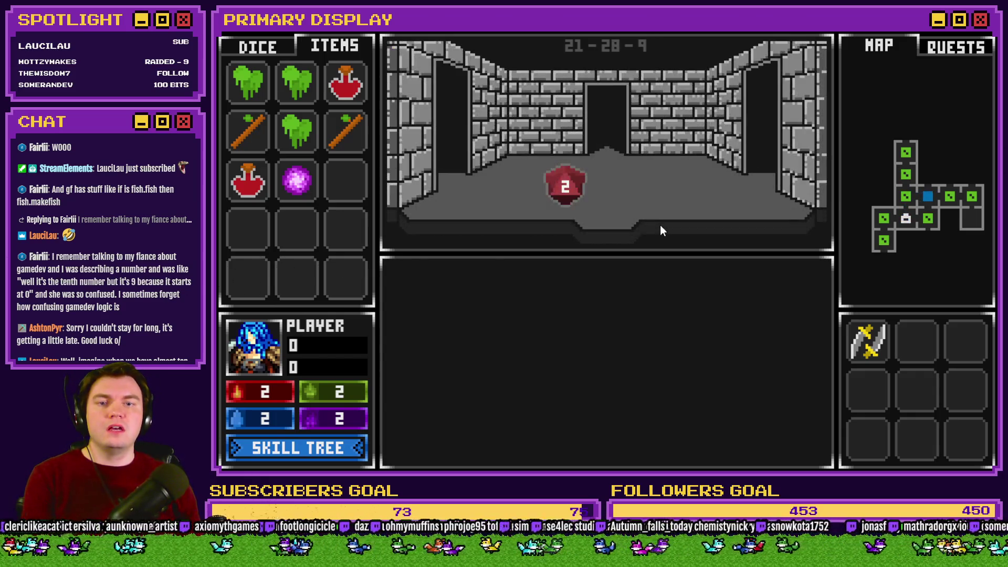
key("w")
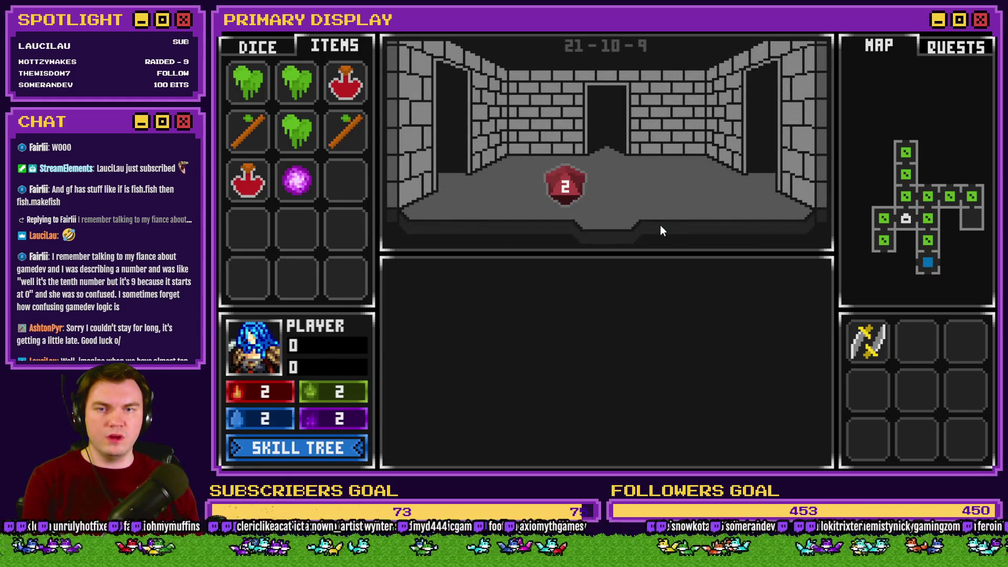
key("w")
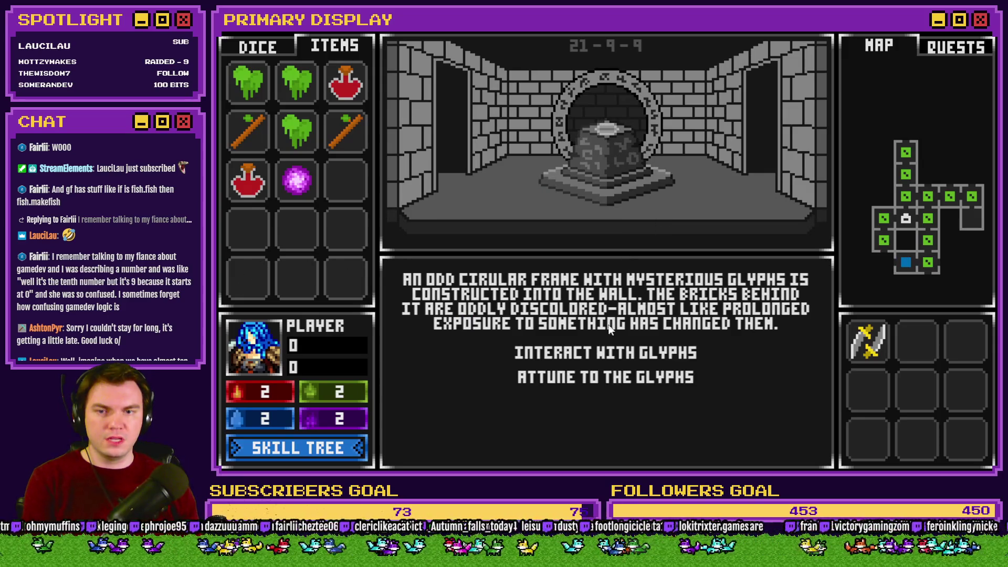
Drop the purple orb from the inventory into the glyph dial's centre, then end the playtest
left_click(615, 353)
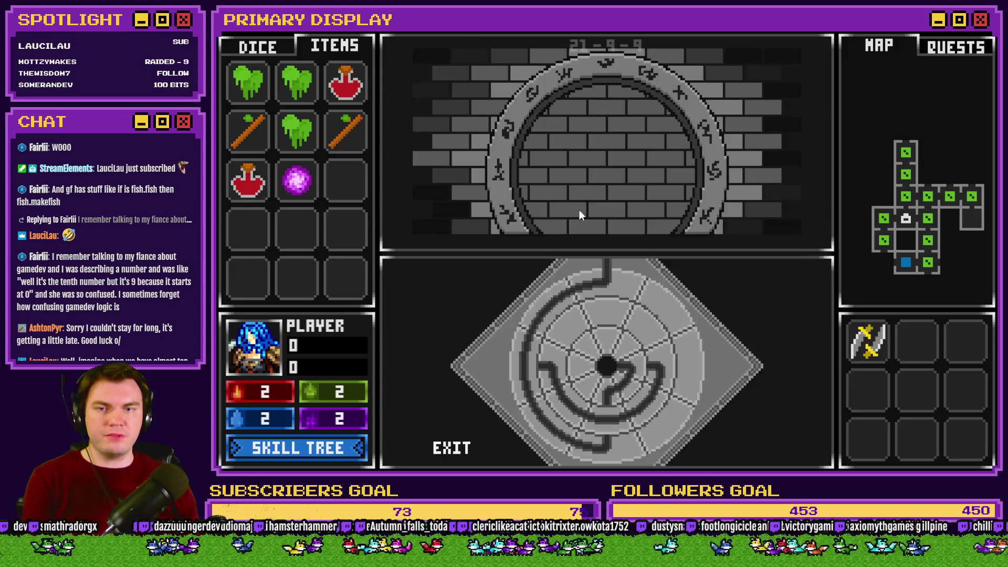
mouse_move(296, 180)
left_mouse_down()
mouse_move(567, 331)
mouse_move(606, 366)
left_mouse_up()
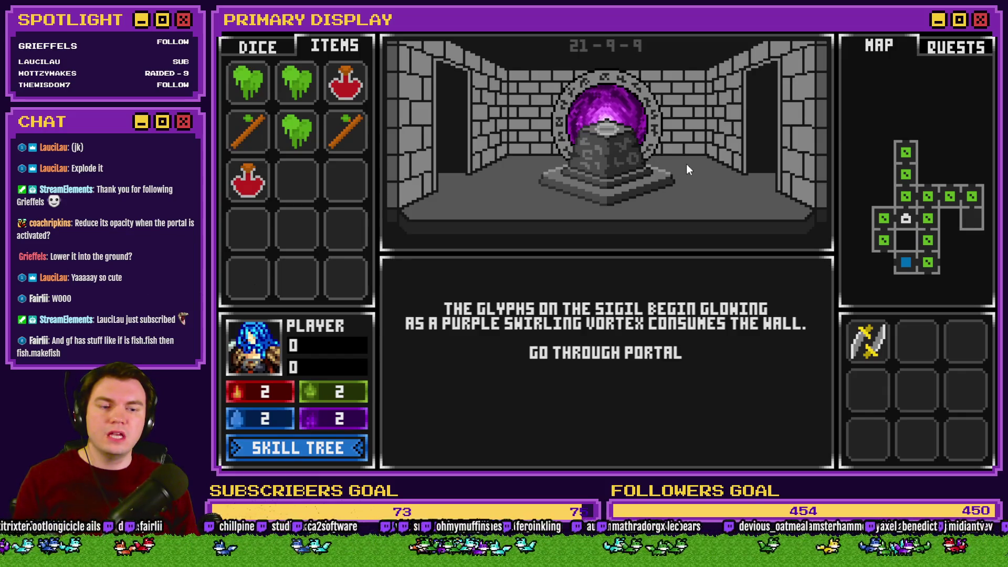
key("alt+F4")
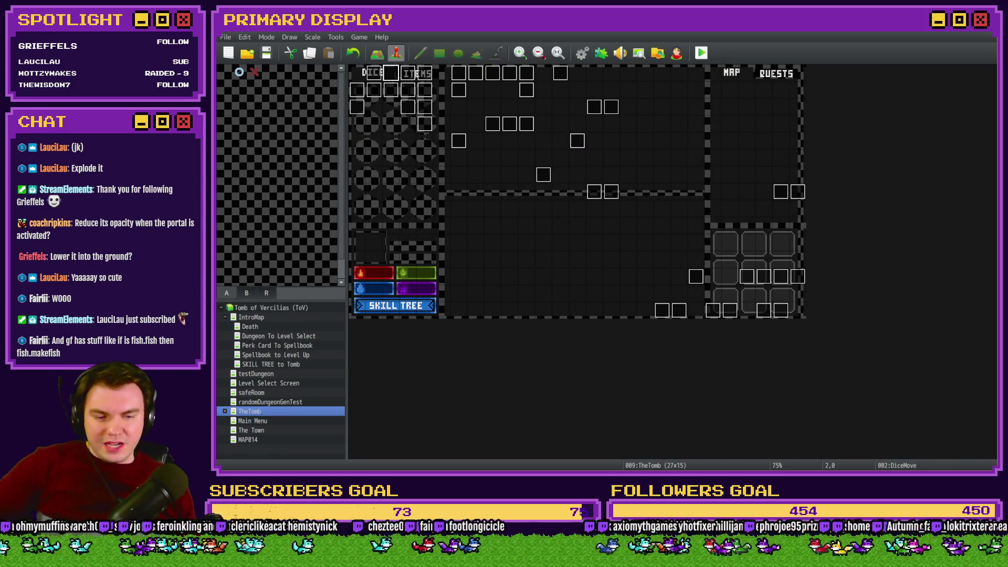
Pan ToV_TrapPuzzles.psdc in Photoshop to the stone pedestal and purple orb scene
key("alt+Tab")
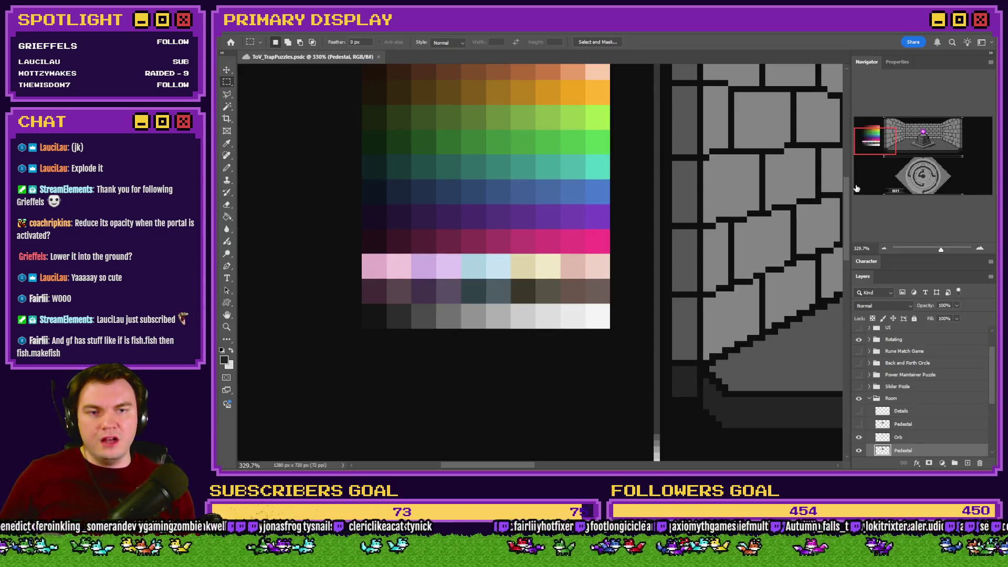
left_click_drag(891, 148, 933, 147)
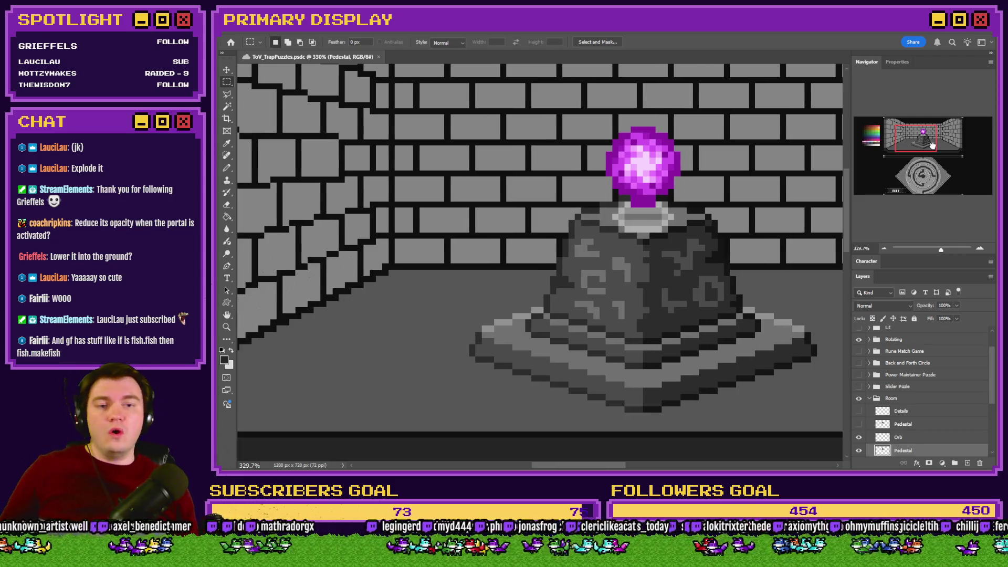
key("alt+Tab")
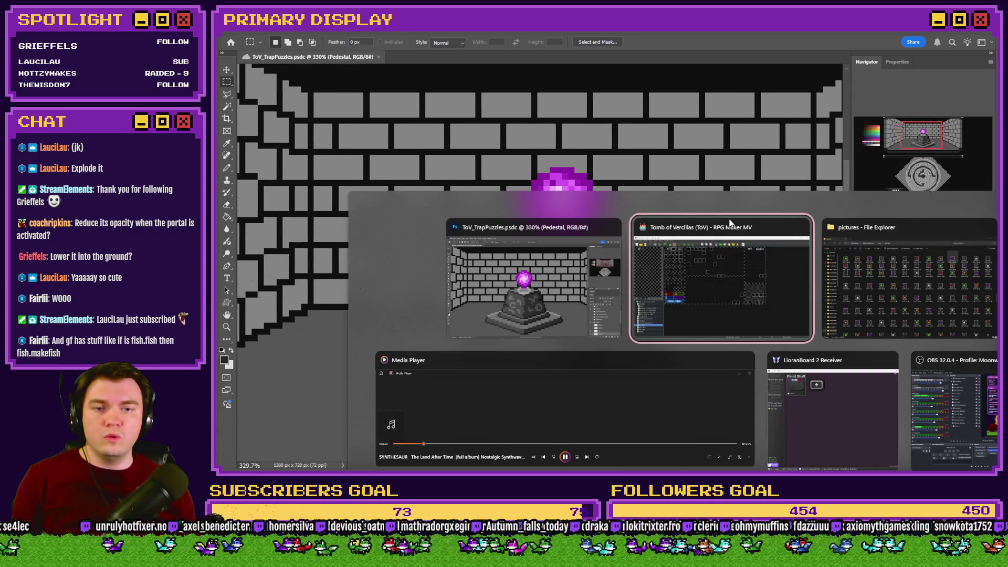
key("Tab")
Locate decor11.png among the portal and decor images and open it in Photoshop
key("p")
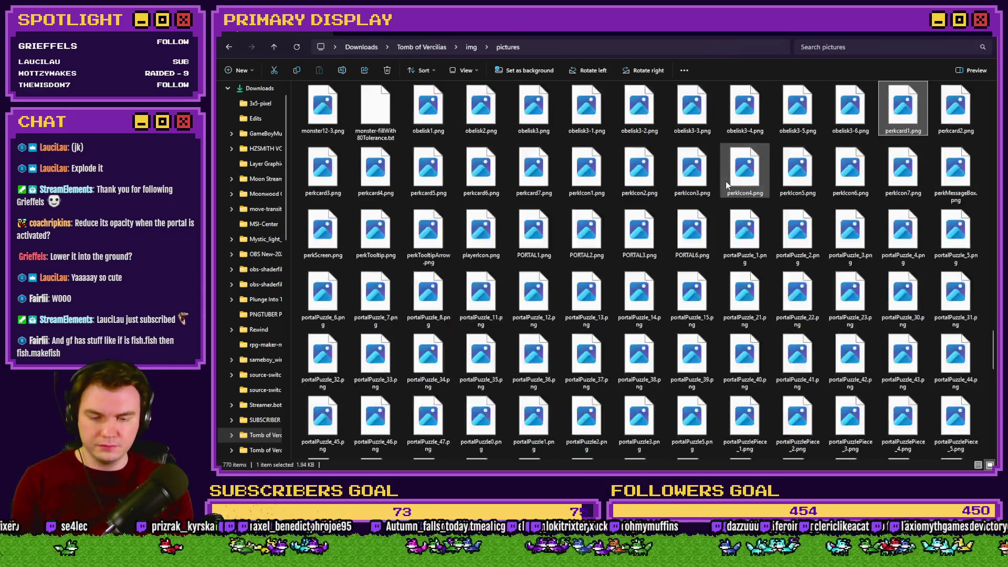
key("o")
scroll(723, 205, "down", 3)
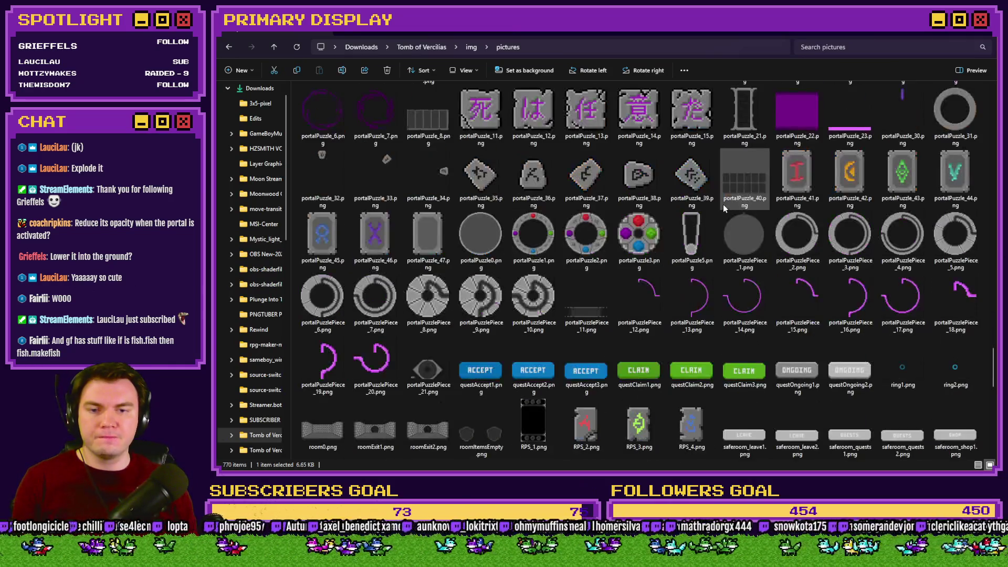
left_click(438, 391)
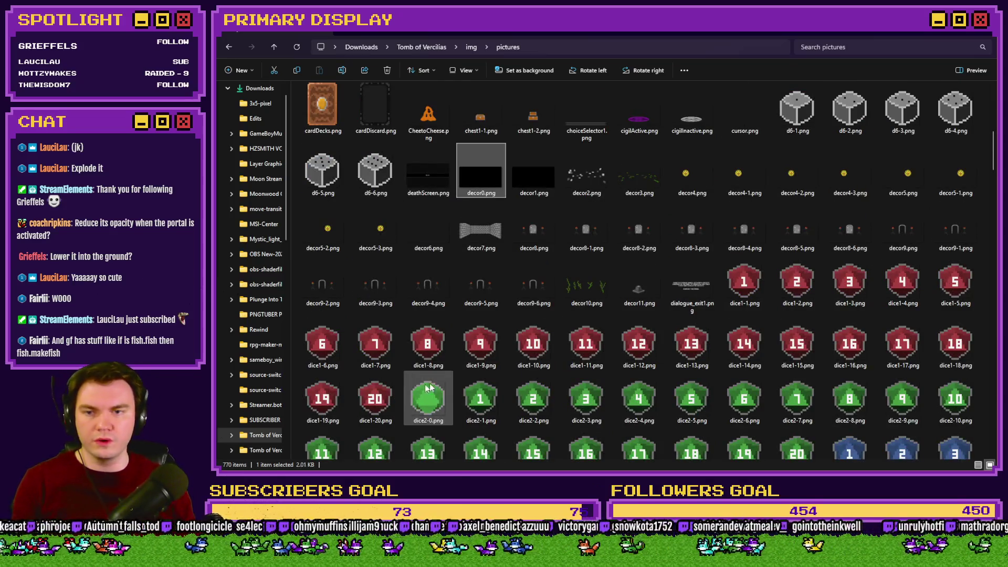
left_click(619, 282)
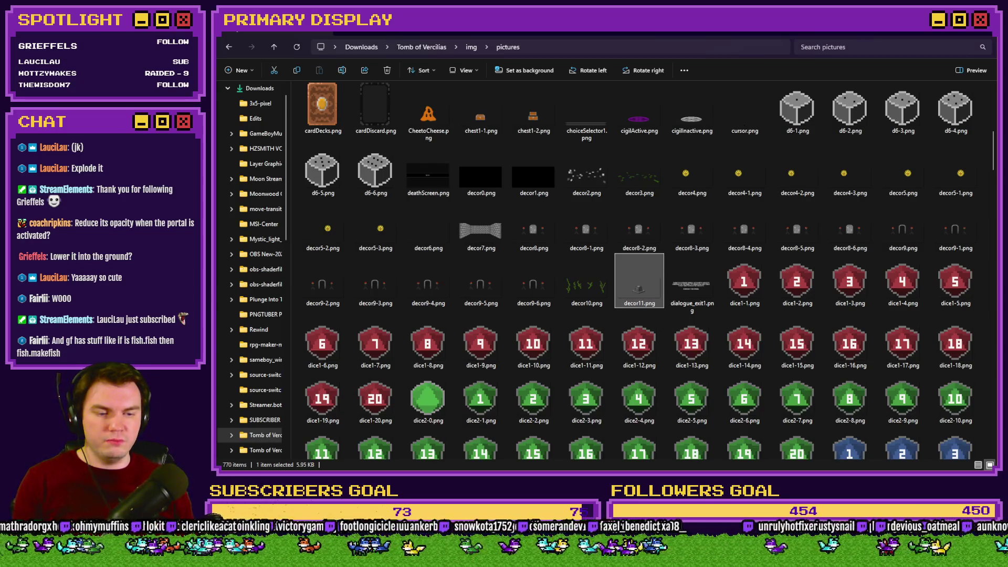
key("Return")
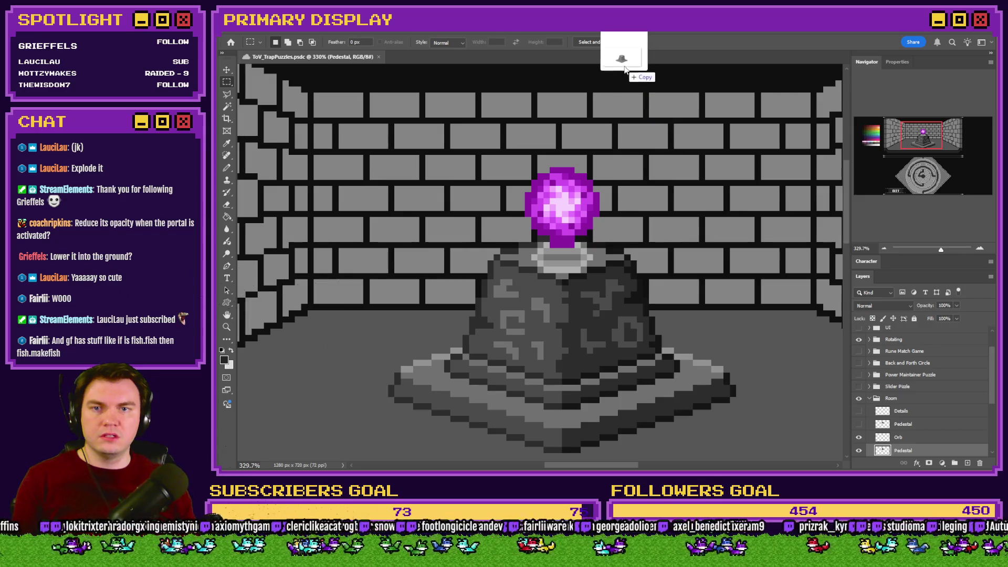
Resize the decor11 sprite to 25% in Image Size
scroll(550, 272, "up", 5)
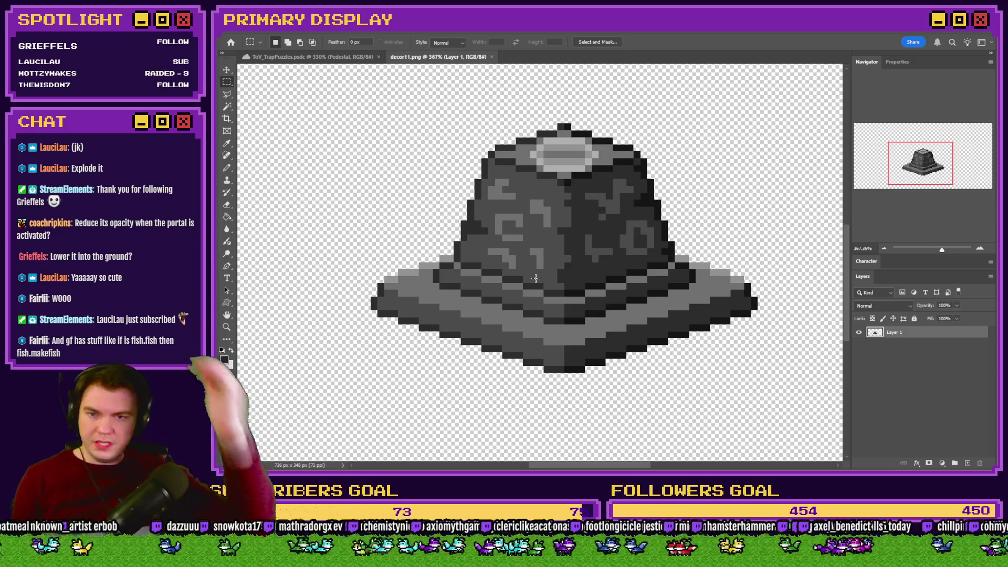
key("ctrl+alt+i")
type("25")
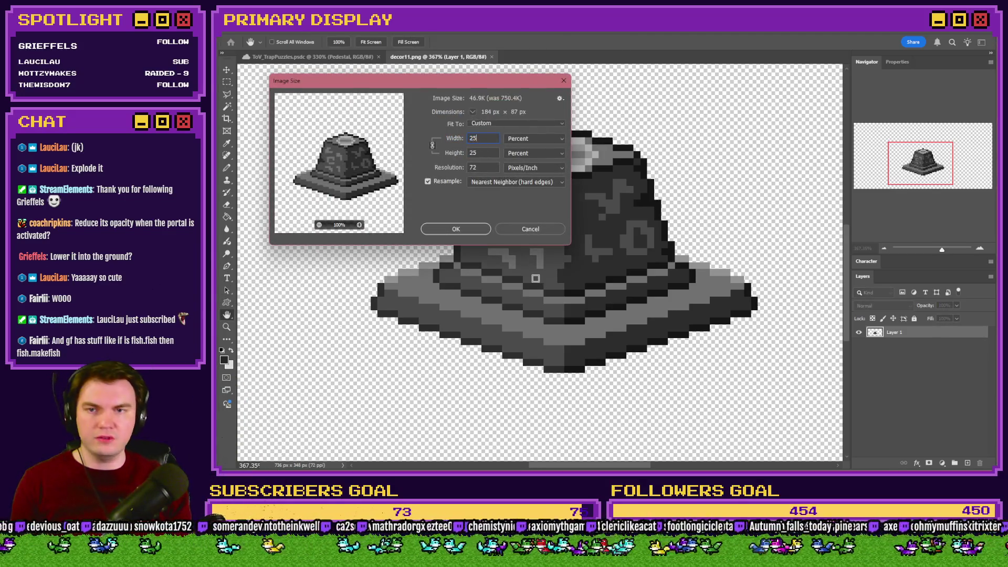
key("Return")
key("ctrl+0")
Marquee-select the pedestal's top rim, refine the edges, and copy it onto a new Layer 2
scroll(544, 298, "up", 3)
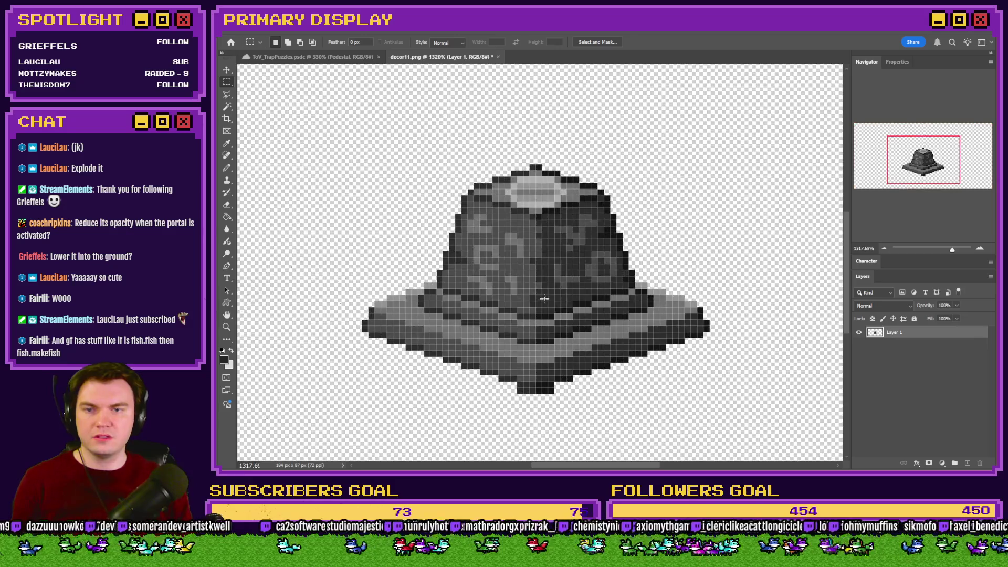
scroll(488, 298, "up", 1)
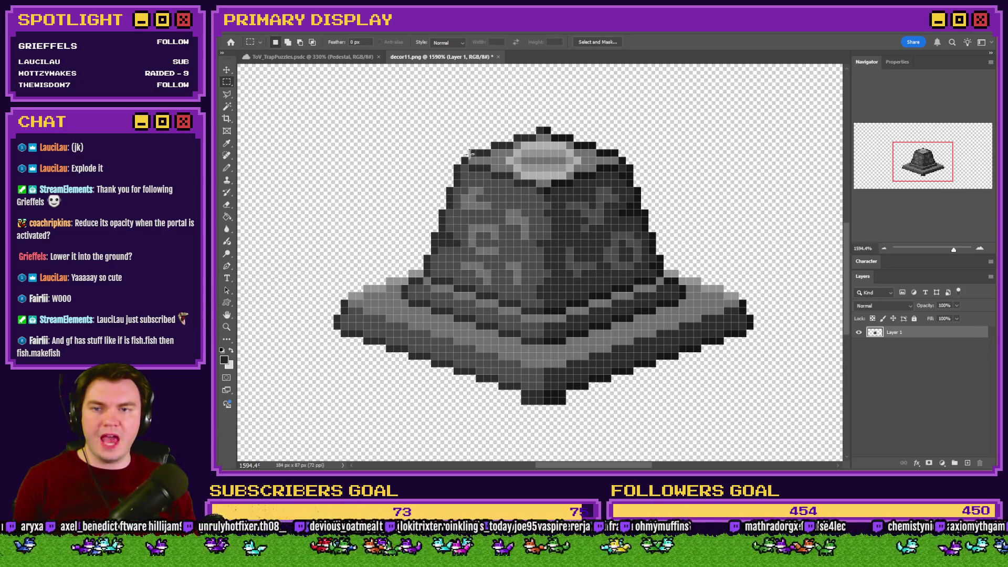
mouse_move(461, 120)
left_mouse_down()
mouse_move(623, 162)
mouse_move(467, 179)
left_mouse_up()
left_click(641, 153)
scroll(494, 187, "up", 2)
mouse_move(556, 187)
left_mouse_down()
mouse_move(576, 197)
mouse_move(462, 198)
mouse_move(446, 175)
mouse_move(420, 178)
mouse_move(438, 167)
left_mouse_up()
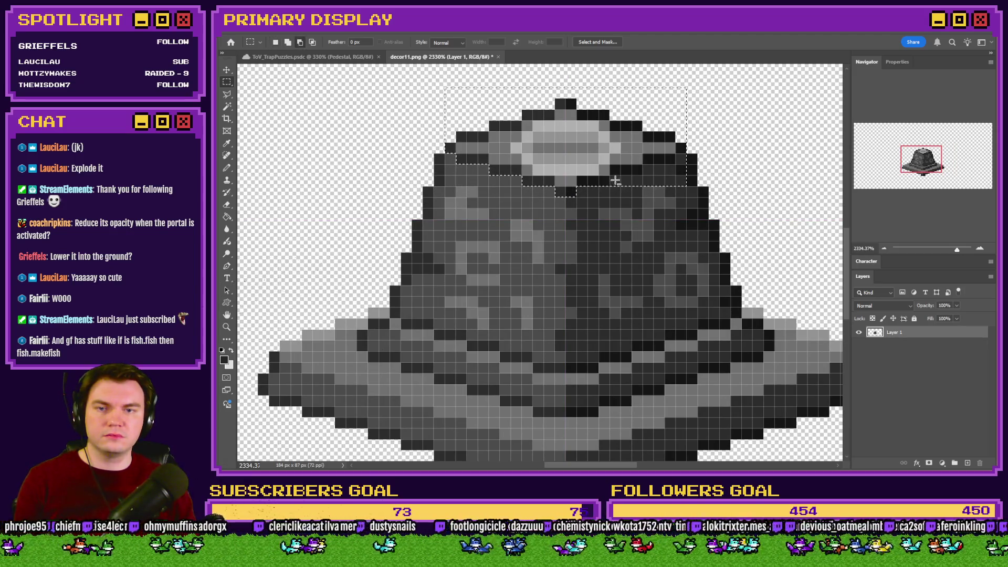
left_click_drag(616, 180, 720, 189)
mouse_move(643, 165)
left_mouse_down()
mouse_move(720, 171)
mouse_move(700, 169)
left_mouse_up()
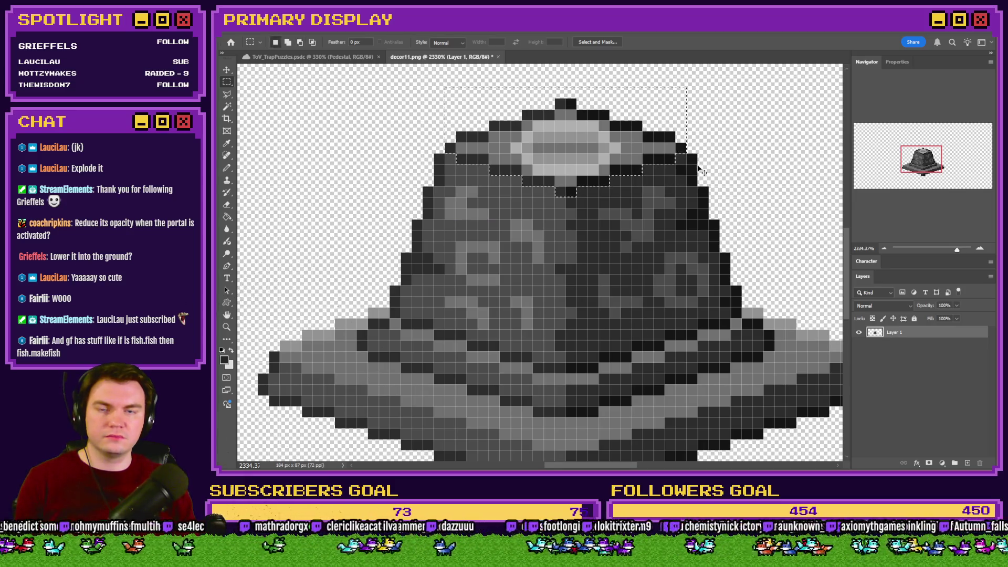
key("ctrl+j")
Delete the tall rock column from Layer 1 and lower the Layer 2 cap 6 px onto the base
mouse_move(640, 78)
left_mouse_down()
mouse_move(643, 168)
mouse_move(638, 79)
left_mouse_up()
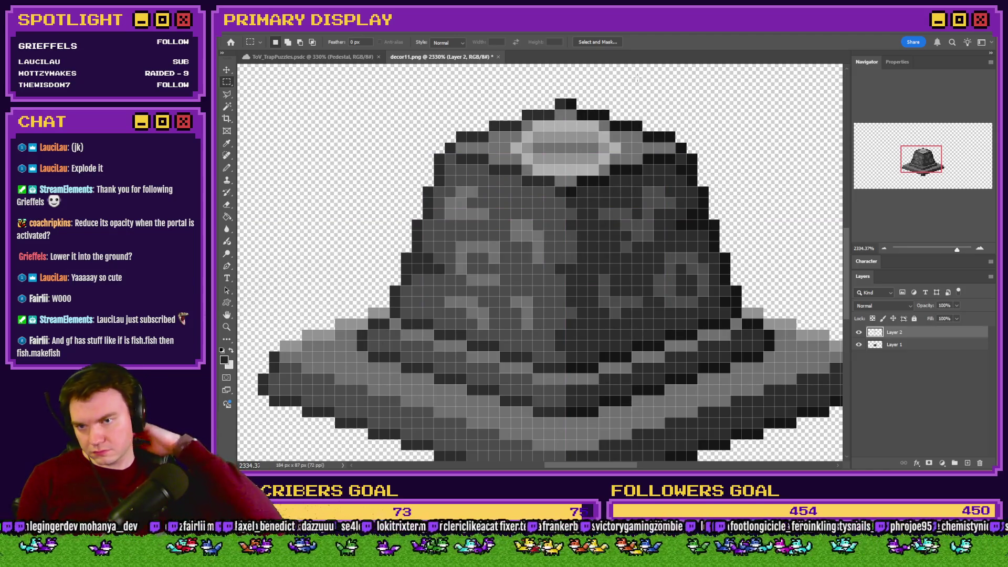
scroll(601, 231, "down", 4)
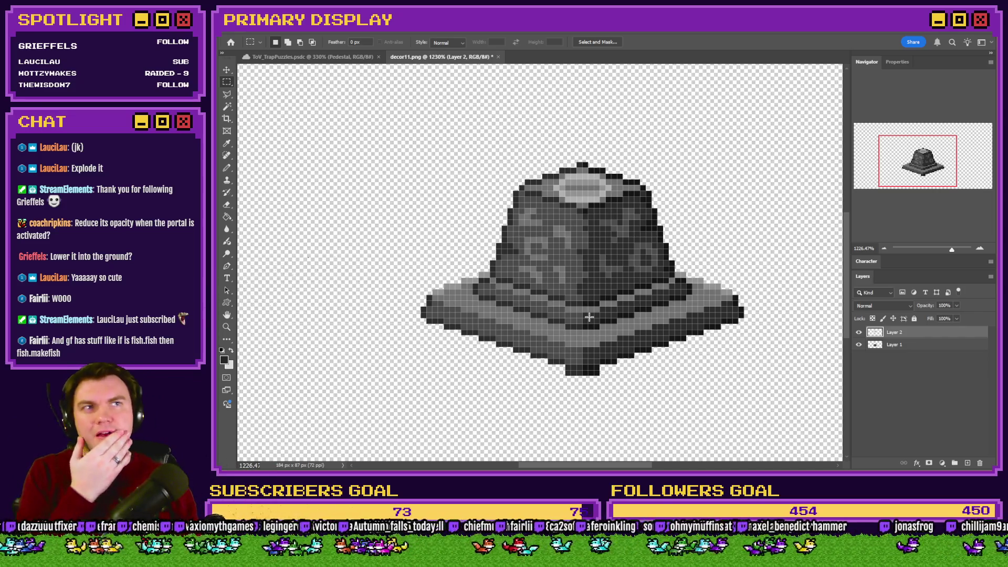
left_click(912, 346)
scroll(527, 221, "up", 2)
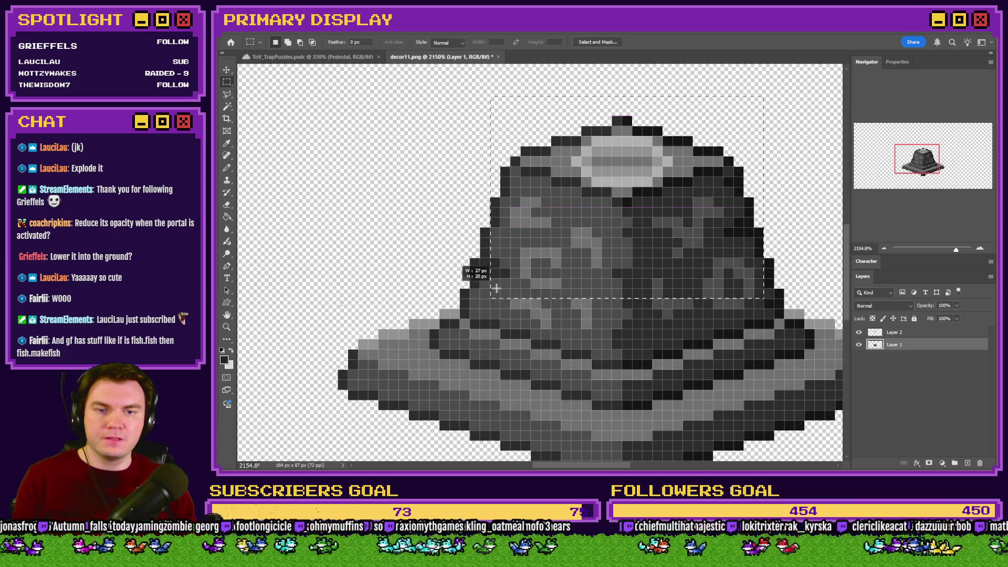
mouse_move(784, 106)
left_mouse_down()
mouse_move(508, 302)
mouse_move(464, 311)
left_mouse_up()
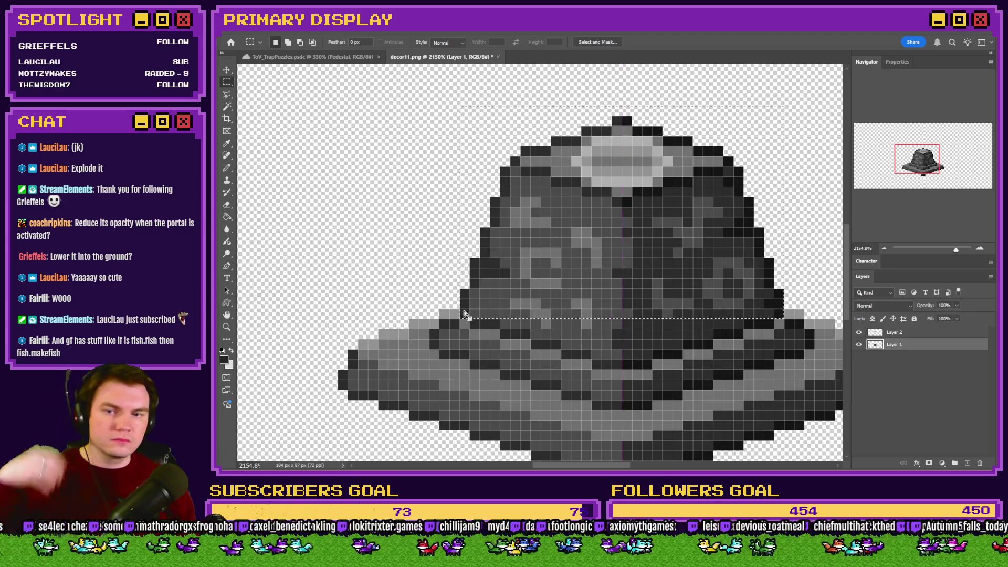
key("Delete")
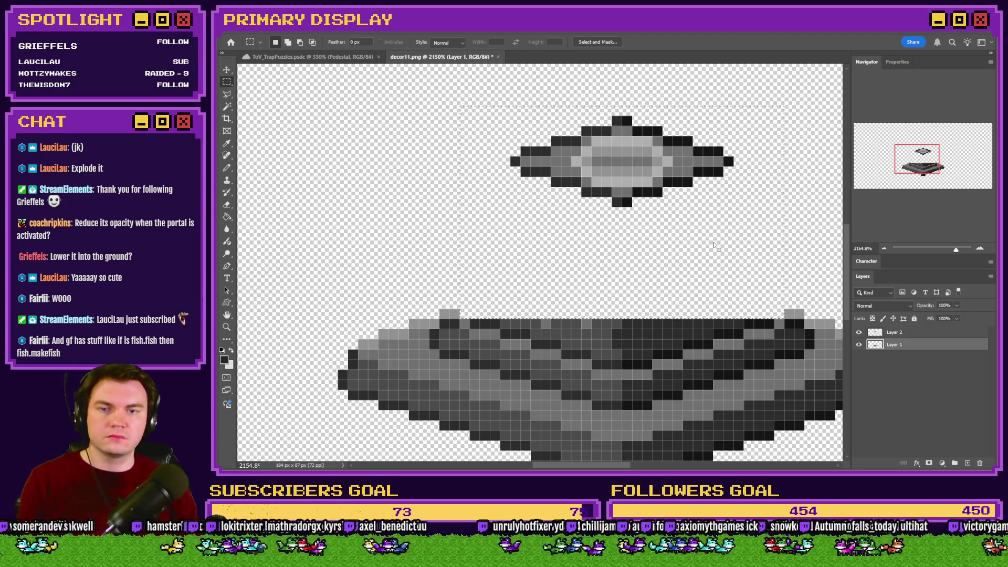
left_click(894, 332)
left_click_drag(683, 175, 683, 292)
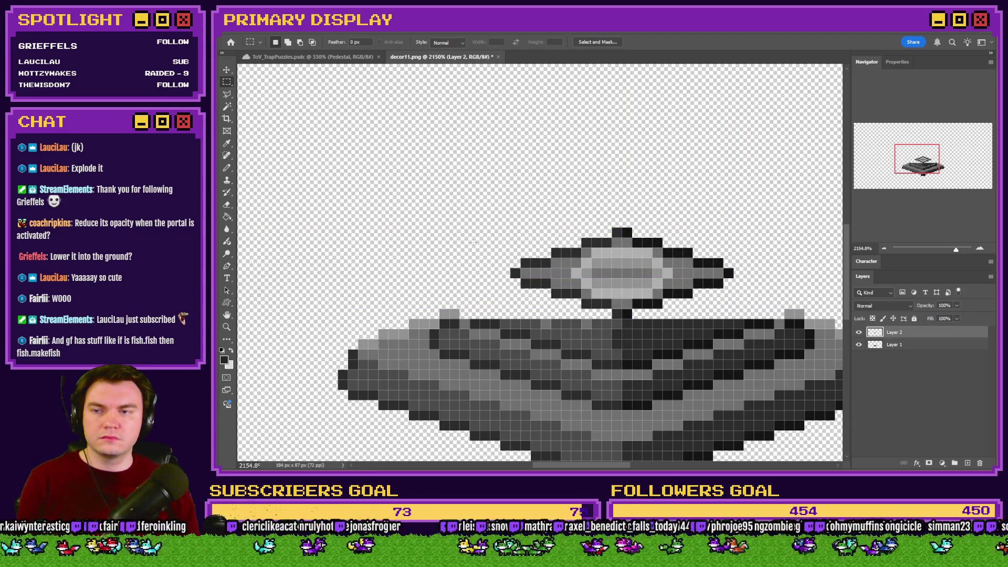
With a single-pixel Pencil, paint dark pixels above the base's left step and right of the cap
left_click(227, 168)
scroll(449, 210, "up", 2)
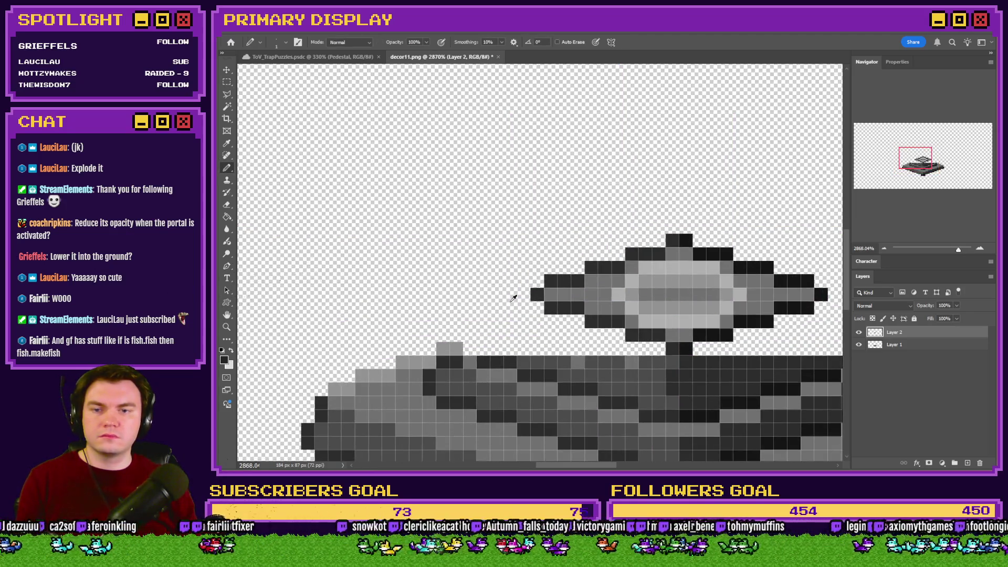
left_click_drag(468, 336, 523, 308)
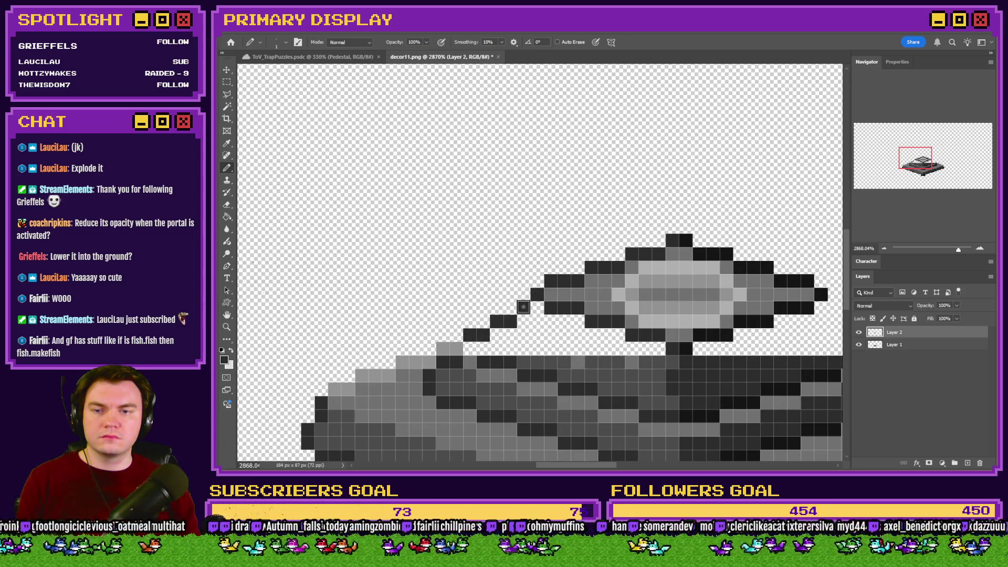
scroll(508, 310, "down", 5)
scroll(611, 326, "up", 5)
left_click_drag(732, 298, 682, 273)
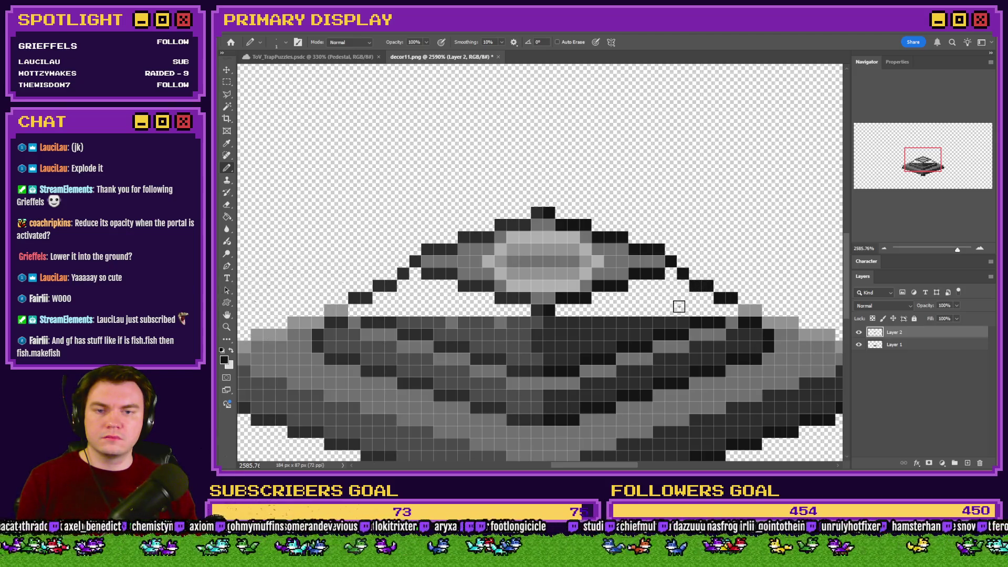
Fill two dark rows under the cap and the transparent gap to its left
mouse_move(562, 310)
left_mouse_down()
mouse_move(712, 310)
mouse_move(709, 299)
mouse_move(596, 294)
mouse_move(679, 277)
mouse_move(671, 272)
left_mouse_up()
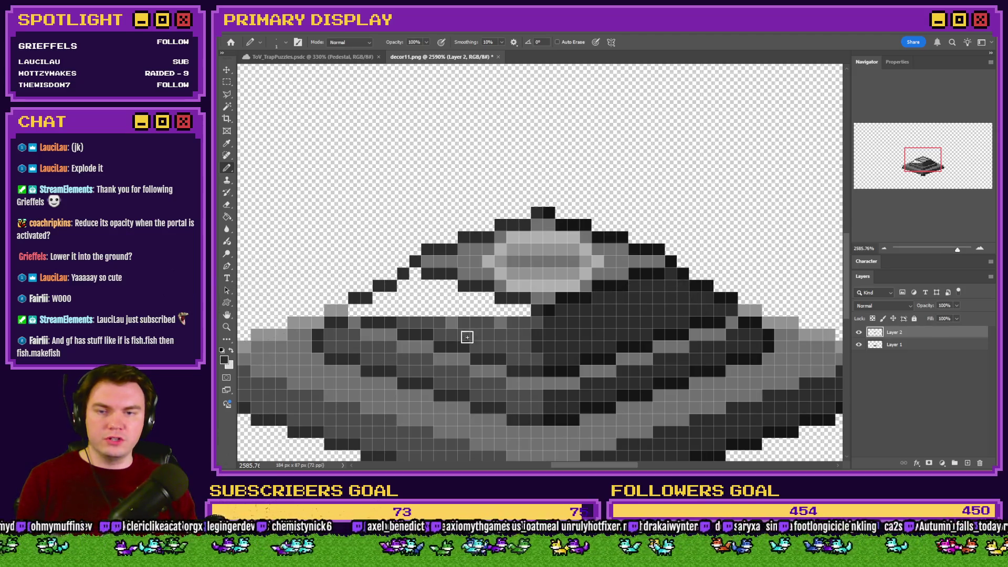
mouse_move(508, 316)
left_mouse_down()
mouse_move(440, 308)
mouse_move(415, 294)
mouse_move(413, 275)
mouse_move(393, 308)
mouse_move(357, 310)
left_mouse_up()
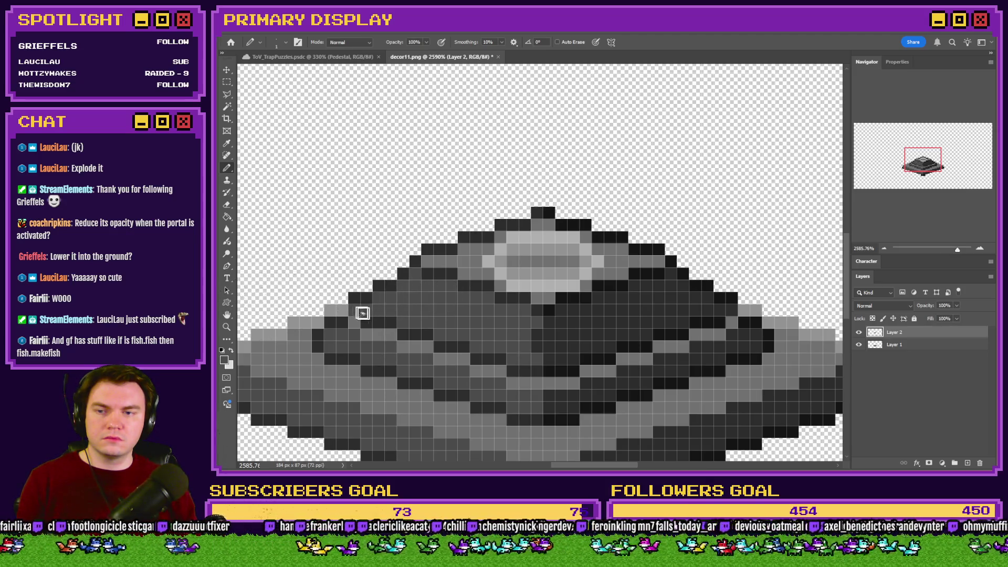
scroll(534, 283, "down", 5)
scroll(535, 283, "up", 3)
scroll(541, 302, "down", 5)
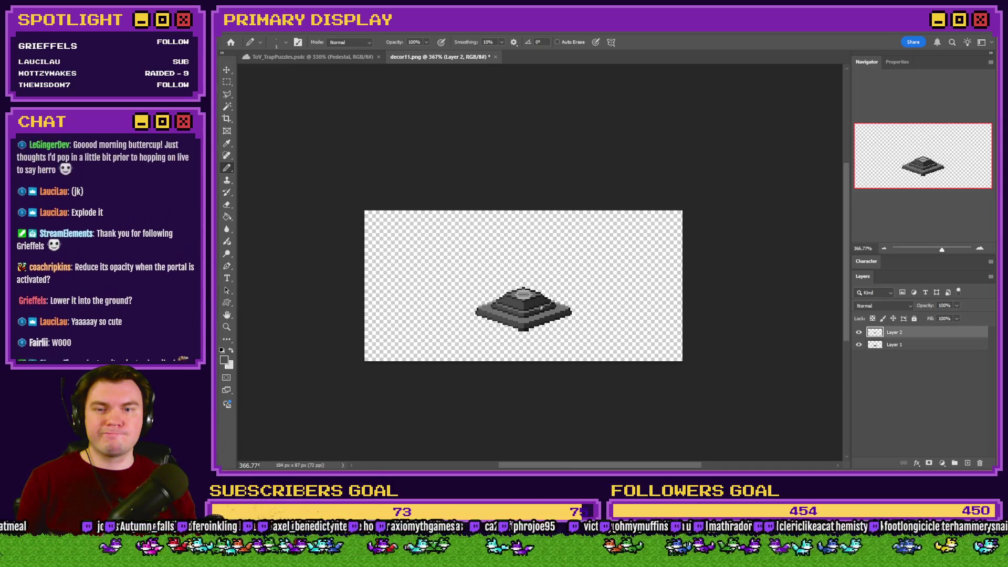
scroll(529, 314, "up", 3)
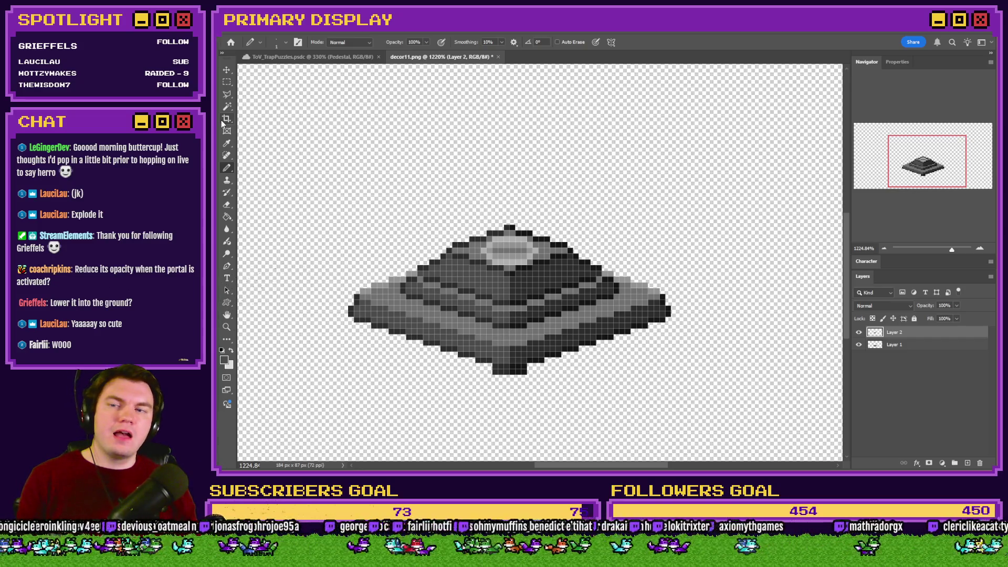
left_click(226, 82)
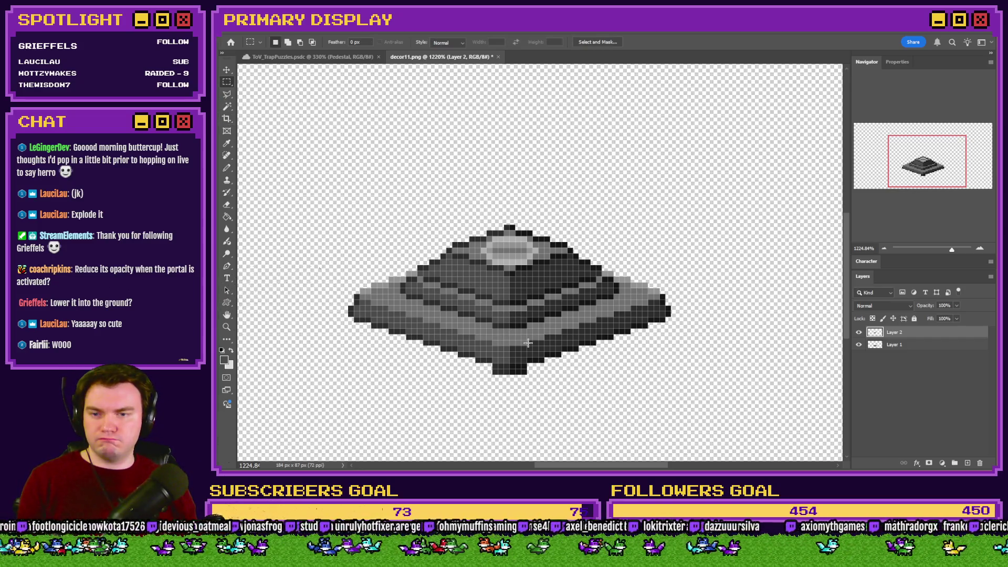
Erase the stray pixels under the pedestal's tip on Layer 1
left_click(895, 348)
mouse_move(549, 397)
left_mouse_down()
mouse_move(475, 365)
mouse_move(464, 370)
left_mouse_up()
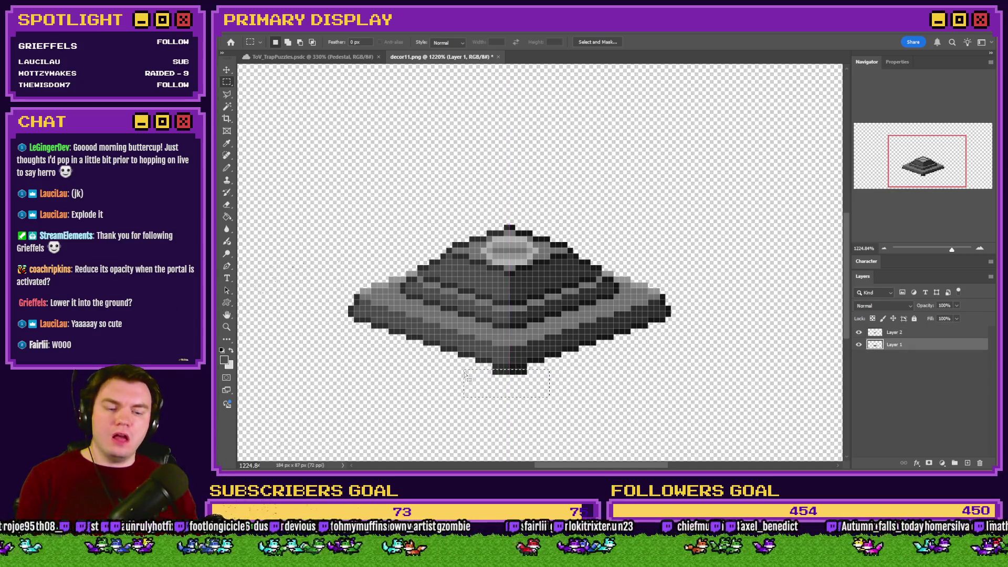
key("Delete")
key("ctrl+d")
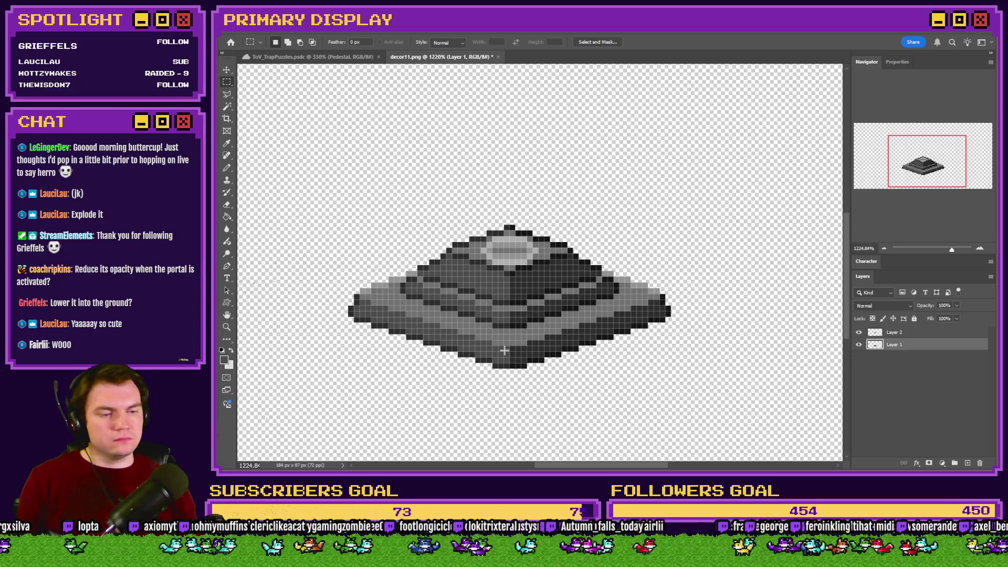
key("ctrl+minus")
key("ctrl+minus")
key("ctrl+minus")
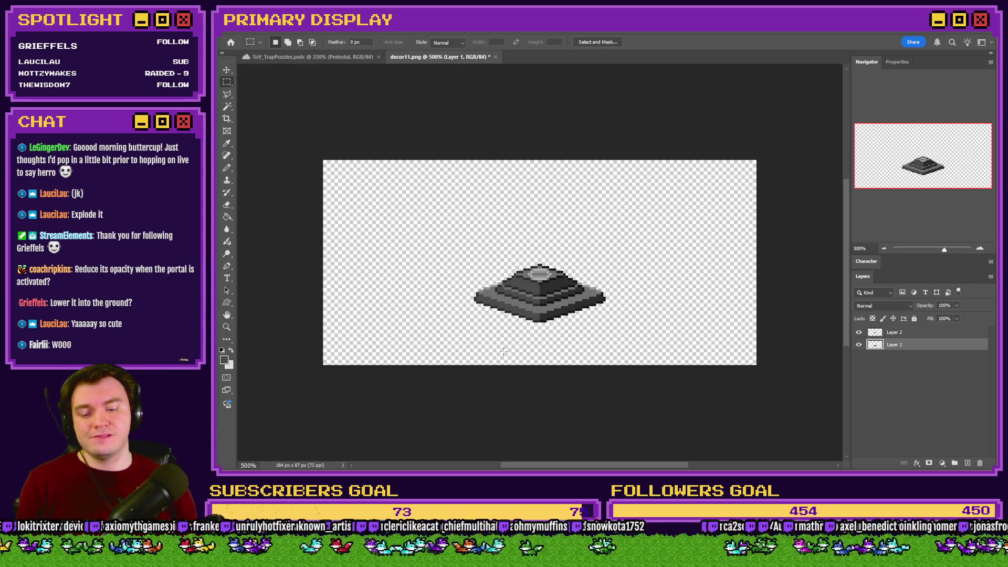
Merge Layer 2 down and enlarge the image to 400 percent, back to 736 × 348 px
left_click(904, 332)
key("ctrl+e")
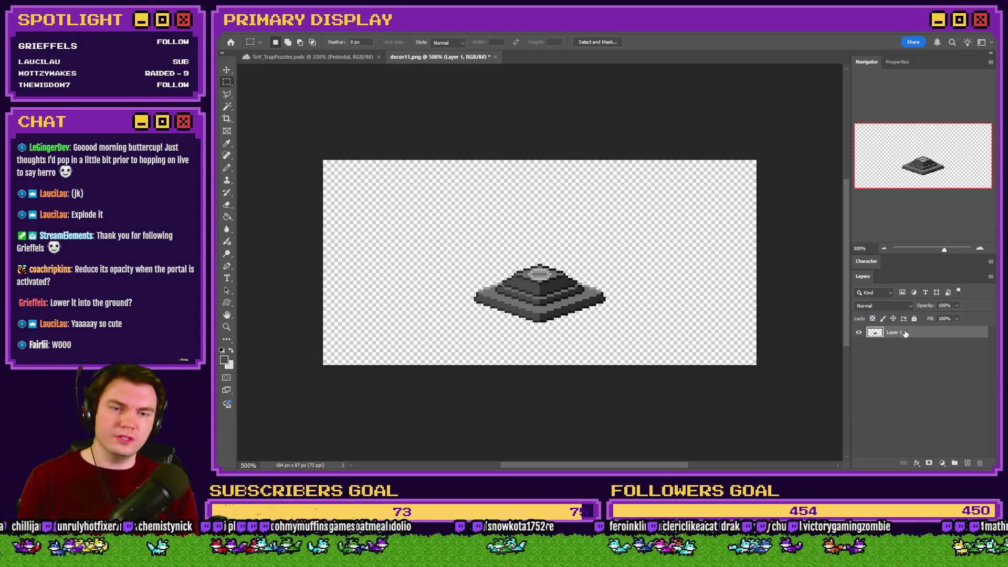
key("ctrl+alt+i")
type("2")
key("BackSpace")
type("400")
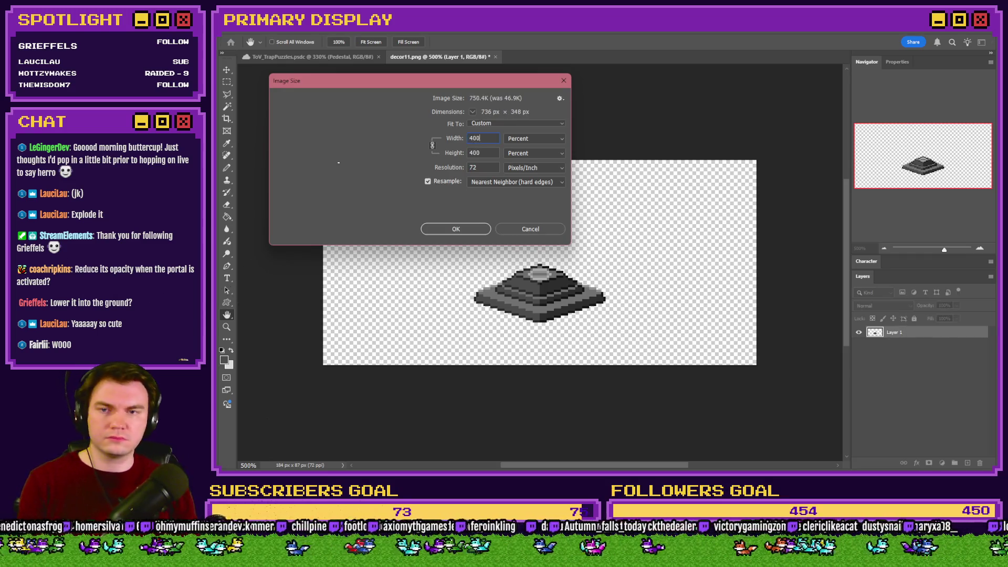
key("Return")
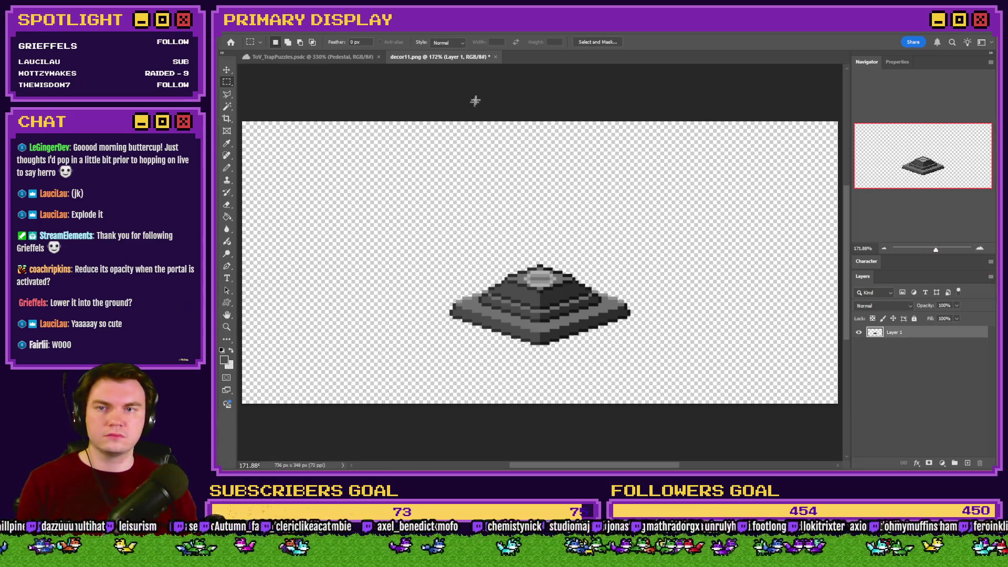
left_click(495, 57)
Close decor11 without saving and flip between the tall decor11 and flat decor12 pedestals in the viewer
left_click(606, 194)
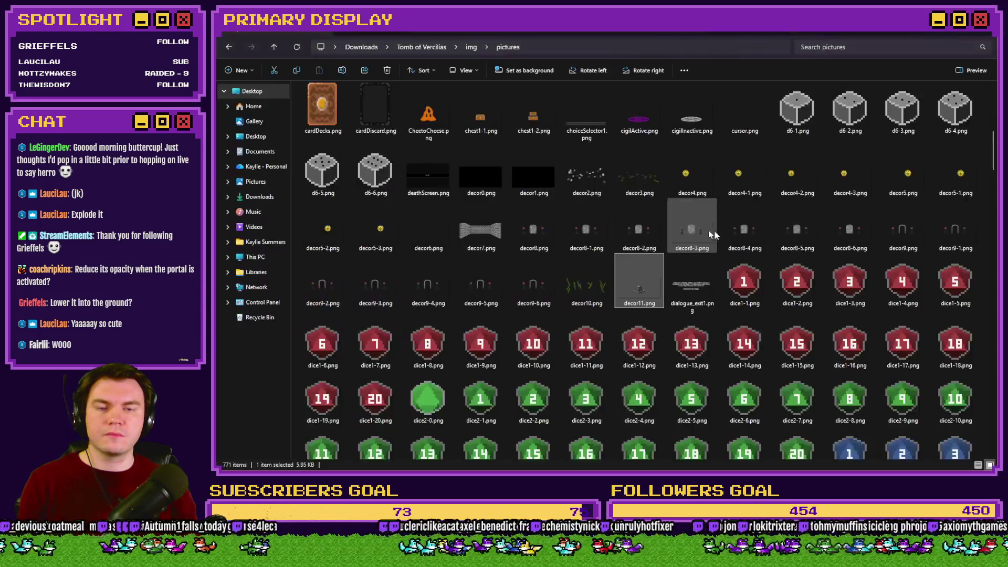
scroll(702, 281, "up", 3)
scroll(668, 294, "down", 3)
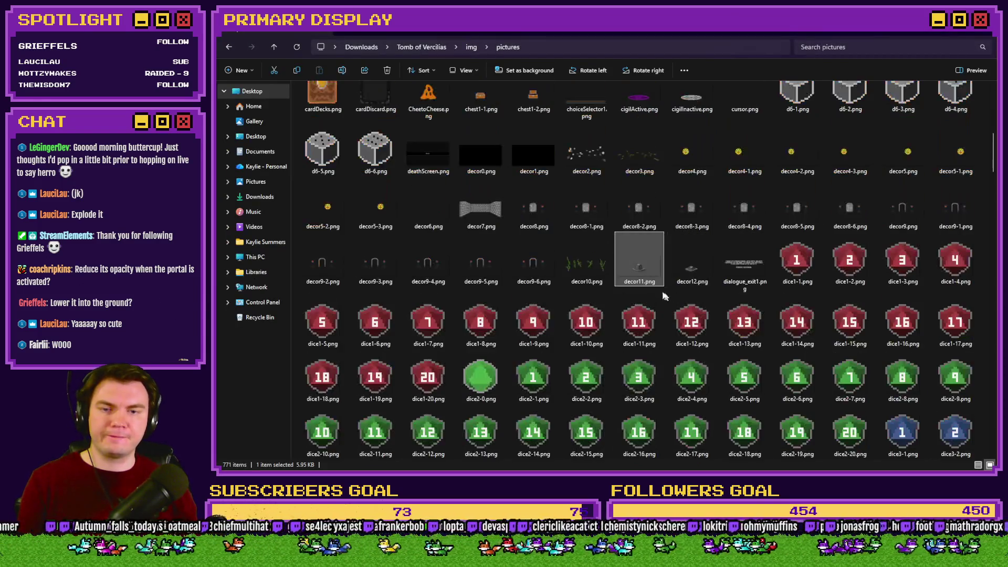
double_click(644, 272)
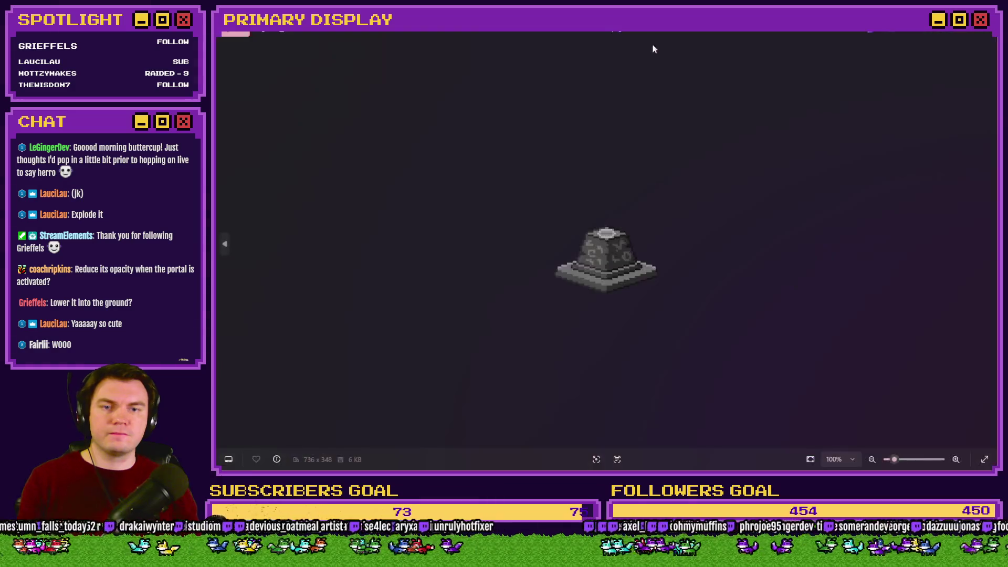
key("Right")
key("Left")
key("Right")
key("Left")
key("Right")
key("Left")
key("Right")
key("Left")
key("Right")
key("Left")
key("Right")
key("Left")
key("Right")
left_click(987, 40)
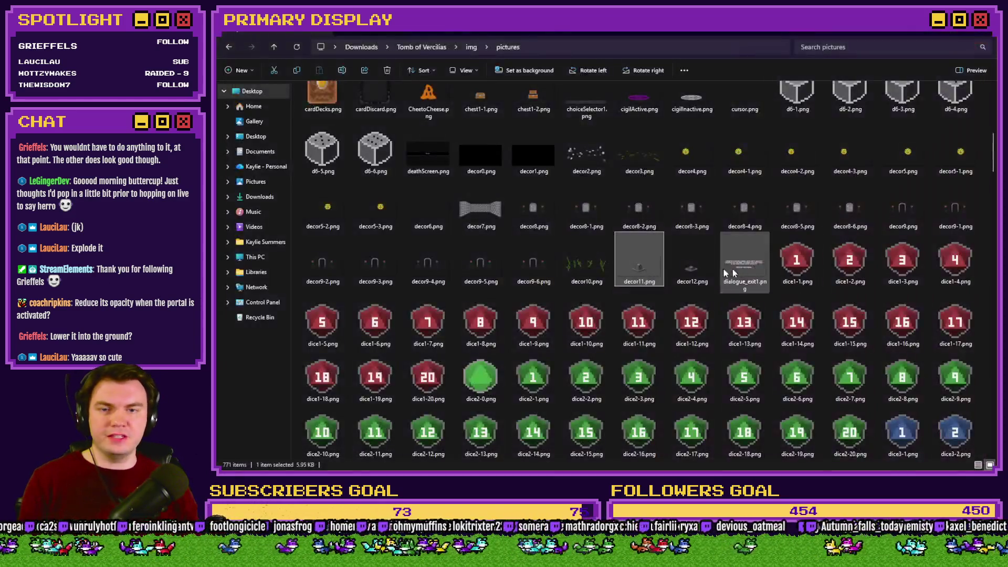
Compare decor11.png against the flat decor12 stone base once more, then select decor12.png
left_click(677, 273, "ctrl")
left_click(641, 269, "ctrl")
left_click(647, 268)
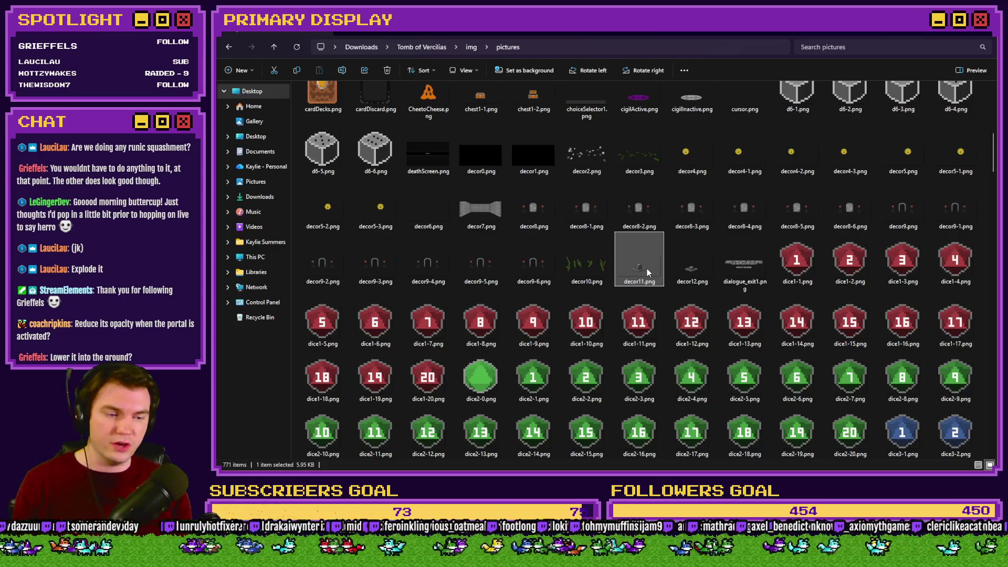
double_click(645, 266)
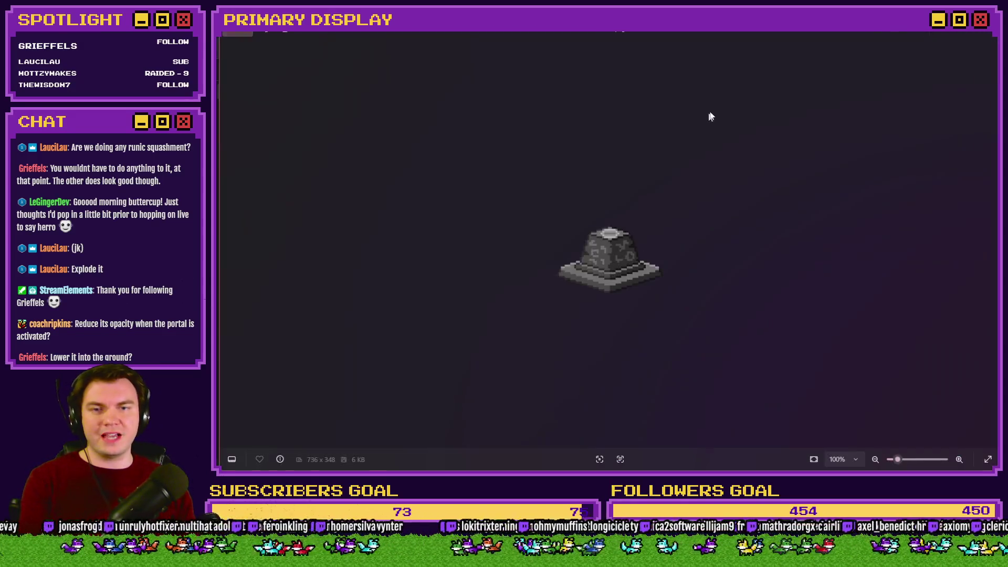
key("Right")
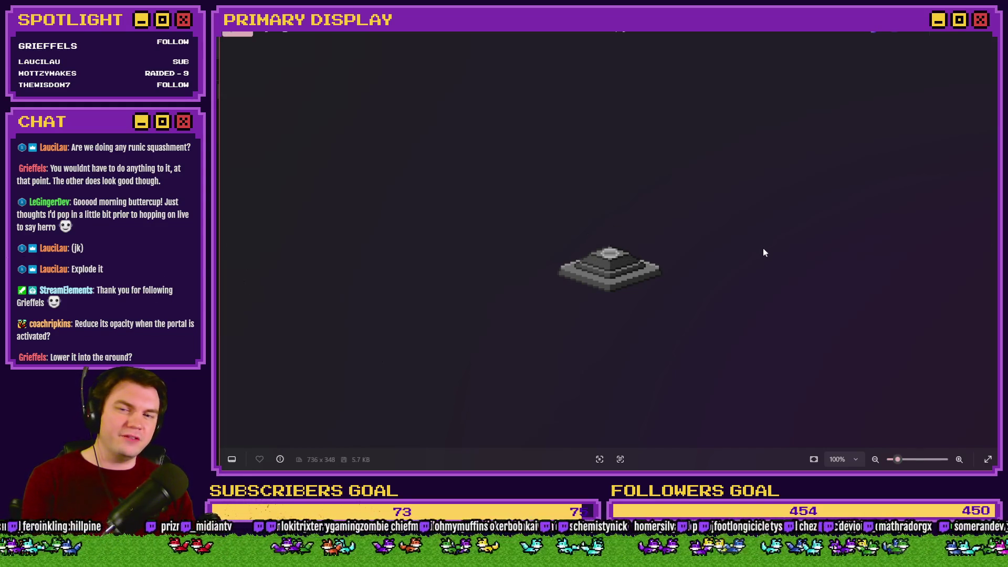
key("Left")
key("Right")
key("Left")
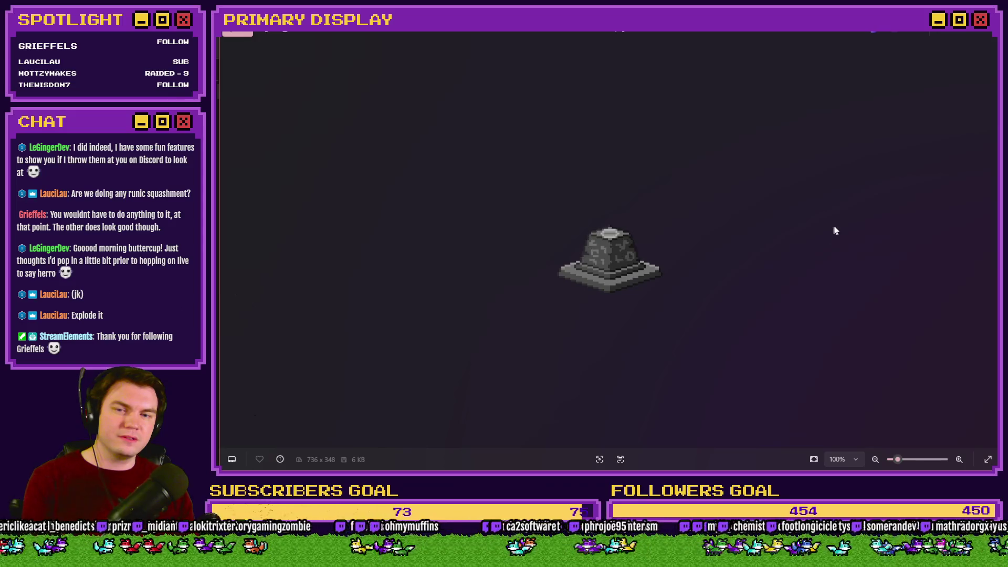
key("Right")
key("Left")
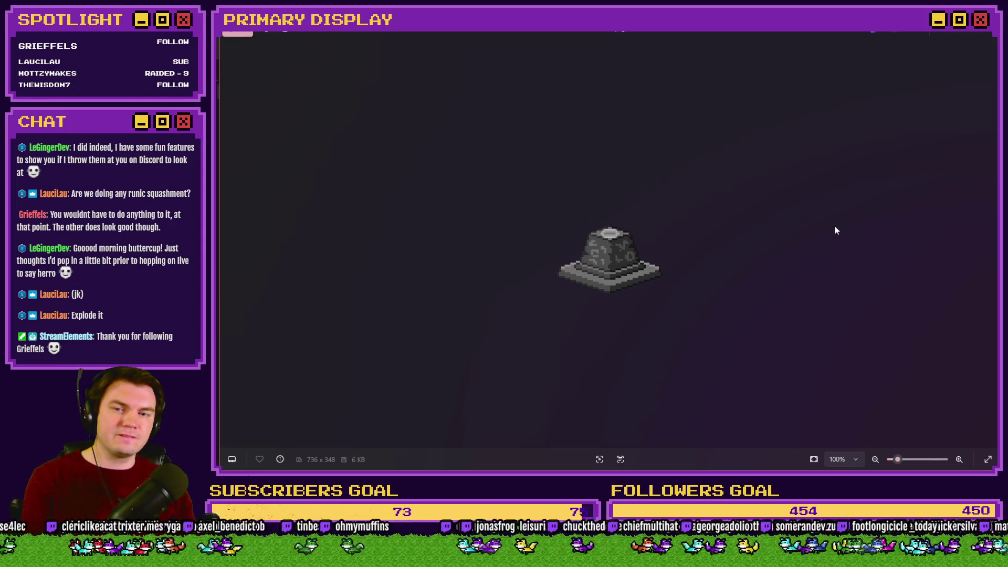
key("Escape")
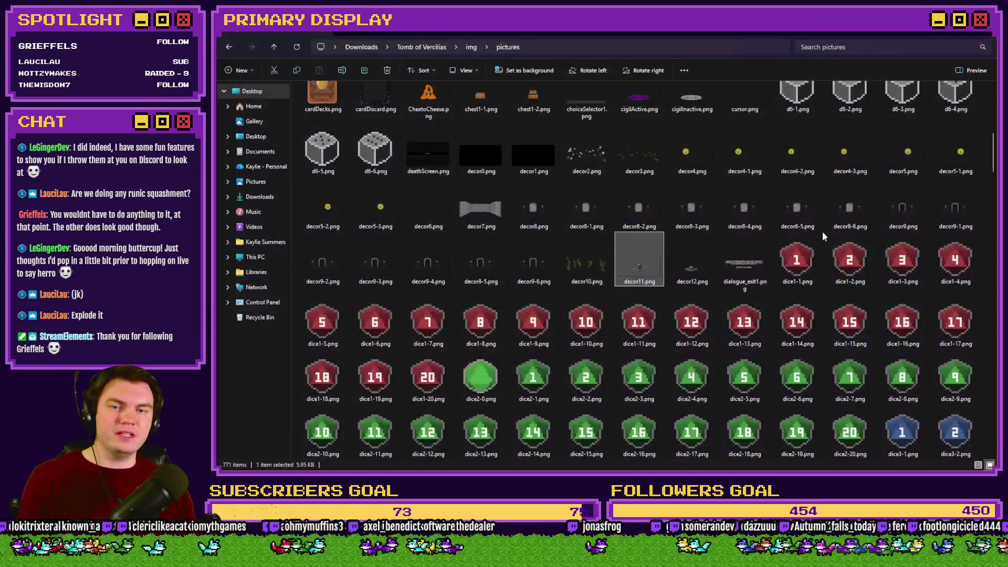
key("Right")
Bring decor12.png into Photoshop, then open decor11.png in the image viewer from the pictures folder
mouse_move(692, 259)
left_mouse_down()
mouse_move(678, 247)
mouse_move(634, 55)
left_mouse_up()
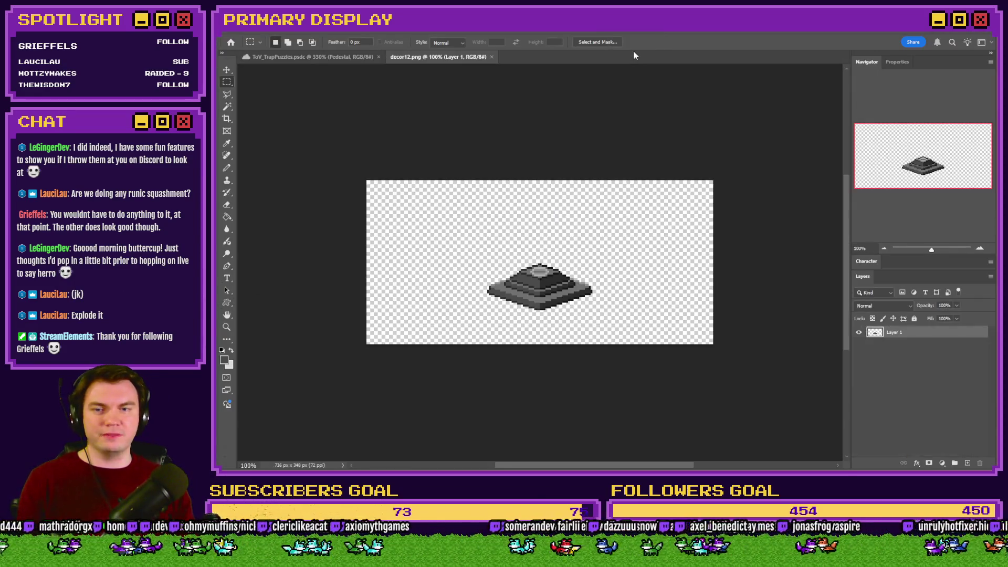
key("ctrl+shift+l")
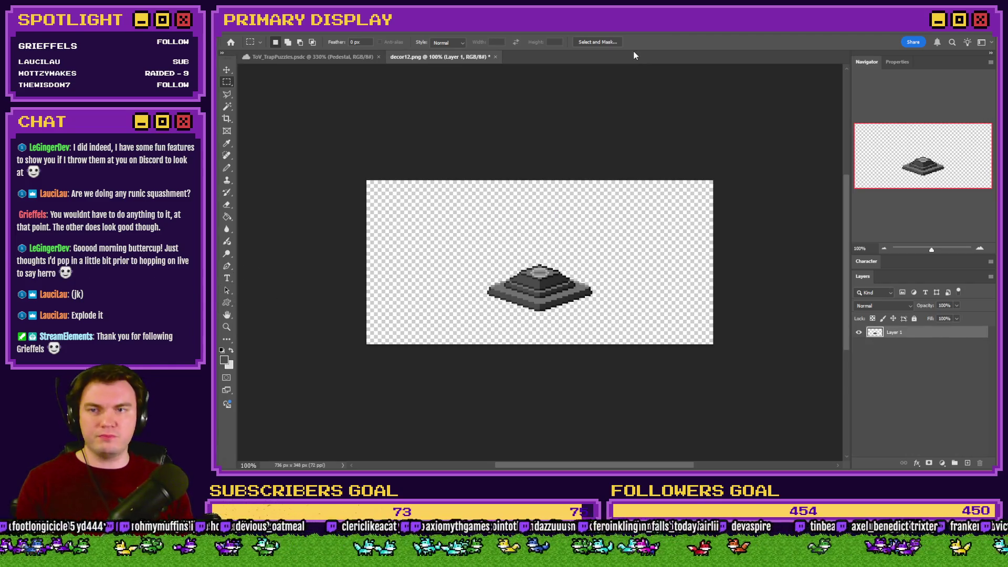
key("alt+Tab")
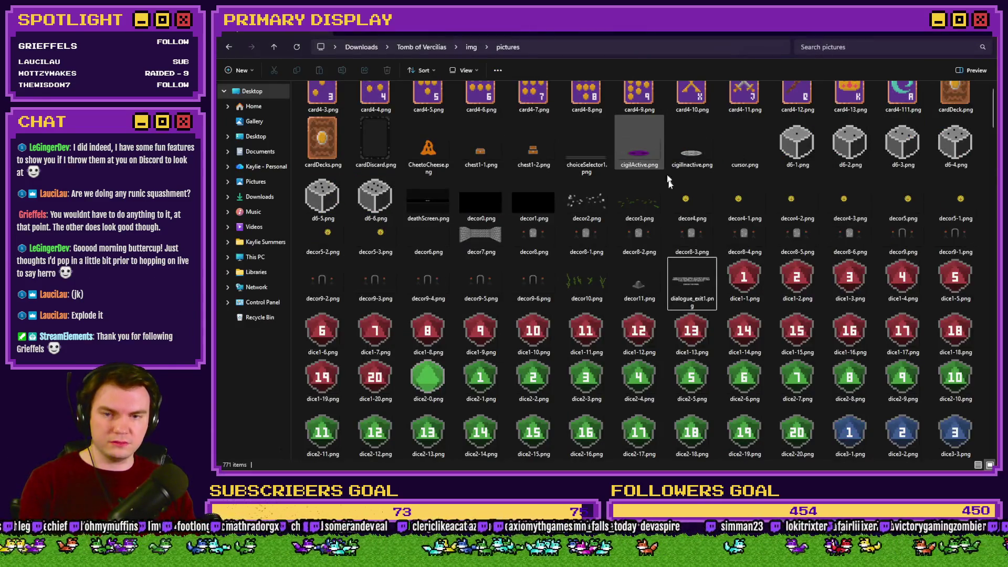
scroll(669, 305, "up", 5)
scroll(654, 285, "down", 8)
left_click(654, 286)
type("dec")
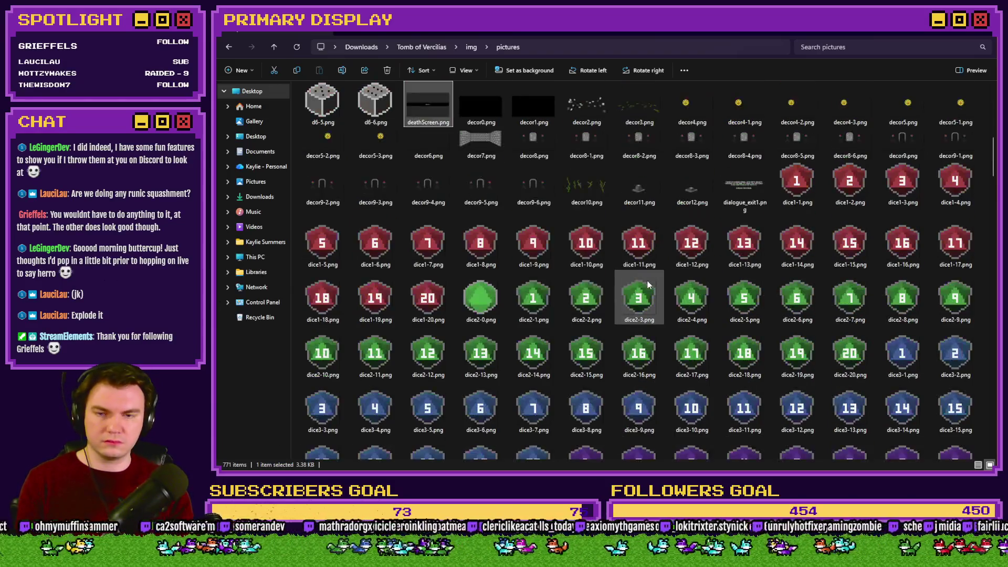
double_click(637, 212)
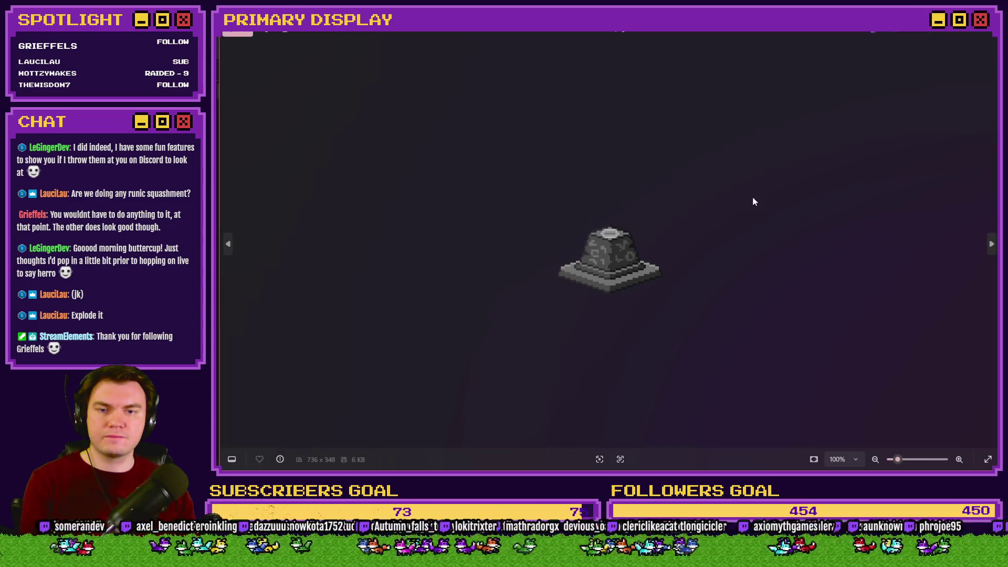
Compare the stone-topped and flat pedestals, then place decor12.png onto the canvas as a layer
key("Right")
key("Left")
key("Right")
key("Left")
key("Right")
key("Left")
key("Right")
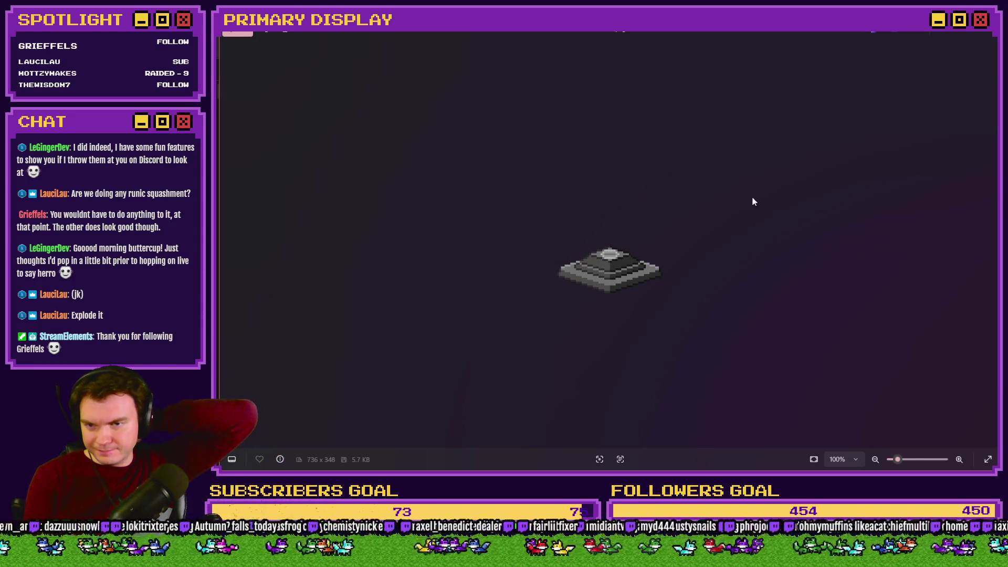
key("Left")
key("Right")
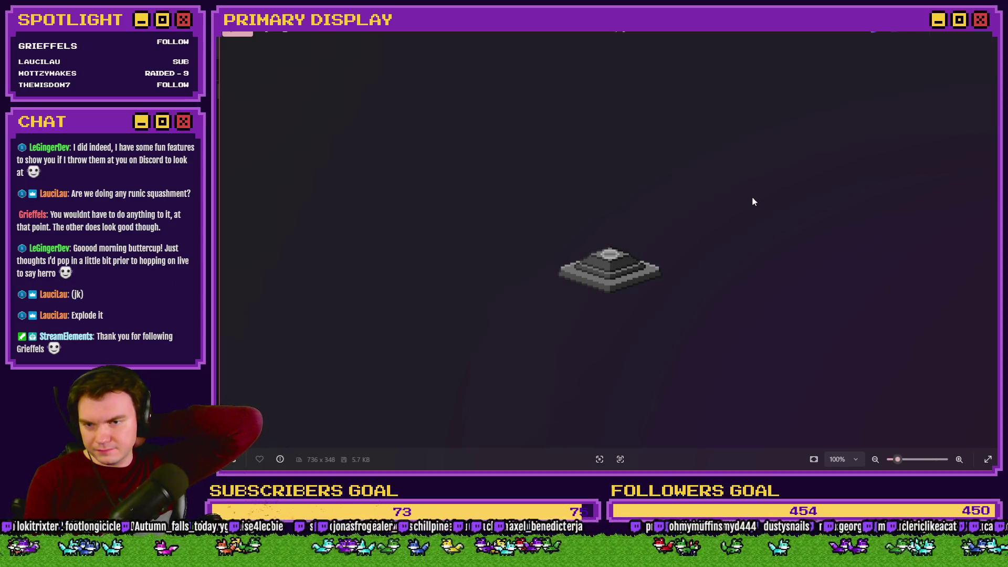
key("Left")
key("Right")
key("Left")
key("Right")
key("Left")
key("Right")
key("Left")
key("Right")
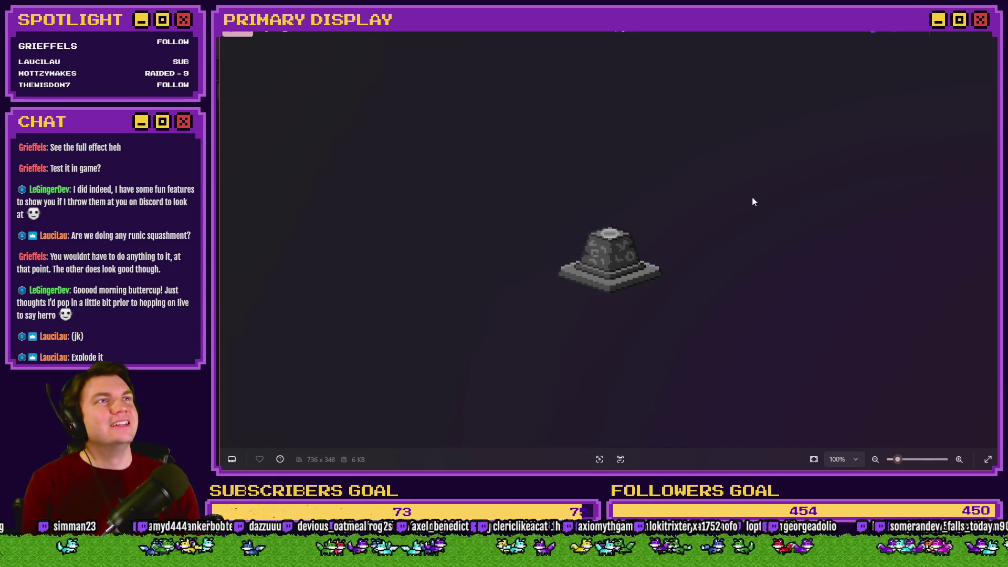
left_click(987, 35)
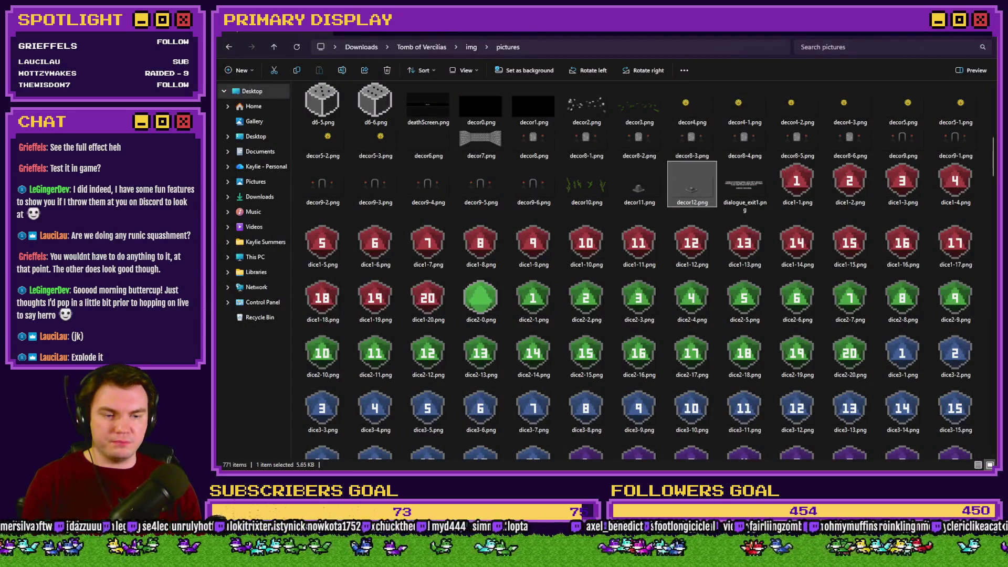
mouse_move(692, 184)
left_mouse_down()
mouse_move(577, 157)
mouse_move(590, 124)
left_mouse_up()
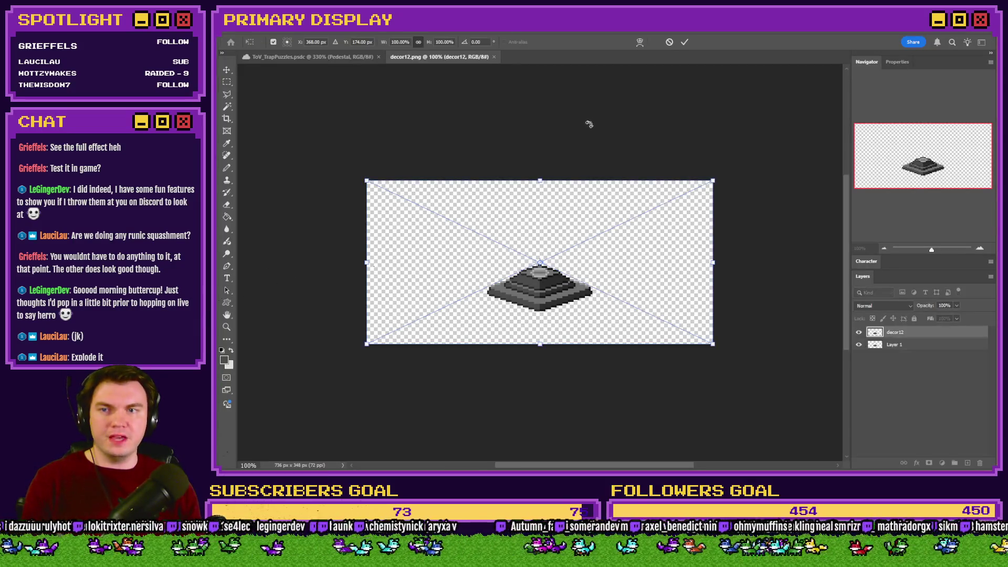
Commit and merge the placed decor12 layer, then paint a pixel fix with a hard square Pencil brush
left_click(226, 82)
key("ctrl+e")
scroll(538, 287, "up", 6)
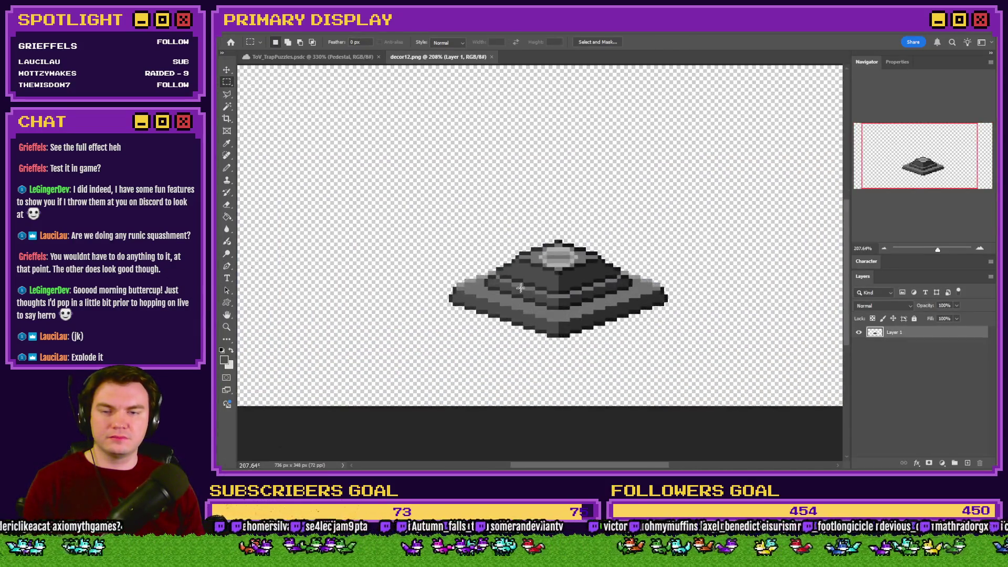
left_click(227, 168)
scroll(594, 230, "up", 3)
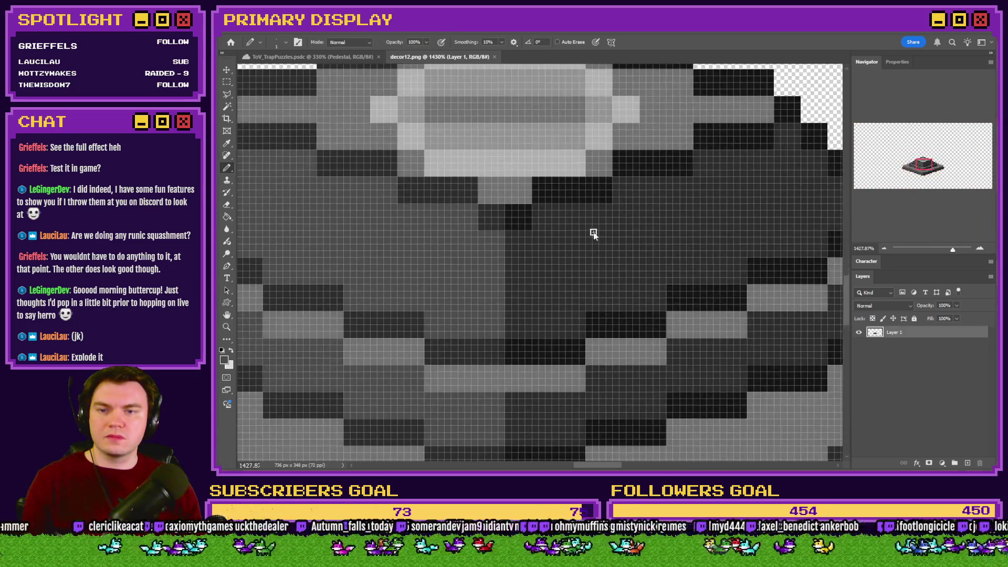
right_click(596, 231)
scroll(835, 452, "down", 2)
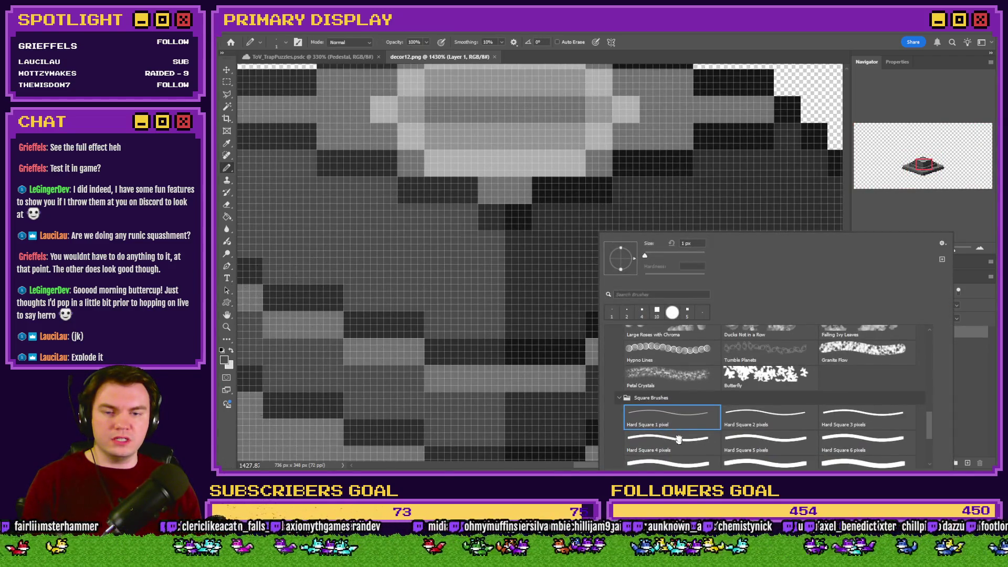
double_click(672, 445)
scroll(526, 292, "up", 2)
left_click(475, 221)
Save decor12.png and return to the pictures folder
scroll(560, 269, "down", 6)
scroll(561, 269, "down", 2)
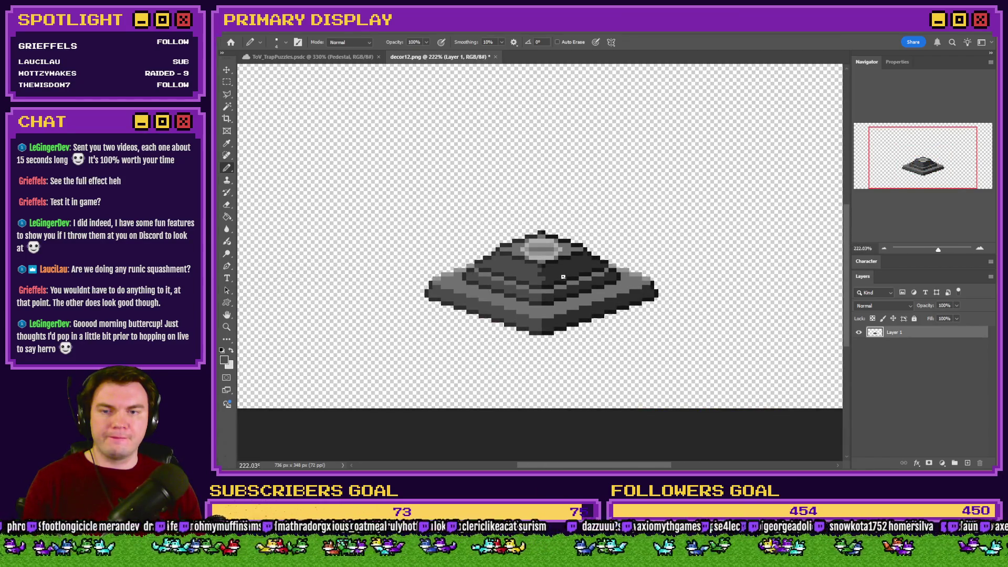
scroll(563, 277, "down", 2)
scroll(566, 283, "up", 4)
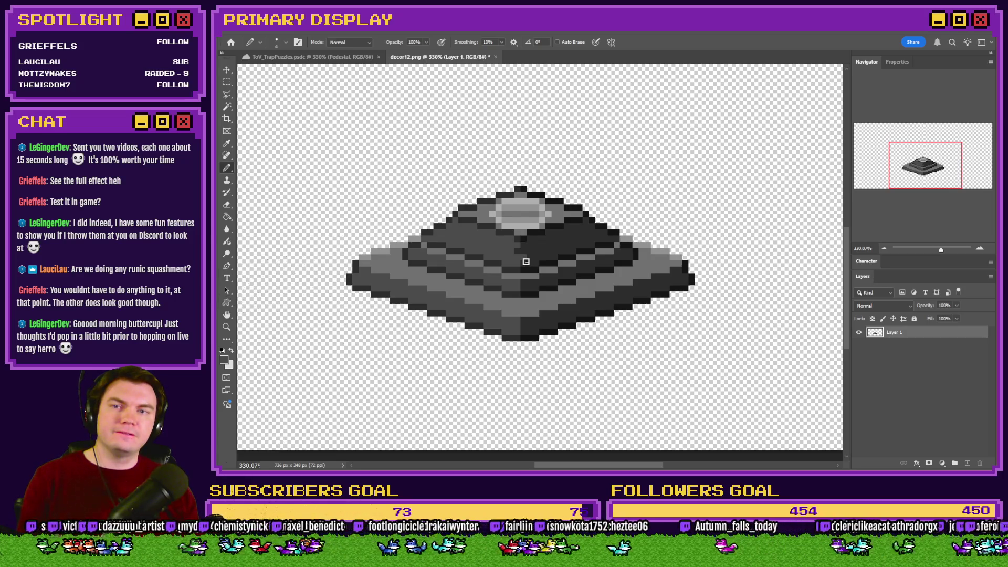
key("ctrl+s")
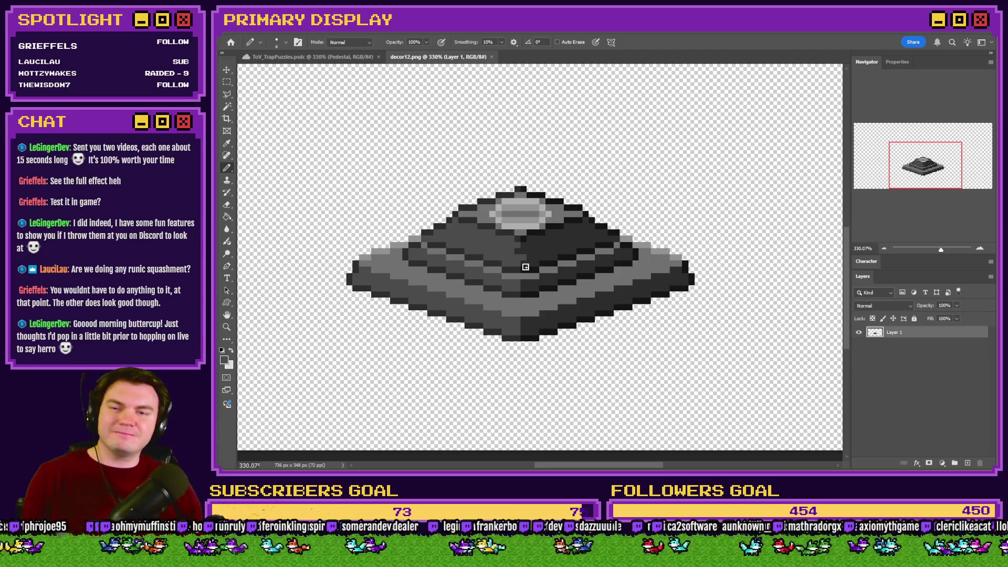
key("alt+Tab")
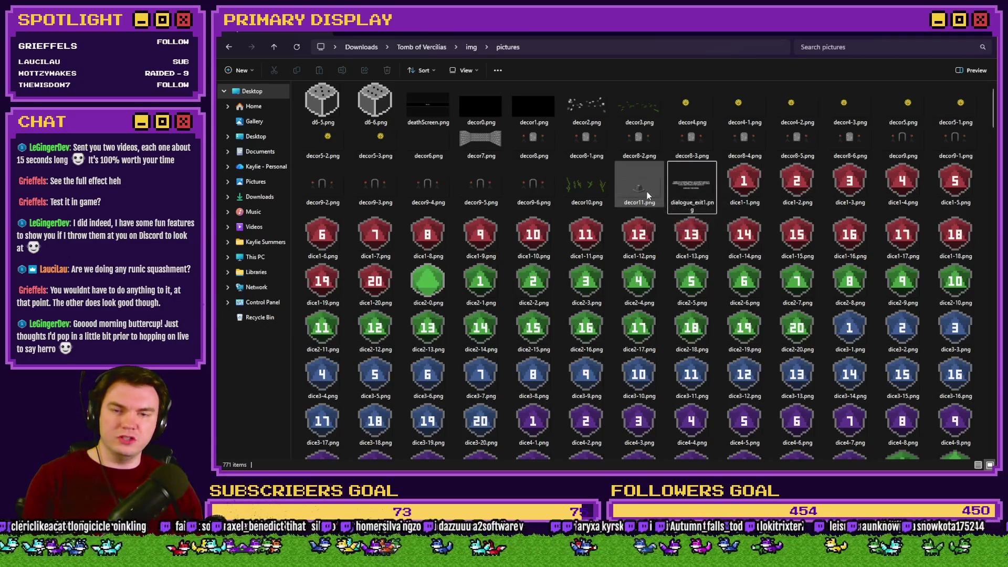
Select decor11.png in the pictures folder and preview it in the image viewer
scroll(647, 195, "up", 5)
left_click(647, 211)
scroll(647, 211, "down", 6)
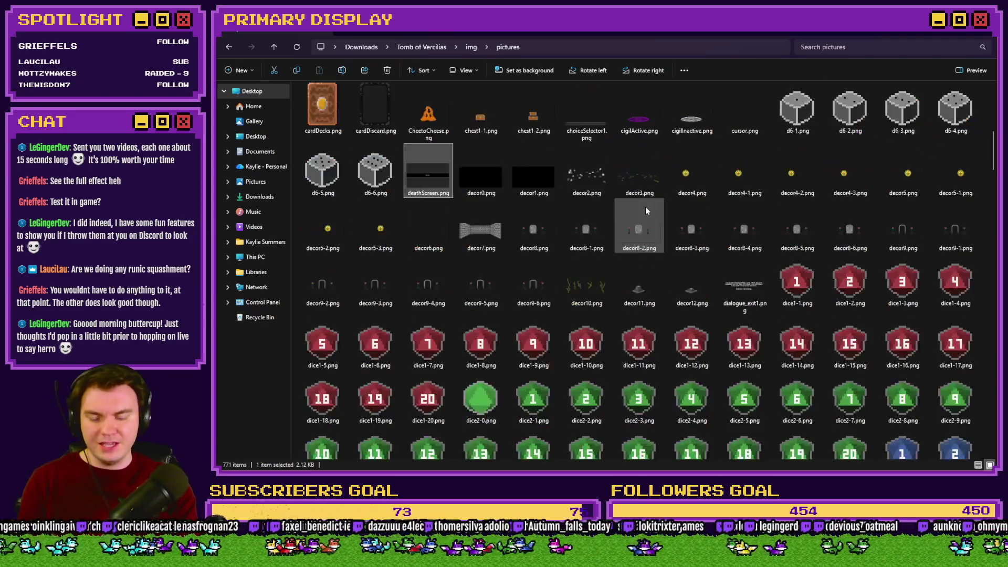
left_click(647, 297)
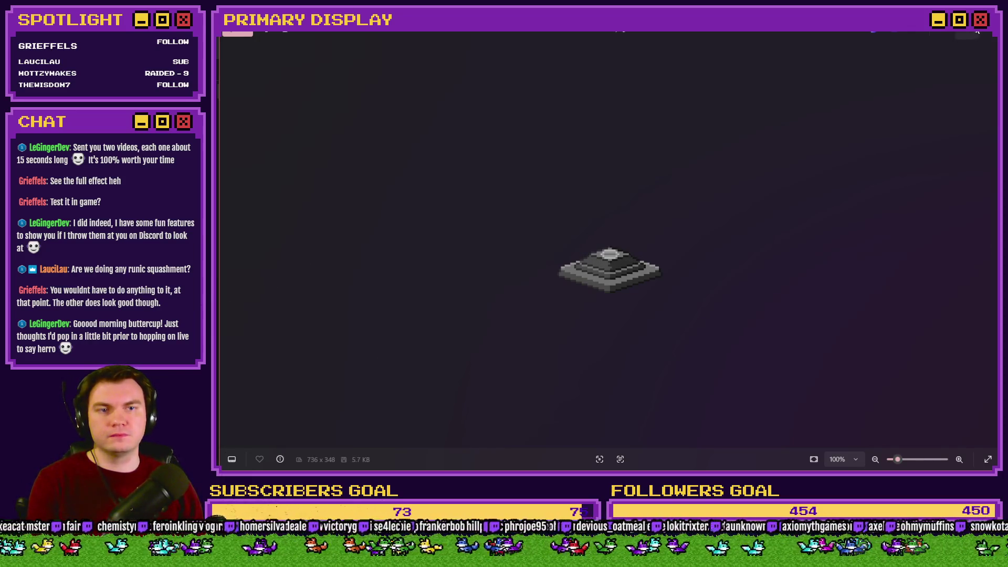
left_click(981, 35)
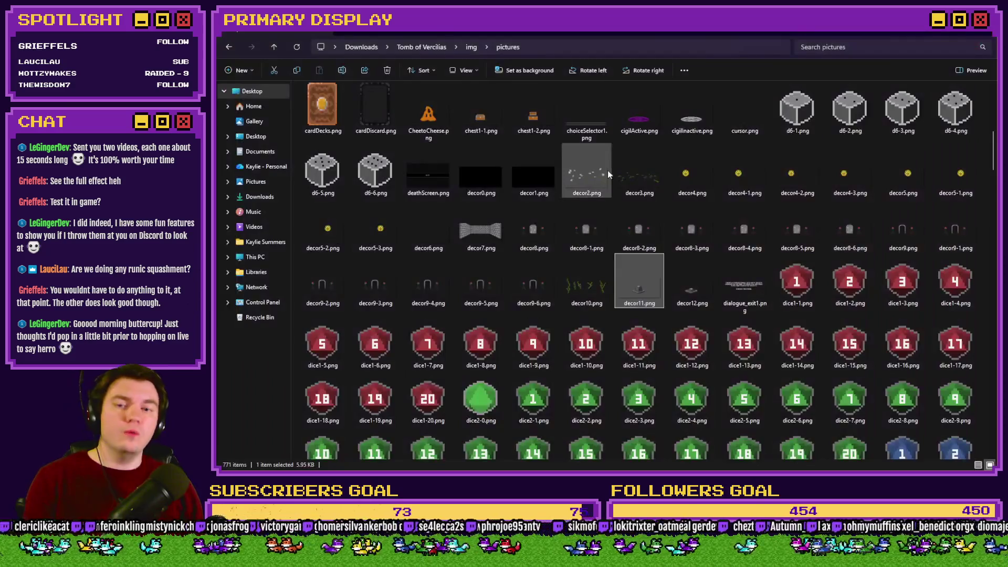
Rename decor11.png to decor011.png, then rename decor12.png to decor11.png
left_click(645, 304)
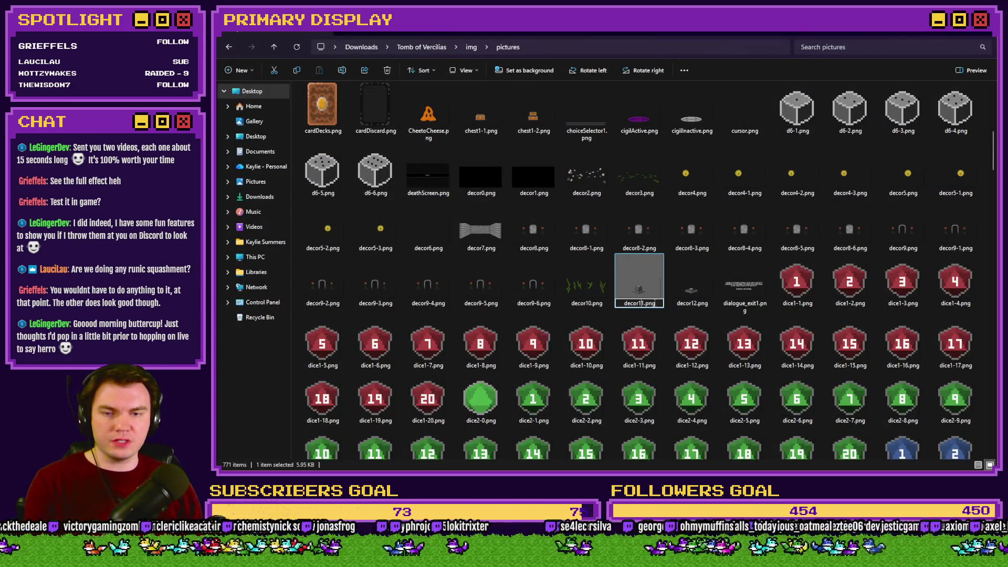
left_click(685, 305)
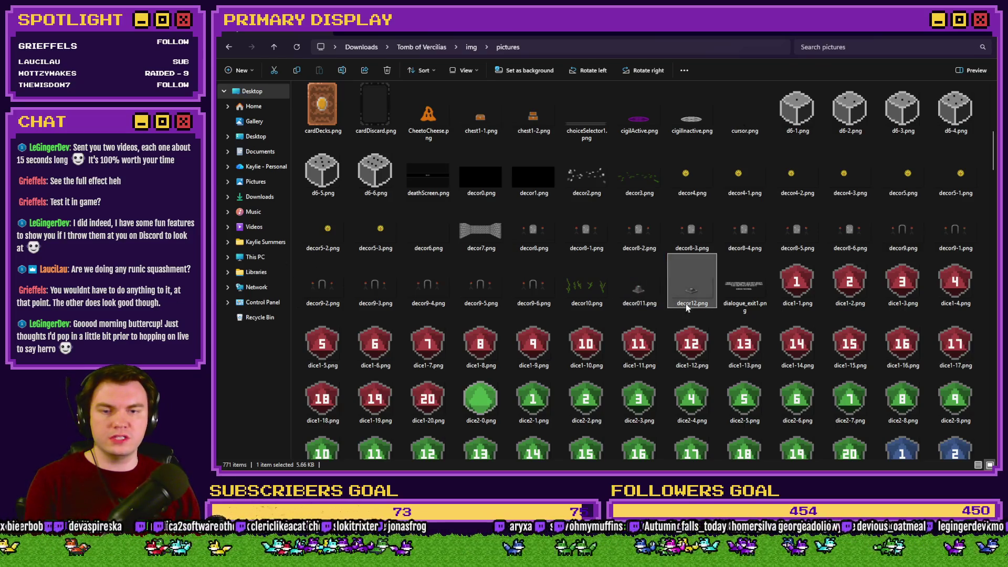
left_click(693, 305)
key("Return")
key("alt+Tab")
key("alt+Tab")
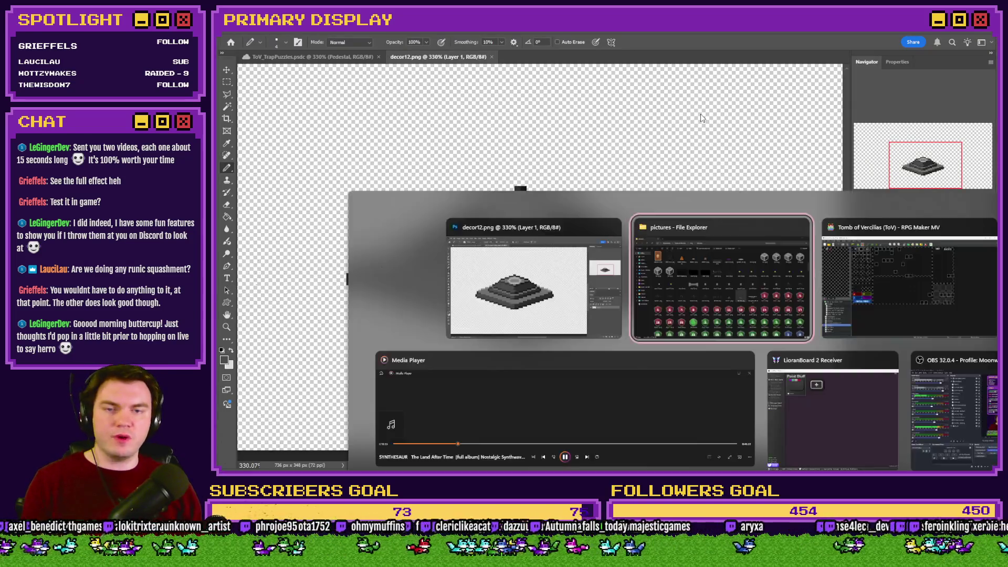
Playtest with the scroll perk card and walk into the glyph room to see the flat pedestal
key("ctrl+r")
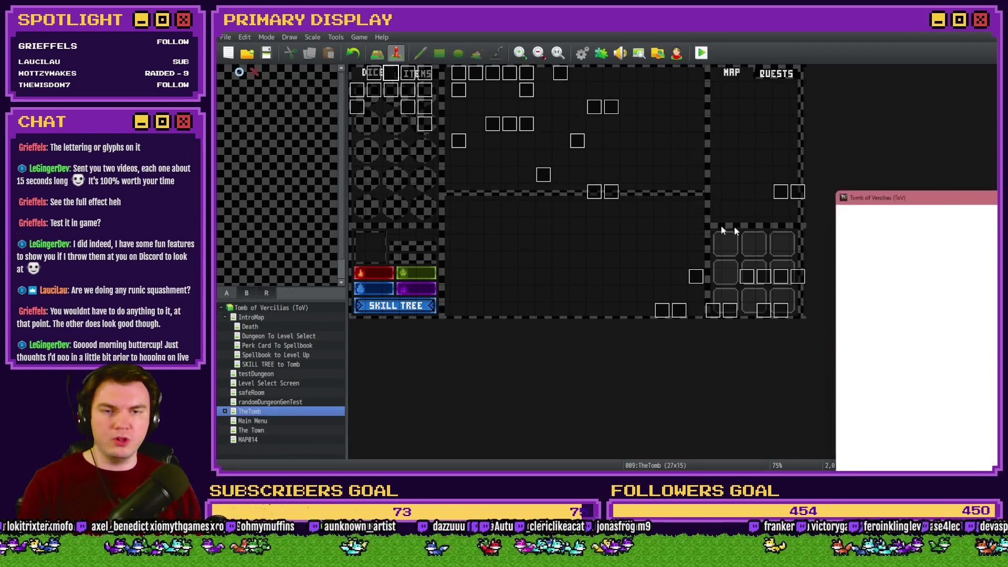
left_click(464, 204)
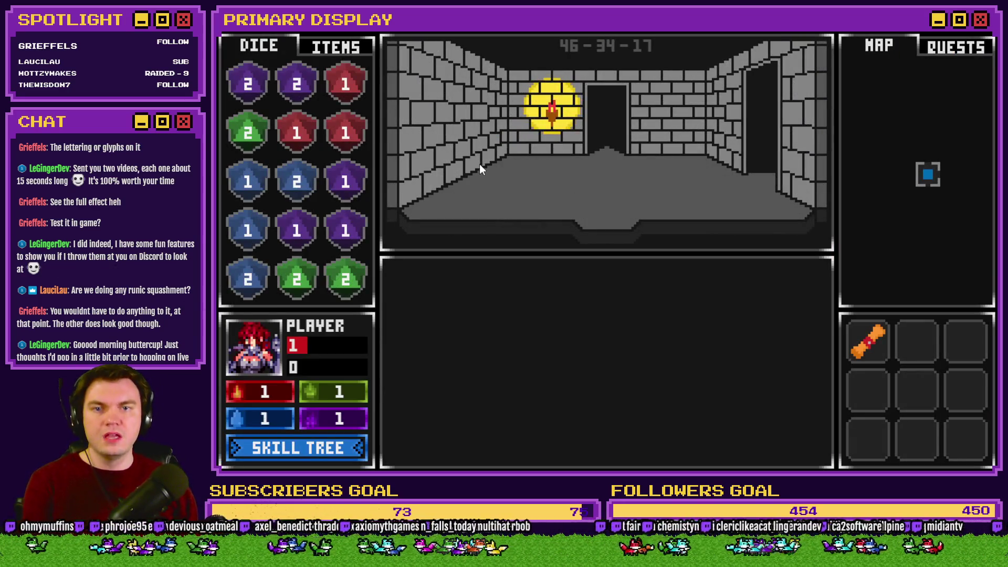
key("Up")
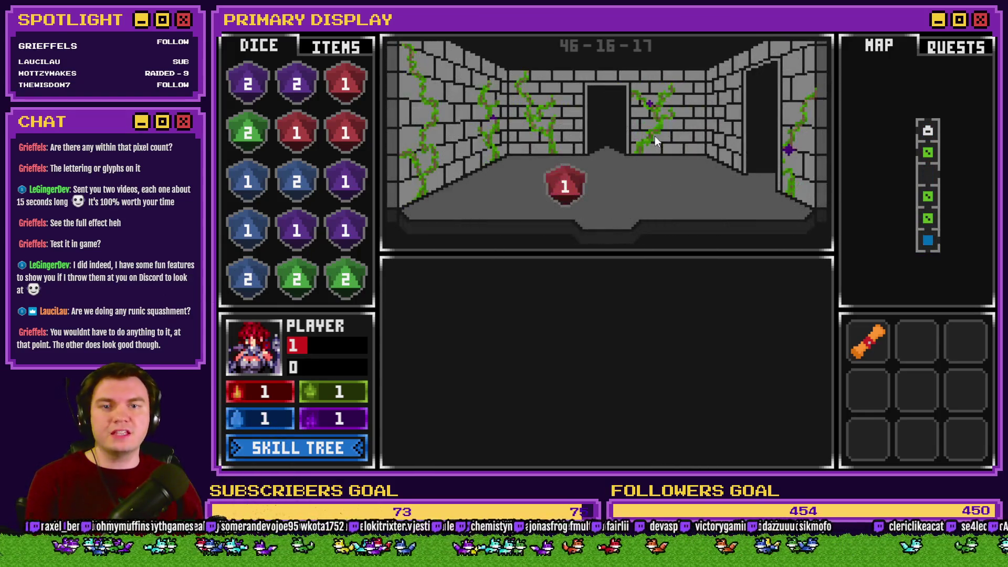
key("w")
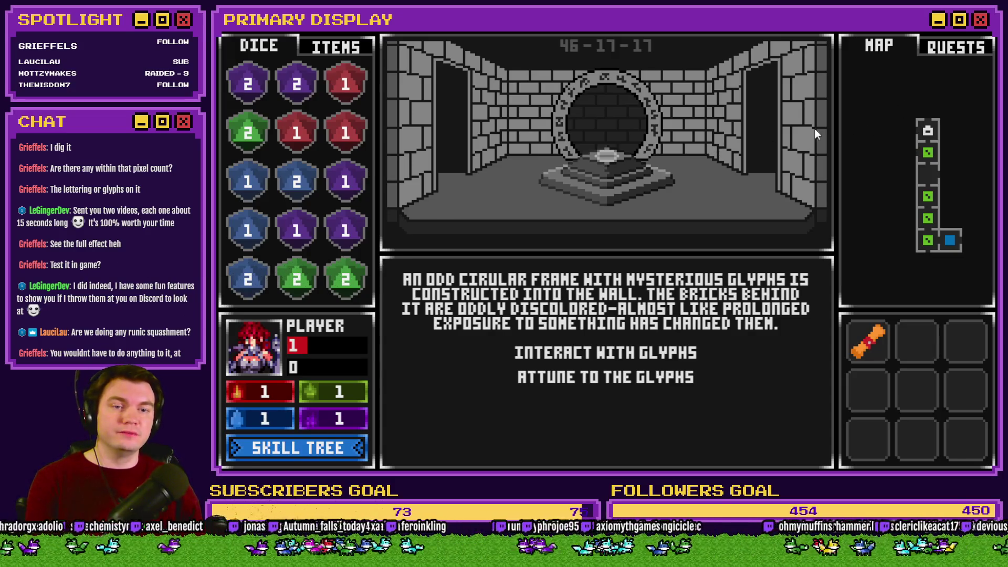
key("2")
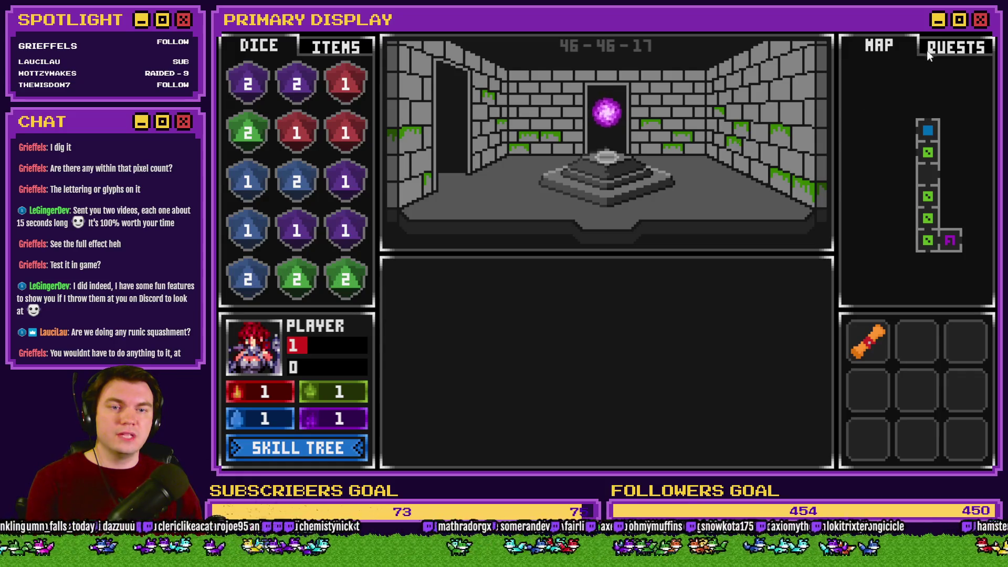
key("alt+Tab")
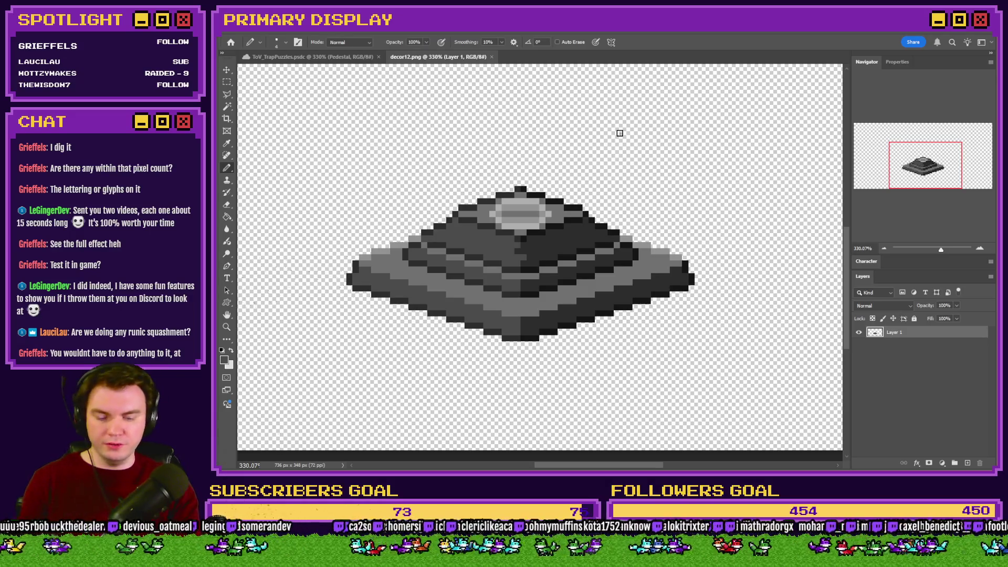
Try a 25% resize, undo it, and move the pedestal down to the canvas bottom
key("ctrl+alt+i")
type("25")
key("Return")
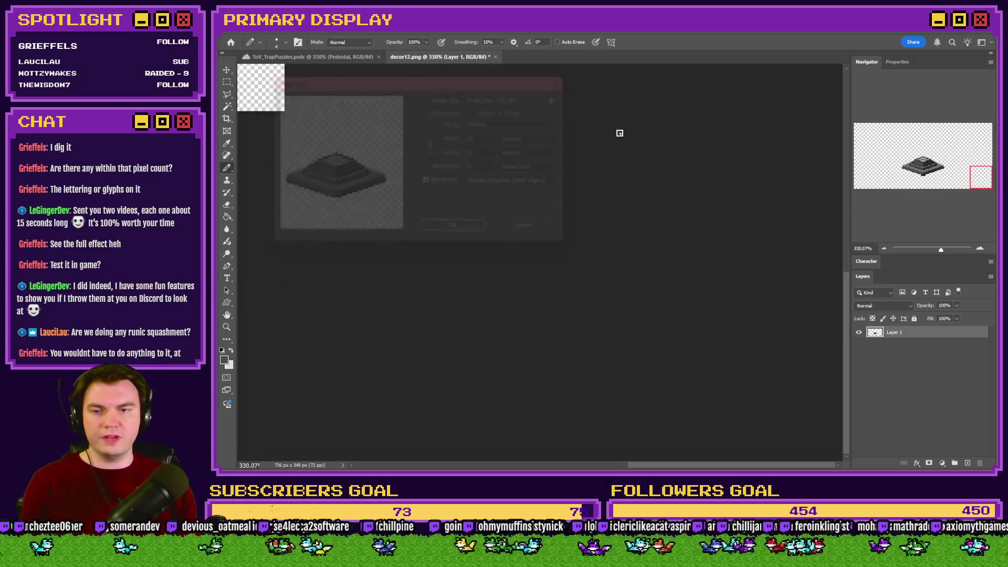
key("ctrl+0")
key("ctrl+z")
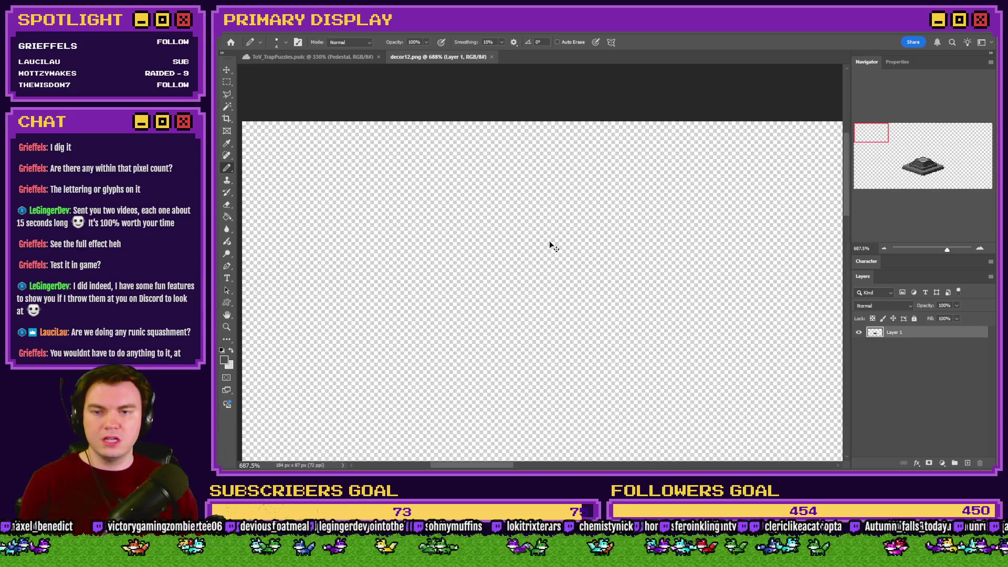
left_click(919, 175)
scroll(302, 110, "down", 2)
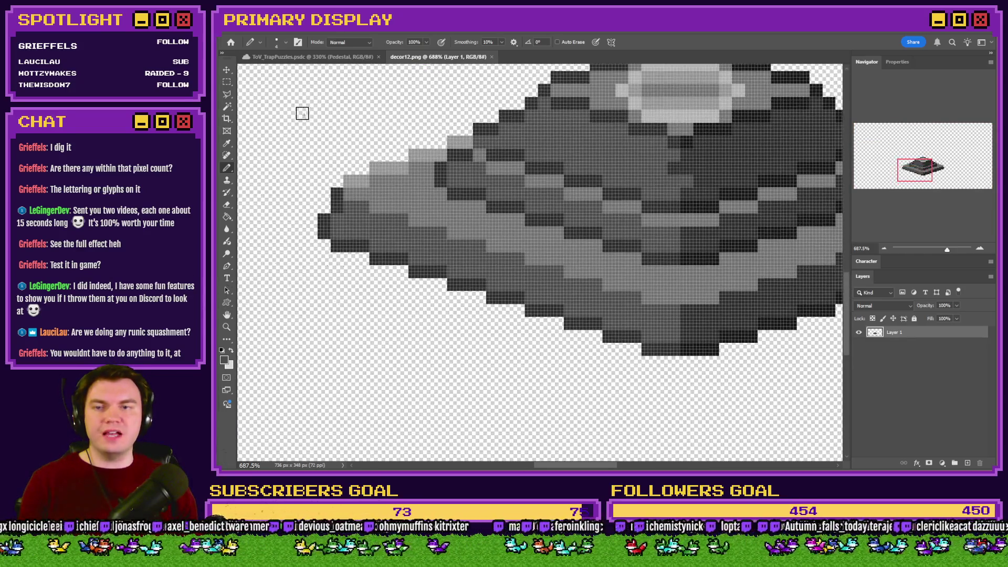
key("m")
scroll(444, 229, "down", 2)
scroll(444, 229, "down", 2)
left_click_drag(508, 207, 506, 261)
Shrink the decor12 image to 25% (184 × 87 px) and fit it in view
key("ctrl+alt+i")
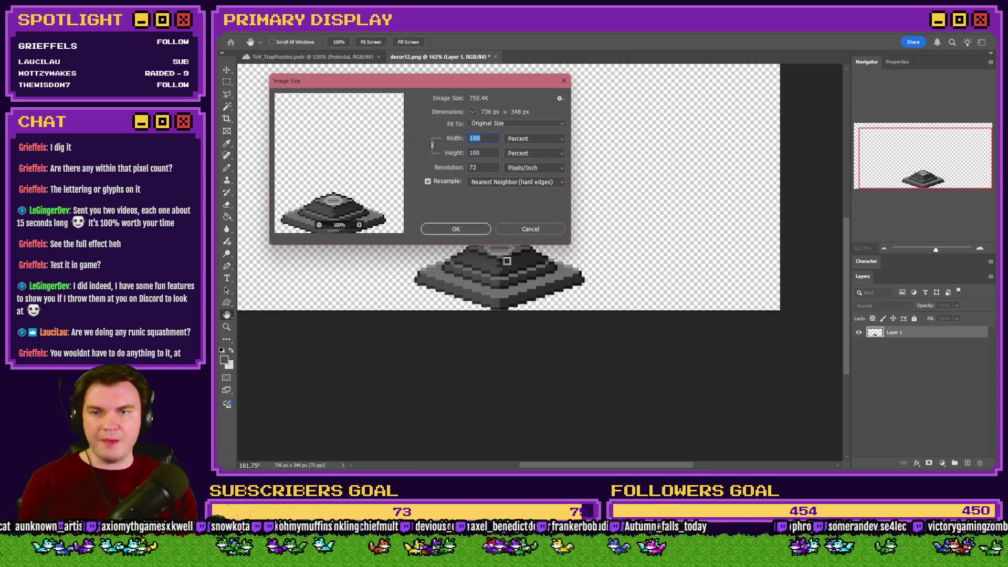
type("25")
key("Return")
key("ctrl+0")
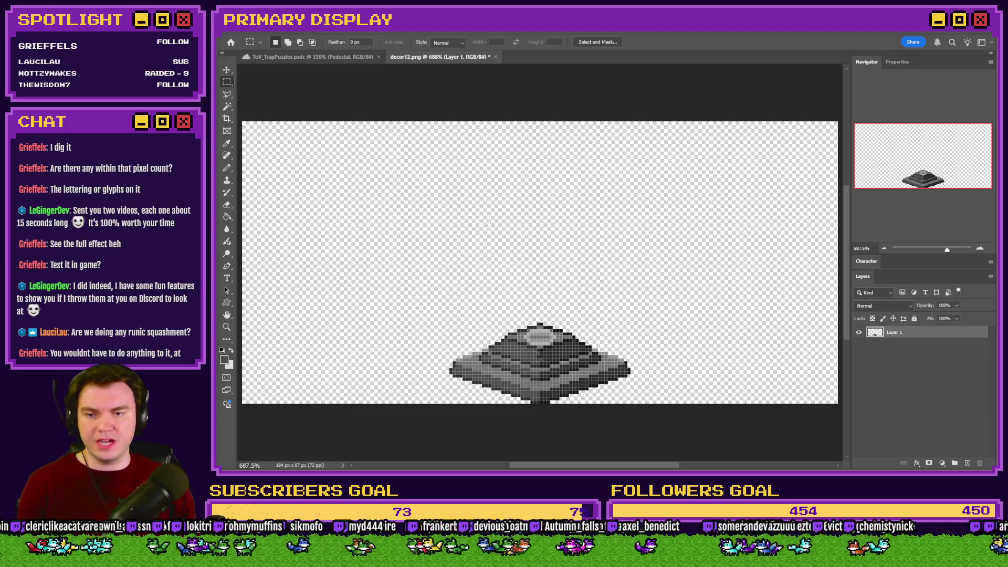
scroll(576, 353, "up", 3)
left_click_drag(566, 280, 566, 280)
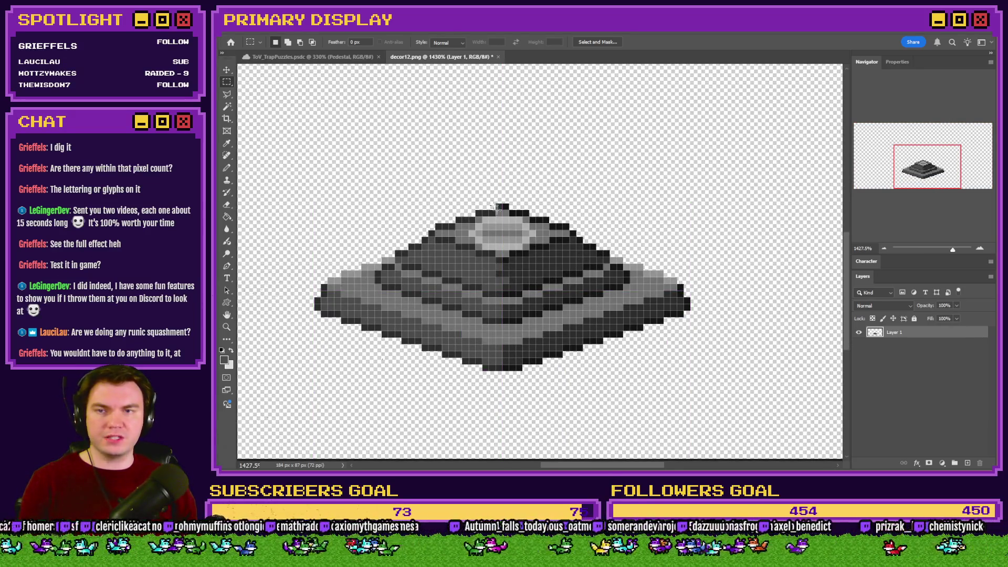
Close decor12 without saving and open decor011.png from File Explorer
left_click(499, 57)
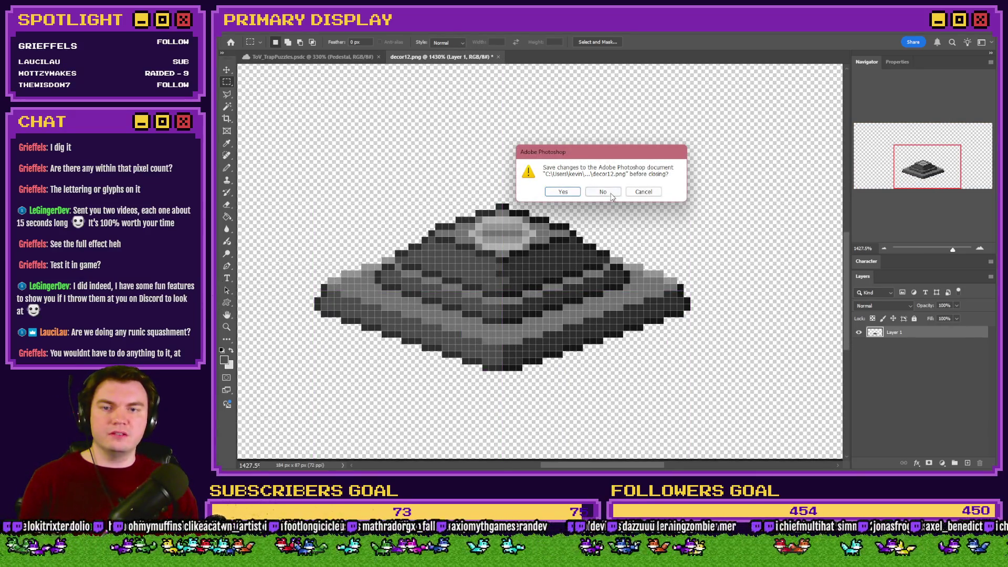
left_click(610, 194)
key("alt+Tab")
key("alt+Tab")
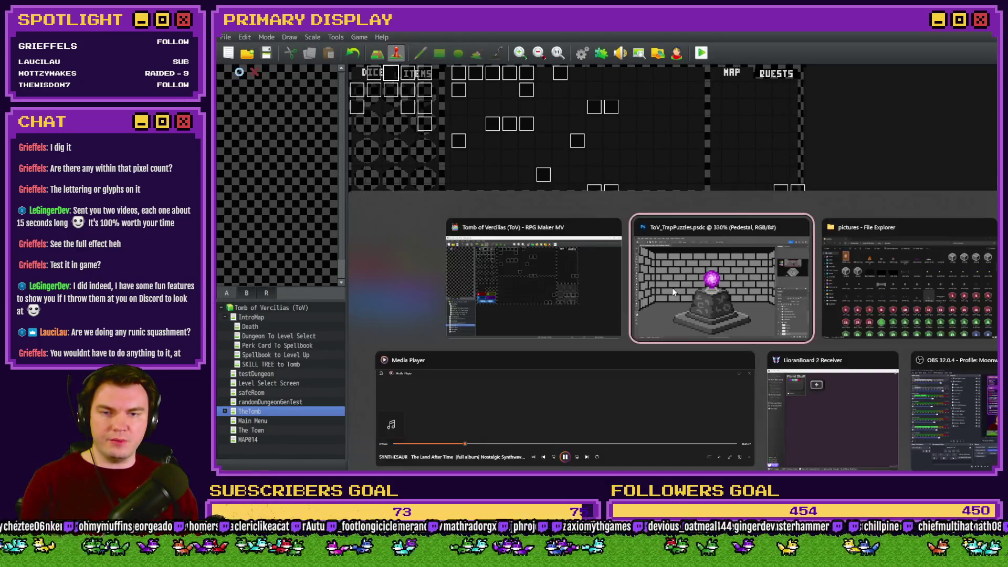
key("alt+Tab")
left_click(644, 308)
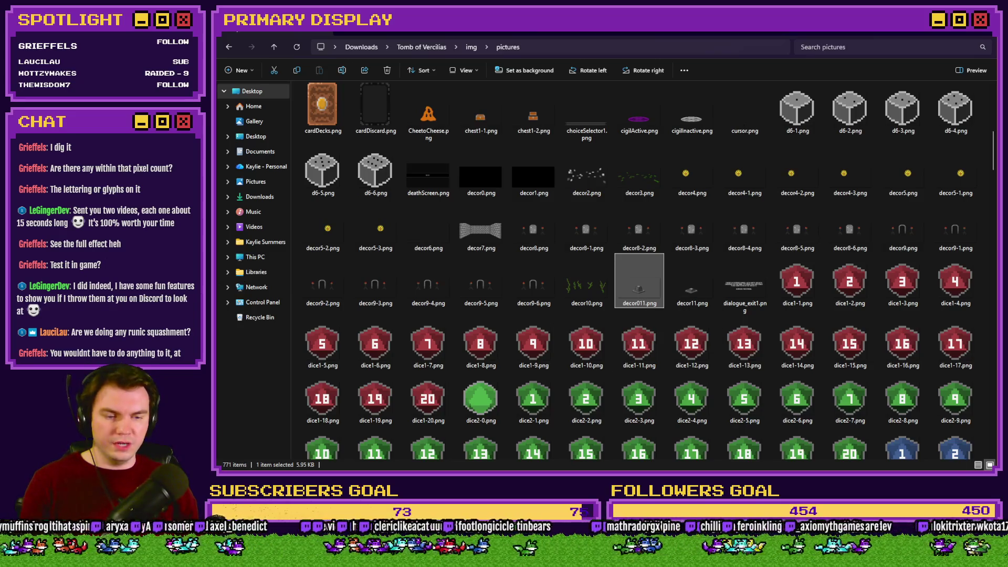
double_click(639, 283)
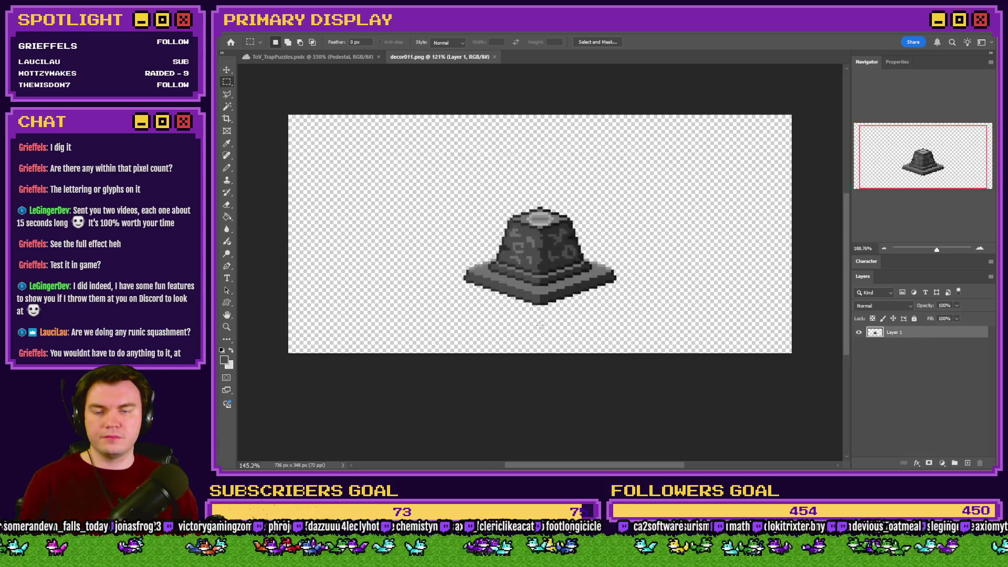
Move the decor011 pedestal to the canvas bottom, shrink it to 25% (184 × 87 px), and nudge it a few pixels
scroll(548, 223, "up", 5)
left_click_drag(556, 246, 556, 328)
key("ctrl+alt+i")
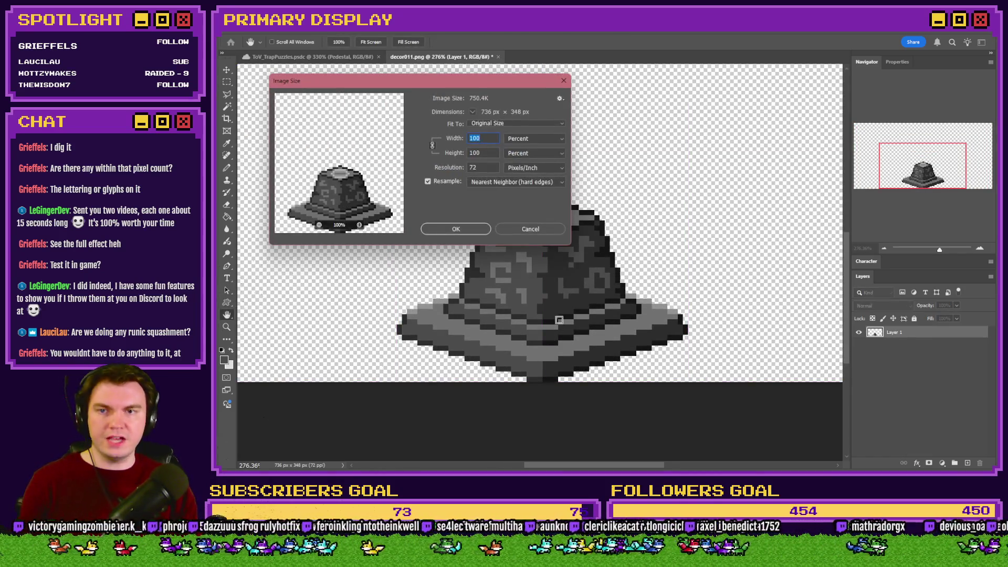
key("Return")
key("m")
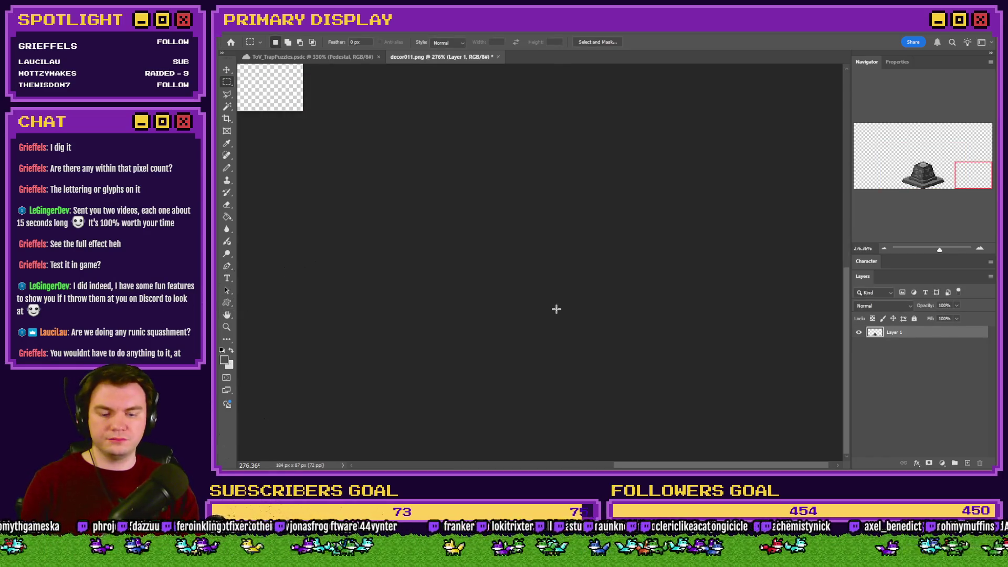
key("ctrl+0")
scroll(556, 310, "up", 4)
scroll(556, 310, "down", 4)
left_click_drag(557, 315, 557, 307)
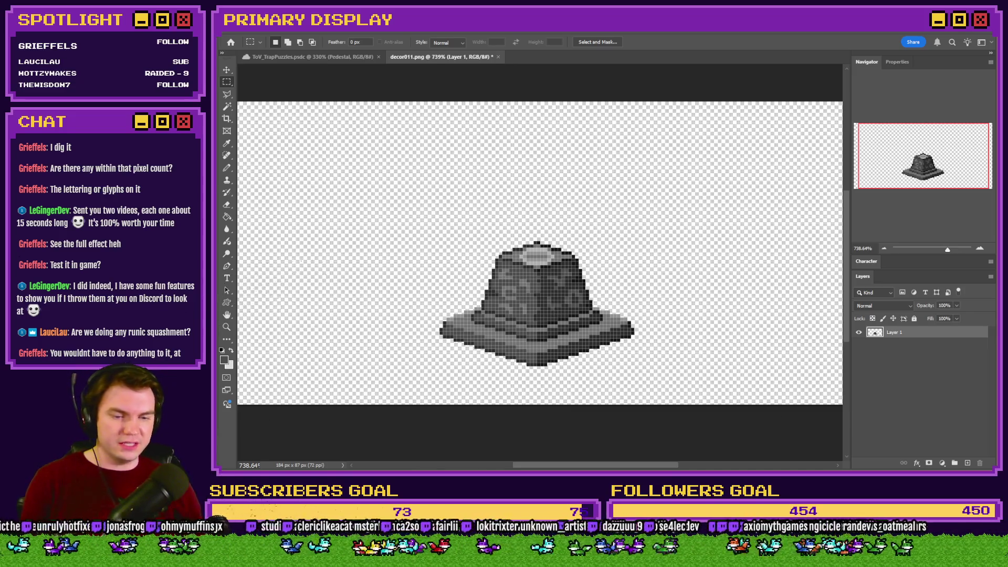
key("alt+Tab")
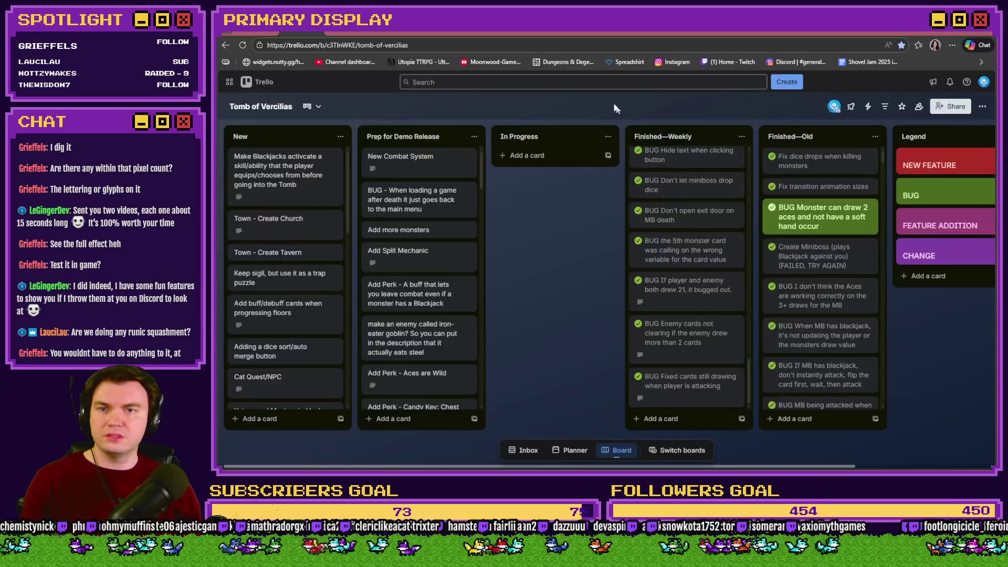
Reload the Tomb of Vercilias Trello board, then switch to the Discord DM with the videos
key("F5")
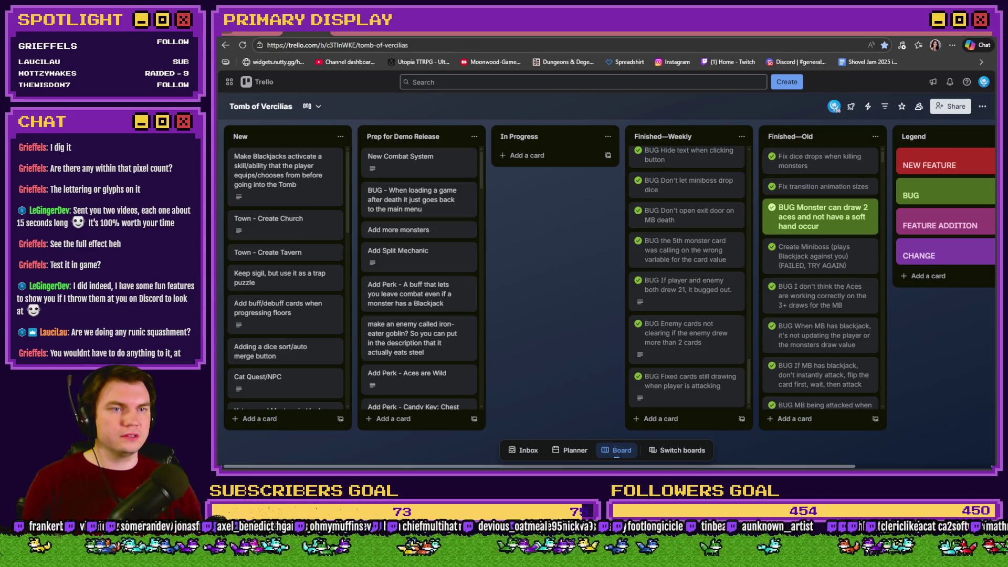
key("ctrl+Tab")
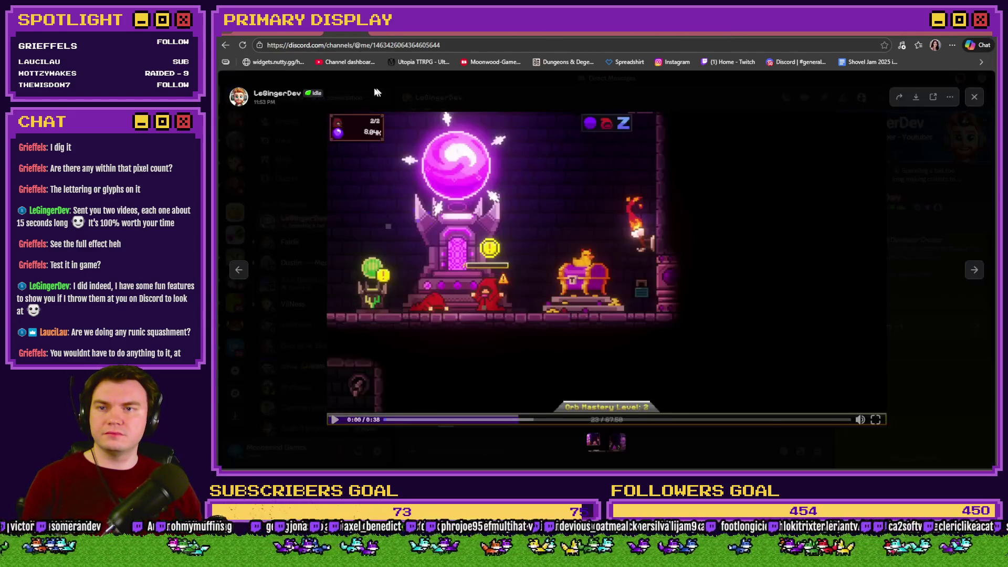
Watch the first gameplay clip, pausing at 0:25, then reopen it and play through to 0:38
left_click(524, 267)
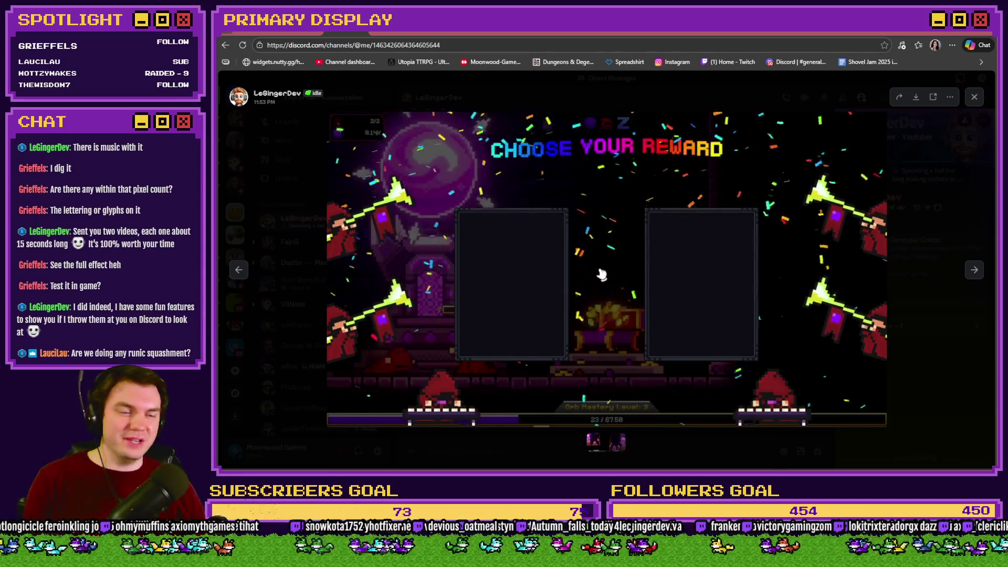
mouse_move(773, 310)
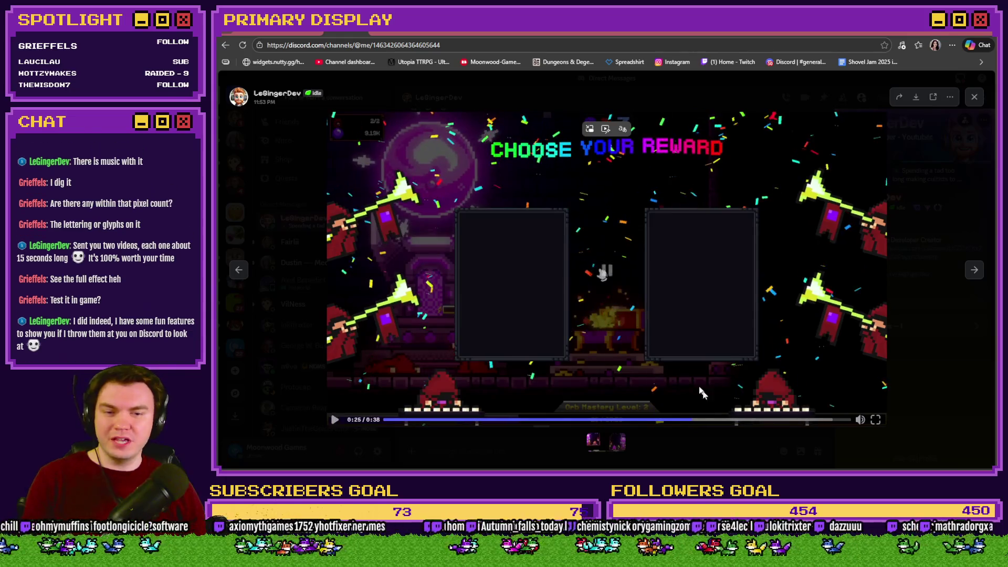
left_click(819, 362)
mouse_move(860, 417)
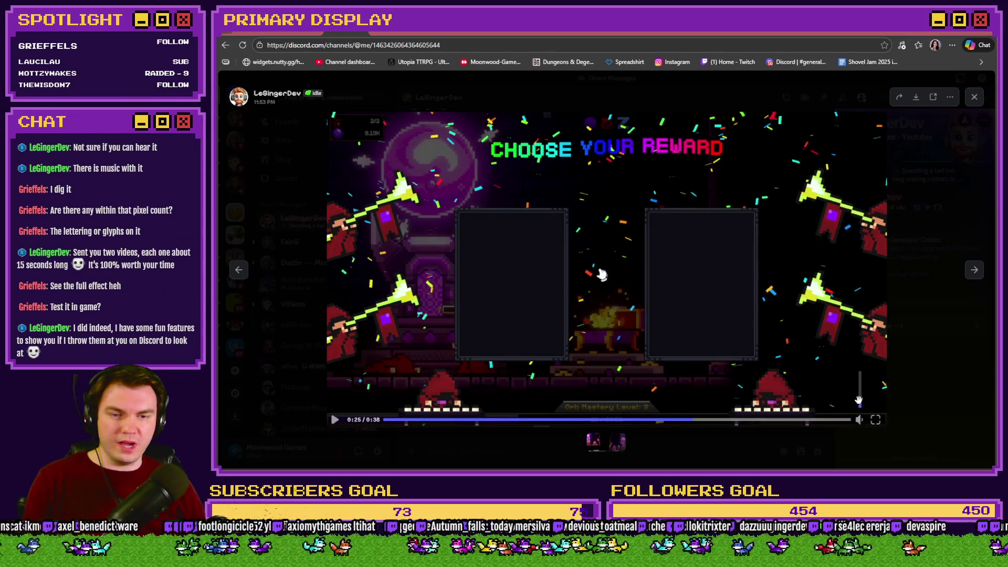
key("Escape")
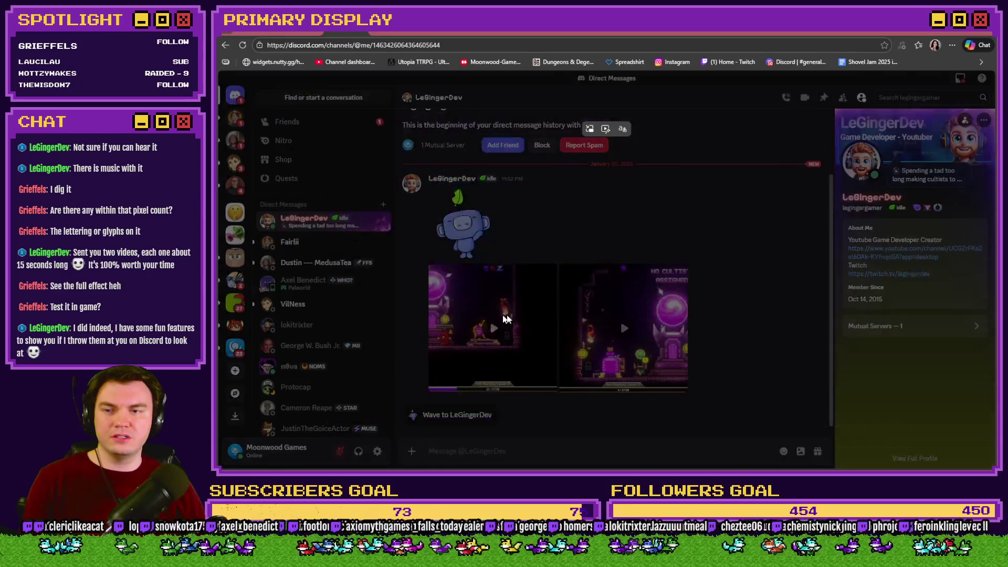
left_click(495, 320)
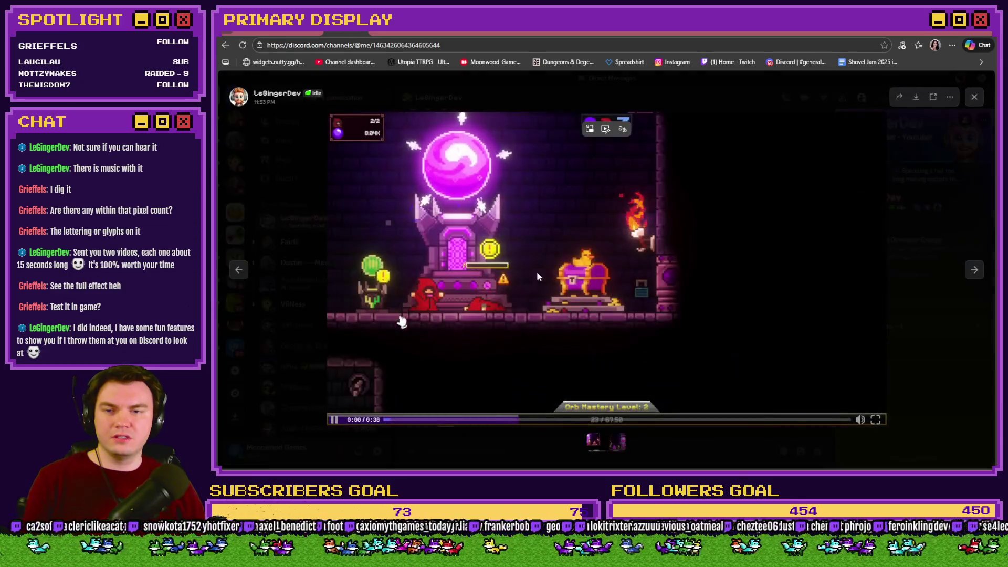
left_click(661, 195)
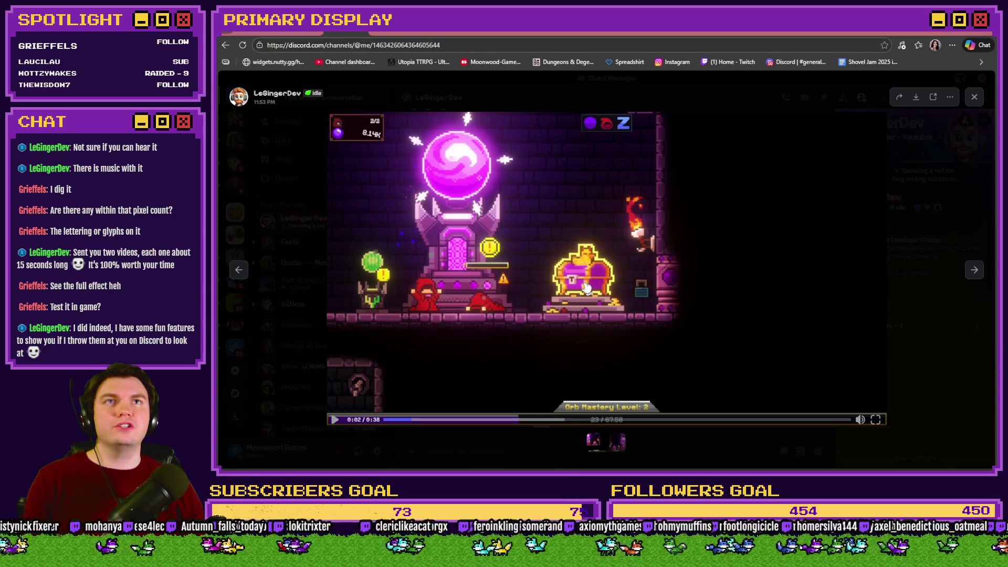
left_click(629, 285)
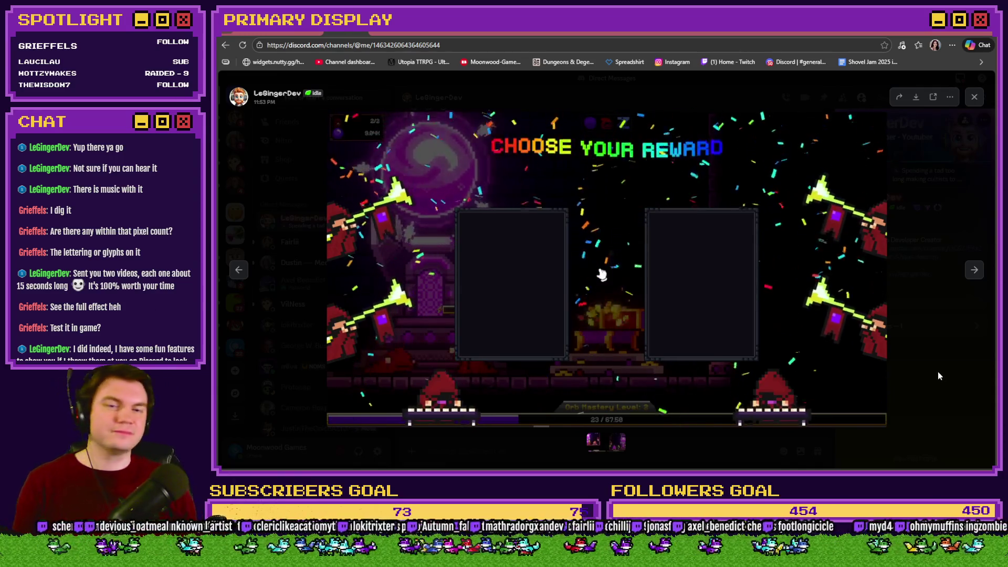
mouse_move(836, 354)
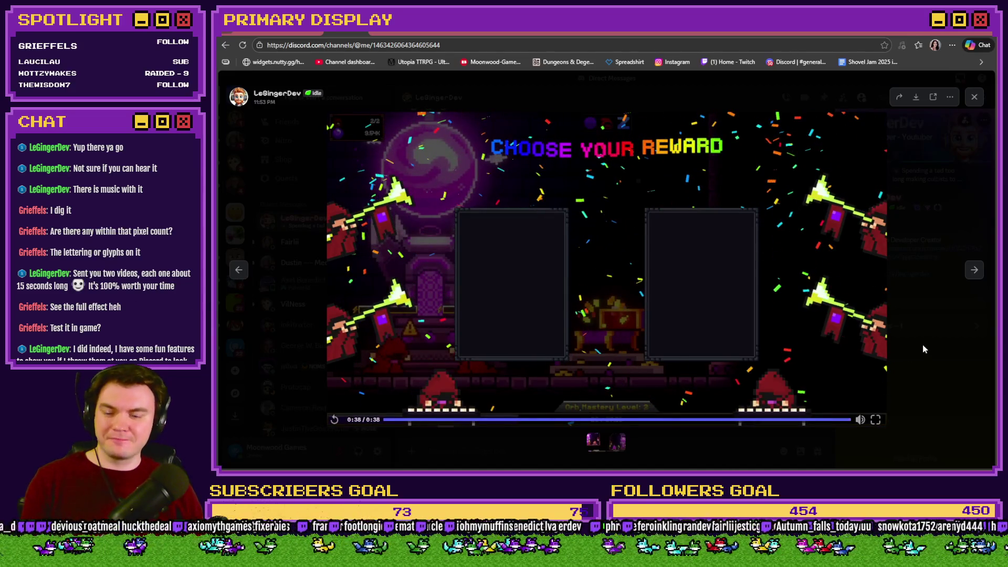
left_click(924, 360)
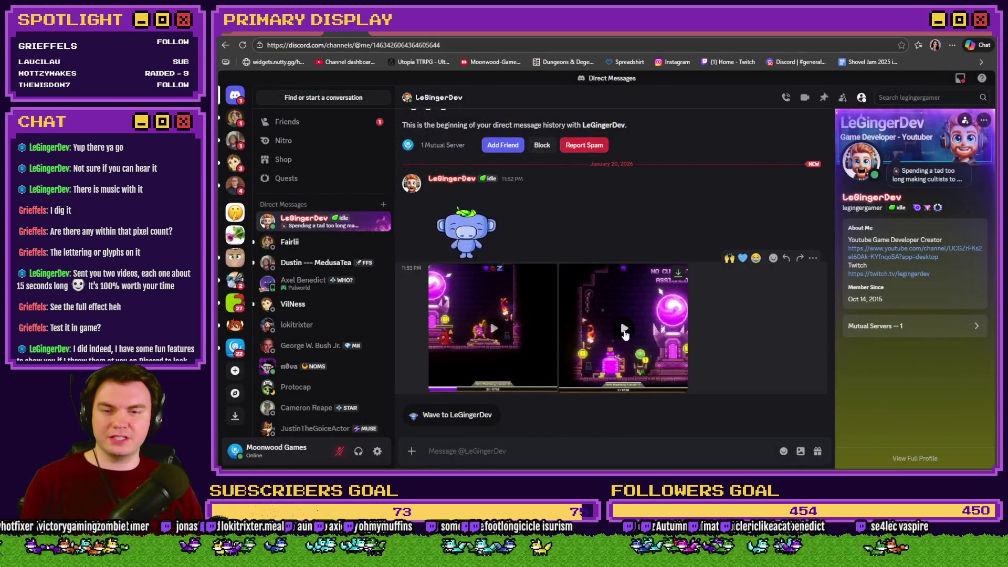
Play the second shared gameplay video, close the viewer, and switch back to Trello
left_click(625, 329)
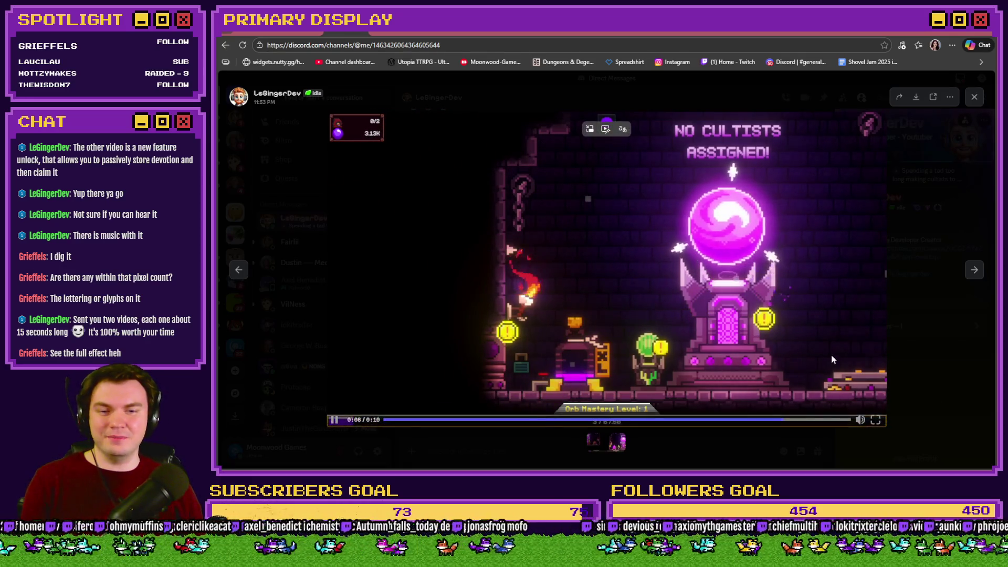
left_click(941, 367)
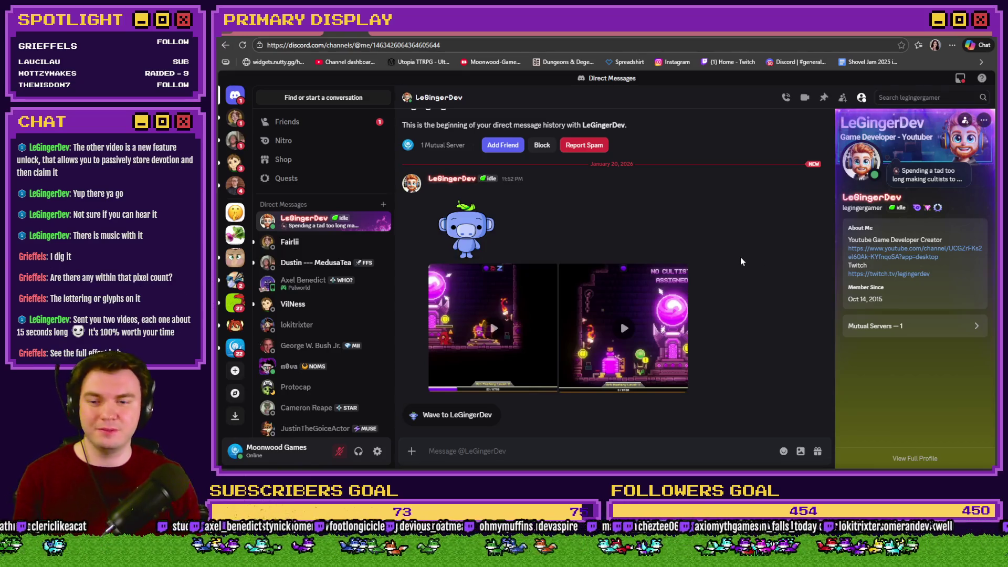
key("alt+Tab")
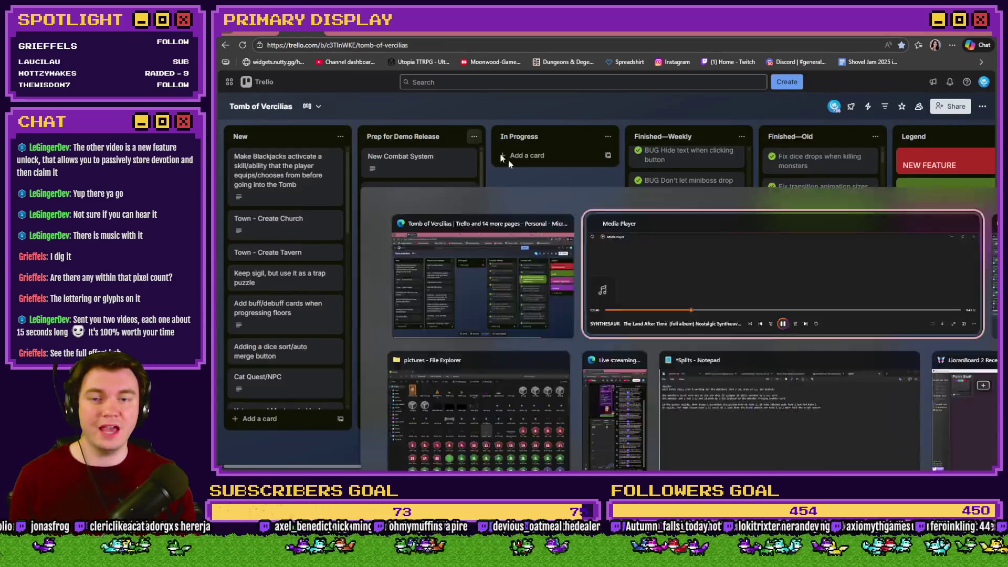
Cycle through the open windows toward Photoshop's rescaled decor011 pedestal
key("alt+Tab")
key("alt+Tab")
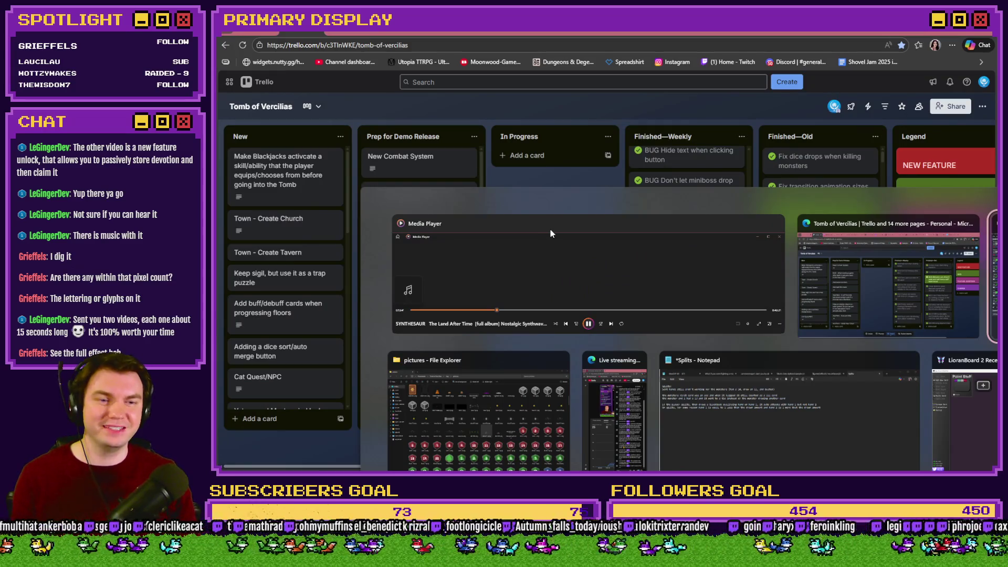
key("alt+Tab")
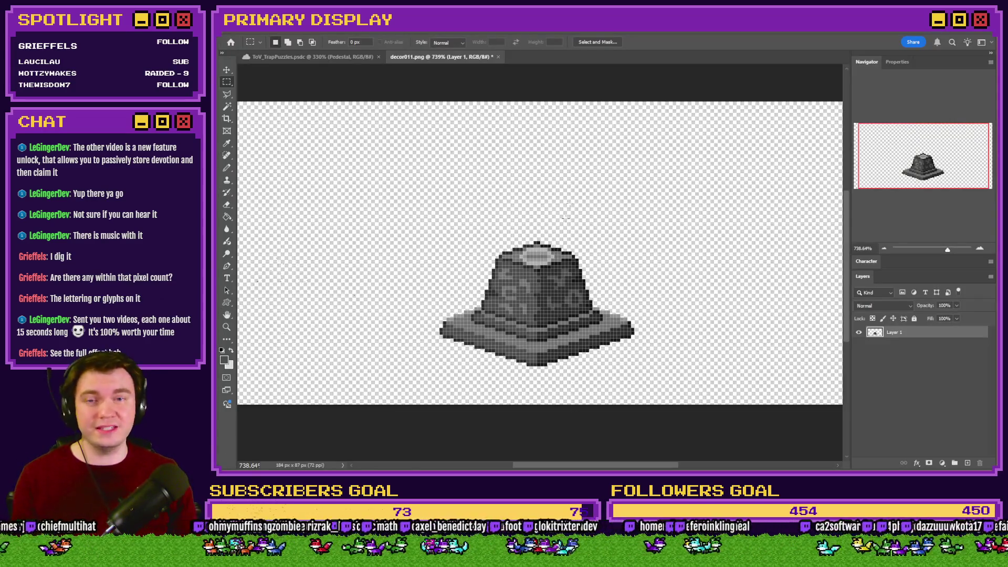
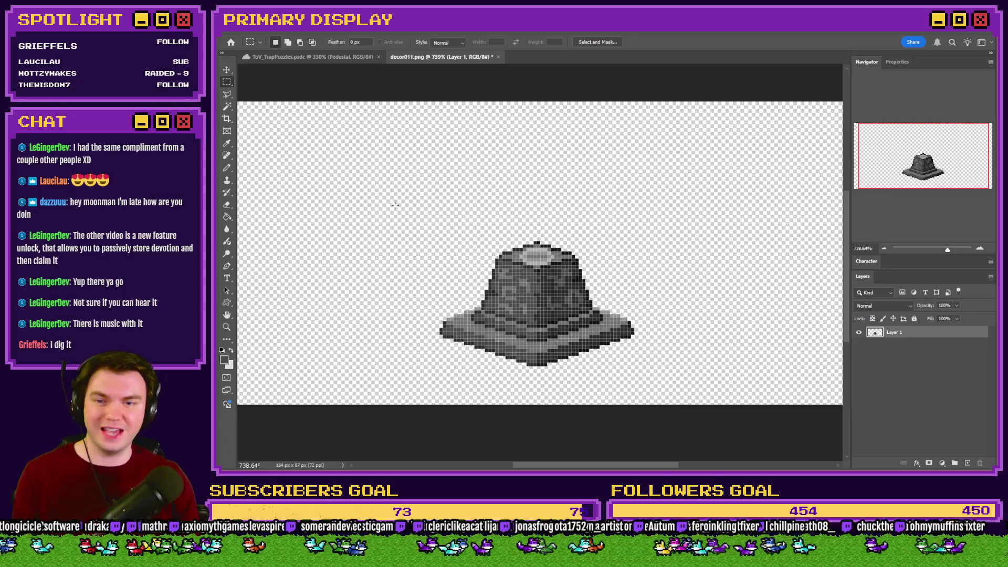
Select the rock's top cap, paste it as its own layer and drag it upward
scroll(565, 297, "up", 5)
mouse_move(538, 179)
left_mouse_down()
mouse_move(742, 225)
mouse_move(724, 251)
mouse_move(566, 257)
mouse_move(663, 267)
mouse_move(628, 272)
mouse_move(636, 276)
left_mouse_up()
mouse_move(551, 234)
left_mouse_down()
mouse_move(538, 231)
mouse_move(546, 234)
left_mouse_up()
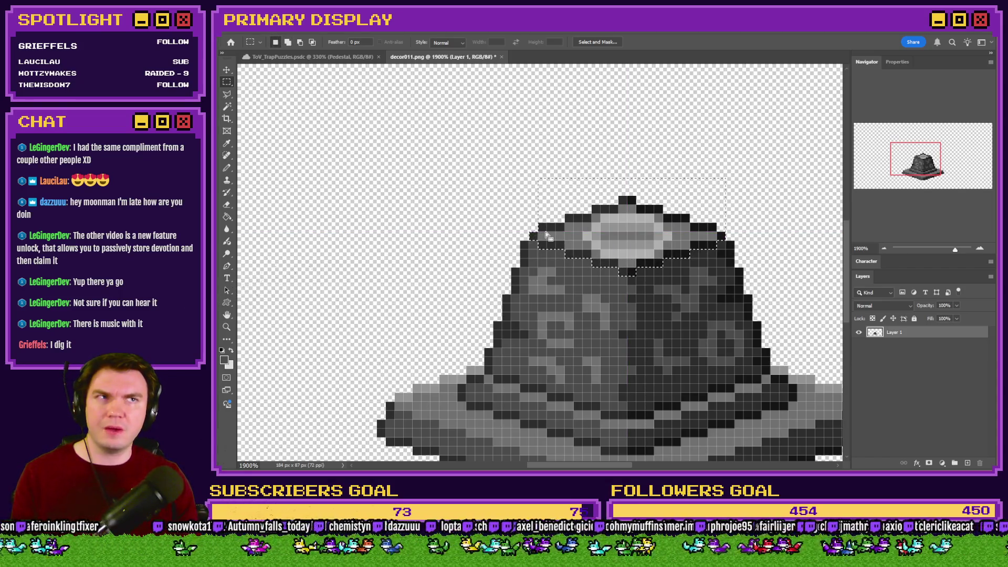
key("Delete")
key("ctrl+d")
key("ctrl+v")
mouse_move(654, 255)
left_mouse_down()
mouse_move(700, 174)
mouse_move(720, 179)
left_mouse_up()
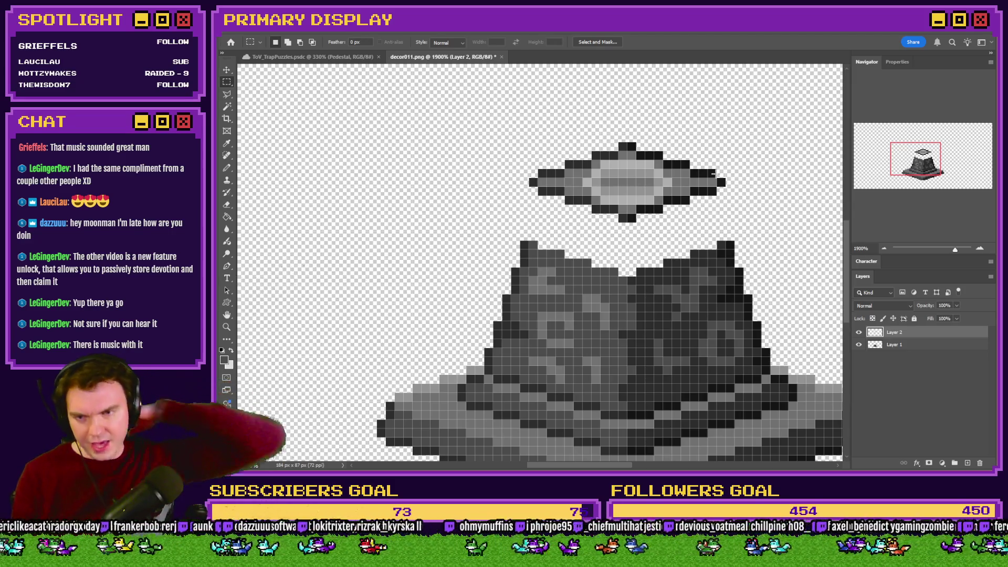
Select the rock's upper body above its base on the original rock layer
scroll(549, 276, "down", 3)
scroll(549, 276, "up", 3)
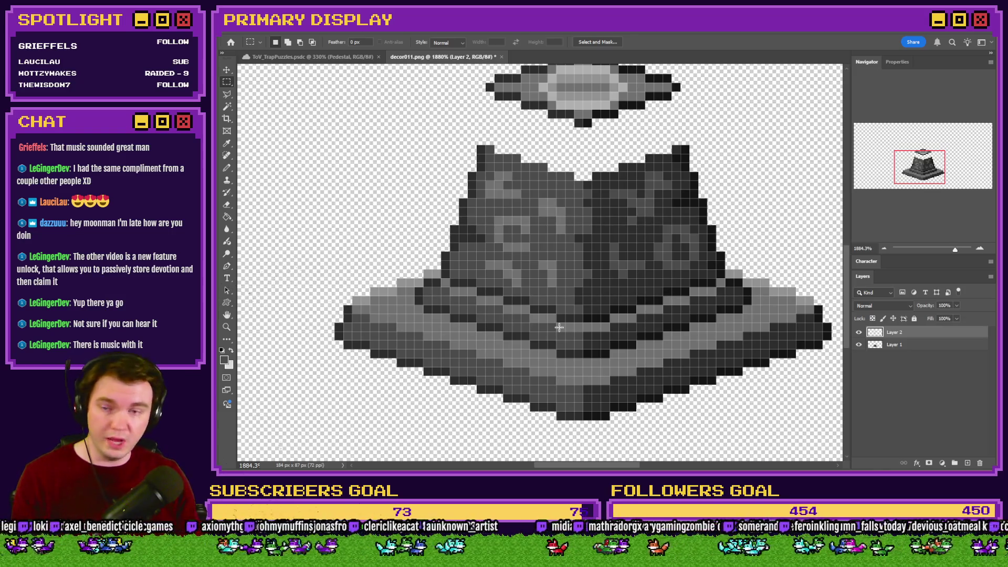
mouse_move(446, 129)
left_mouse_down()
mouse_move(732, 213)
mouse_move(733, 256)
left_mouse_up()
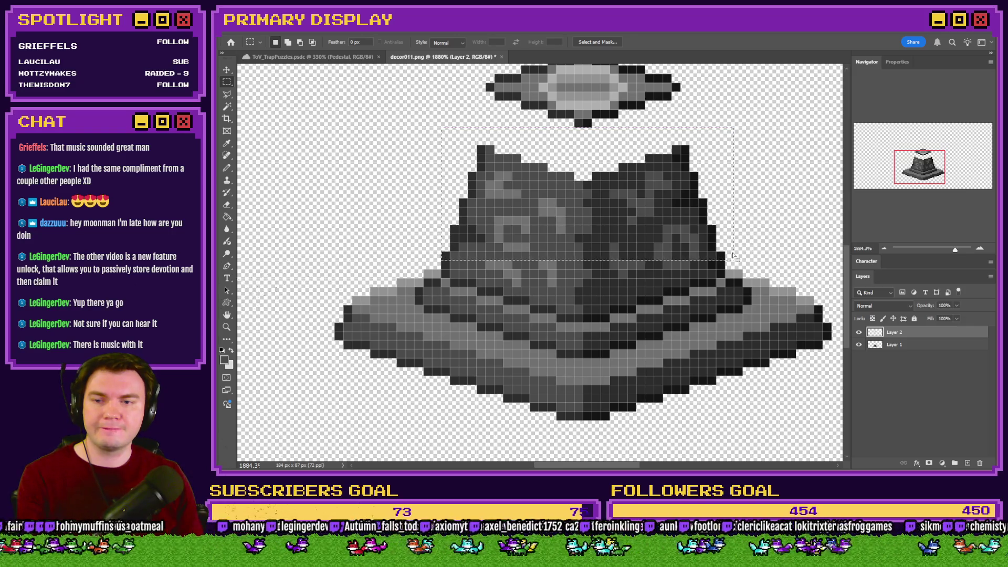
left_click(916, 345)
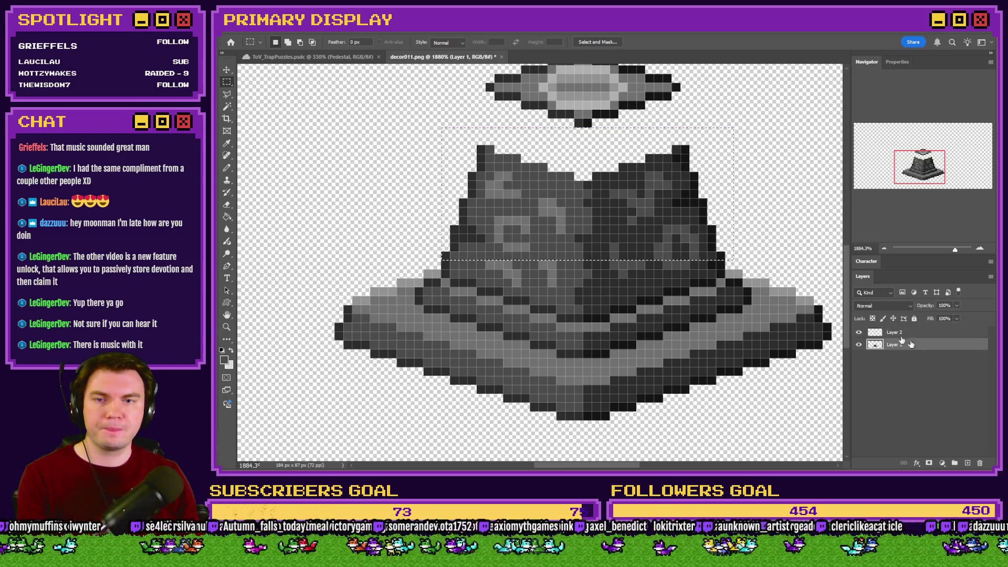
Cut away the rock's upper body and set the Pencil to a 1 px hard square brush
key("ctrl+x")
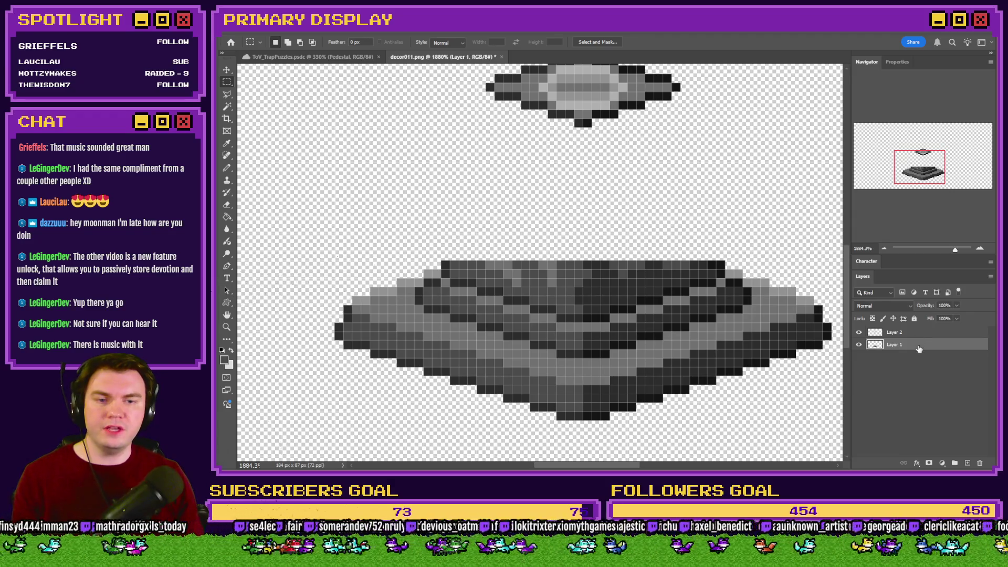
left_click(226, 168)
scroll(736, 249, "down", 2)
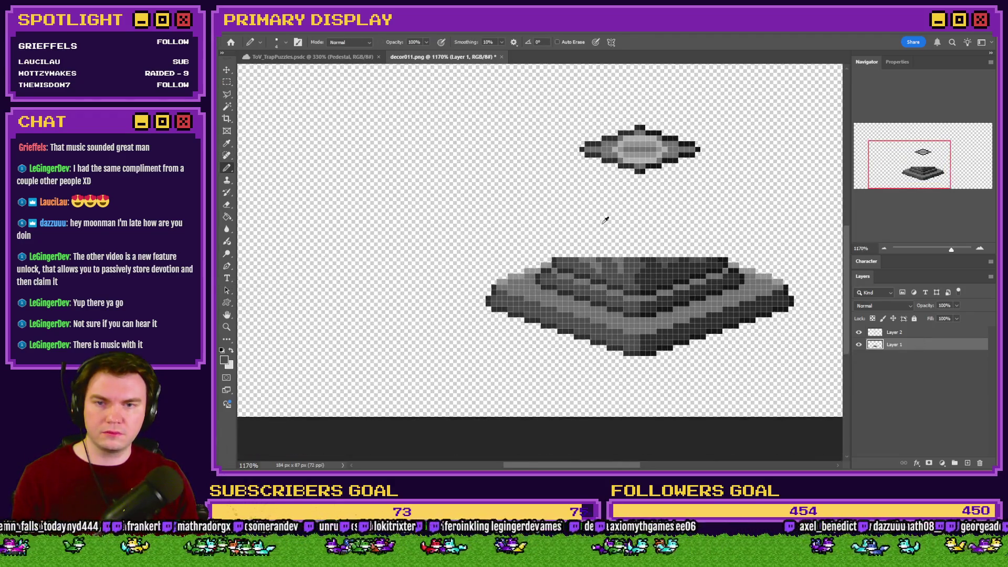
scroll(339, 193, "up", 1)
right_click(342, 195)
left_click(417, 380)
key("Return")
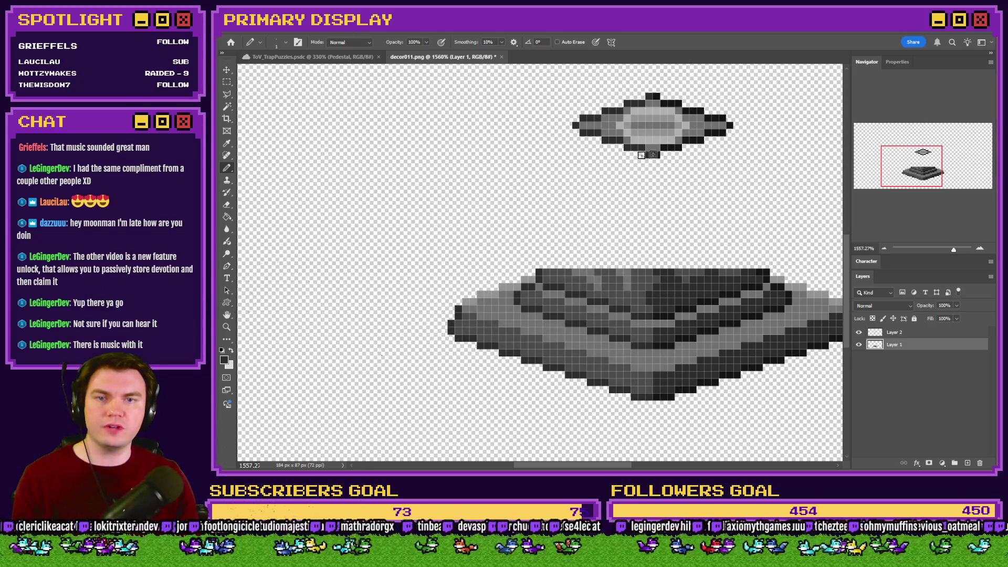
scroll(759, 210, "up", 3)
left_click(418, 295)
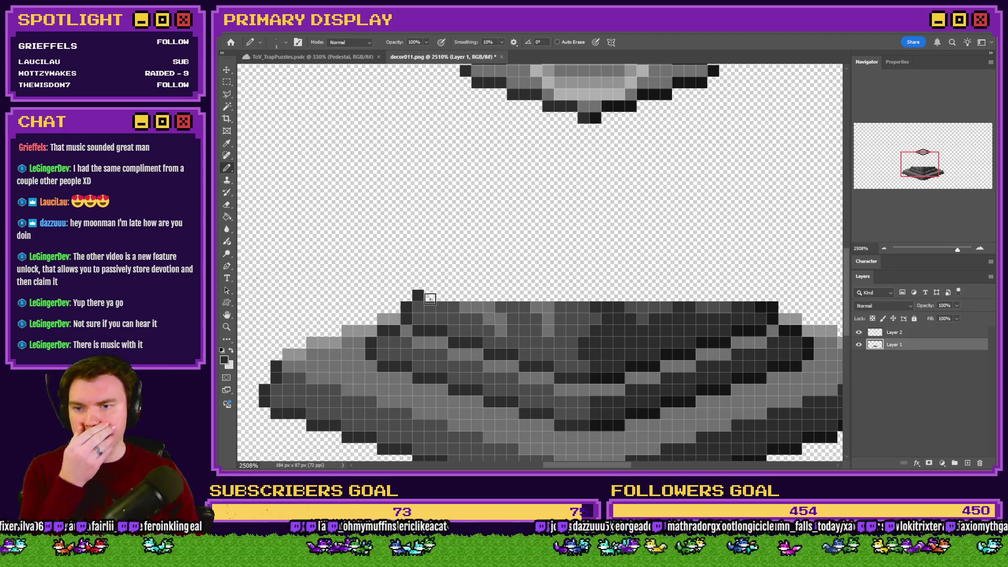
key("ctrl+z")
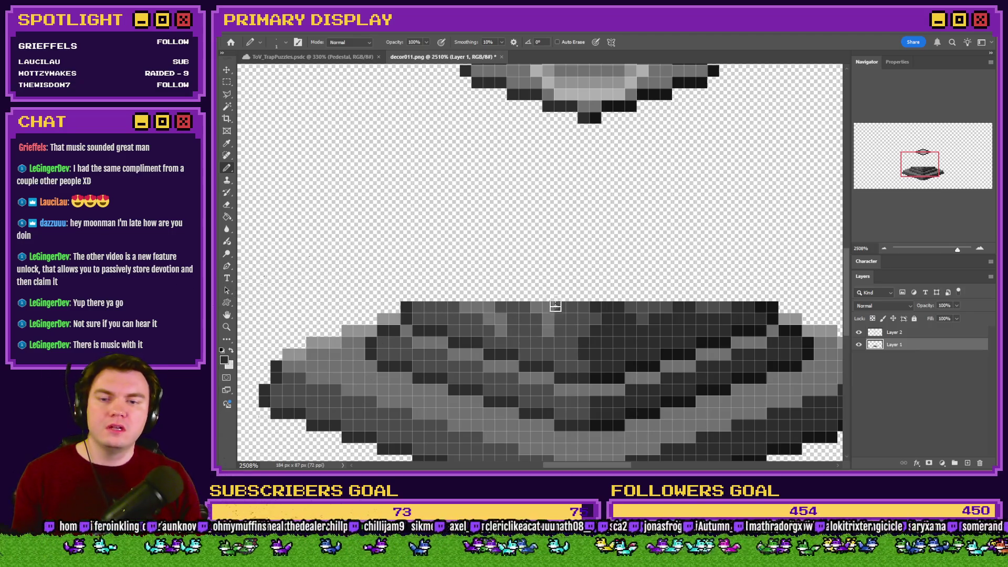
Sample the base's dark outline colour and draw the left slope of the new top
scroll(604, 355, "down", 3)
scroll(516, 181, "up", 3)
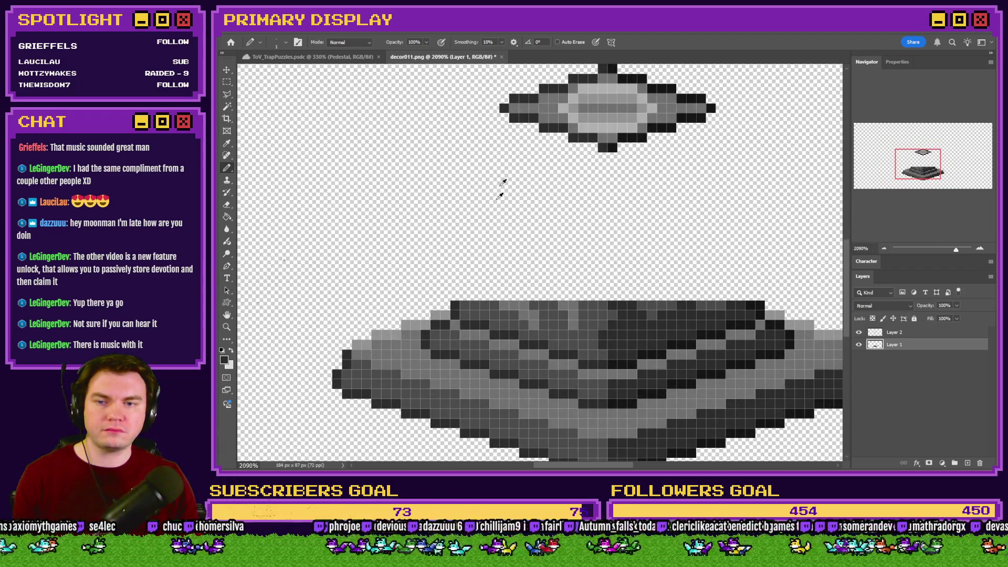
scroll(487, 247, "up", 2)
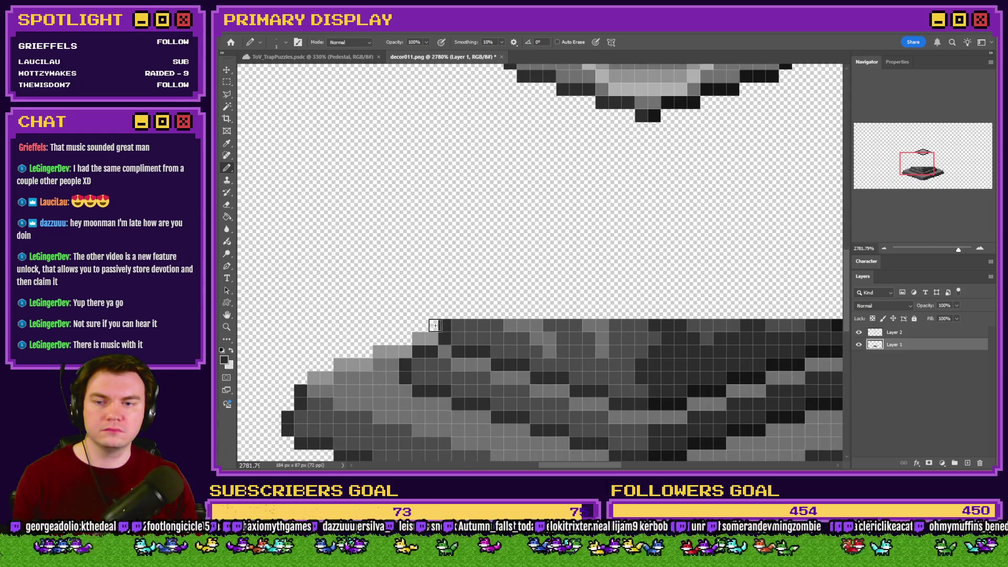
scroll(438, 265, "down", 2)
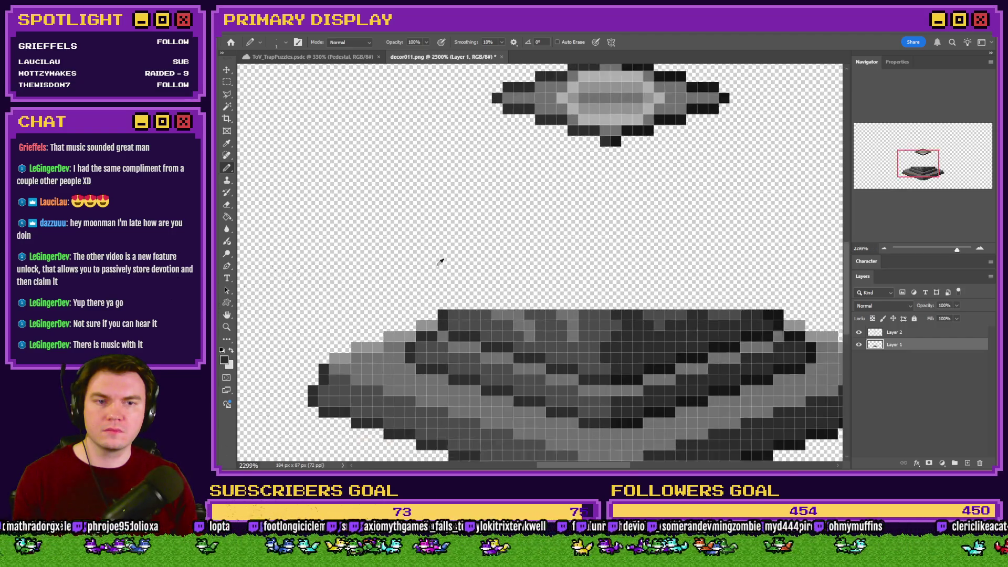
scroll(509, 300, "up", 2)
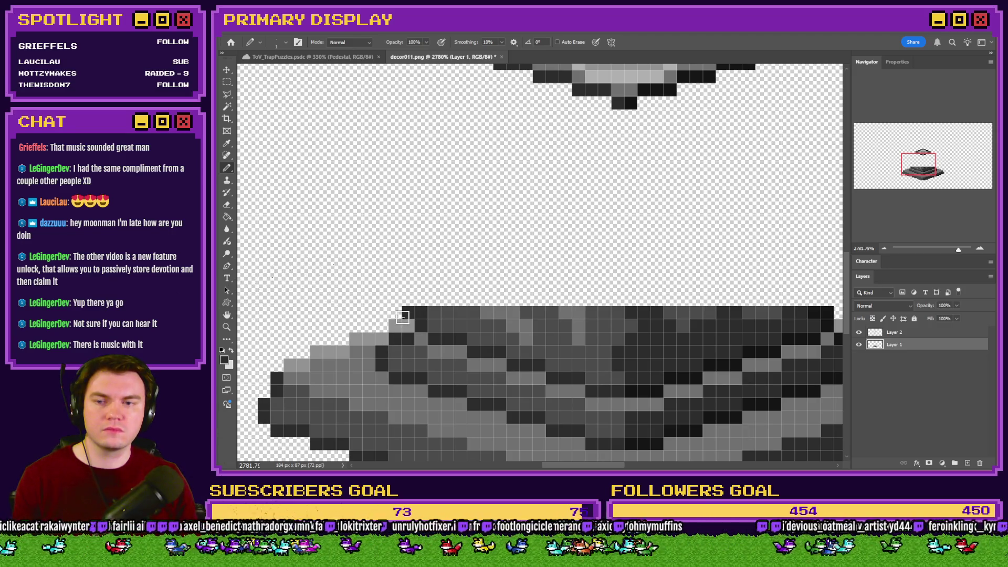
left_click(434, 314, "alt")
left_click(409, 311, "alt")
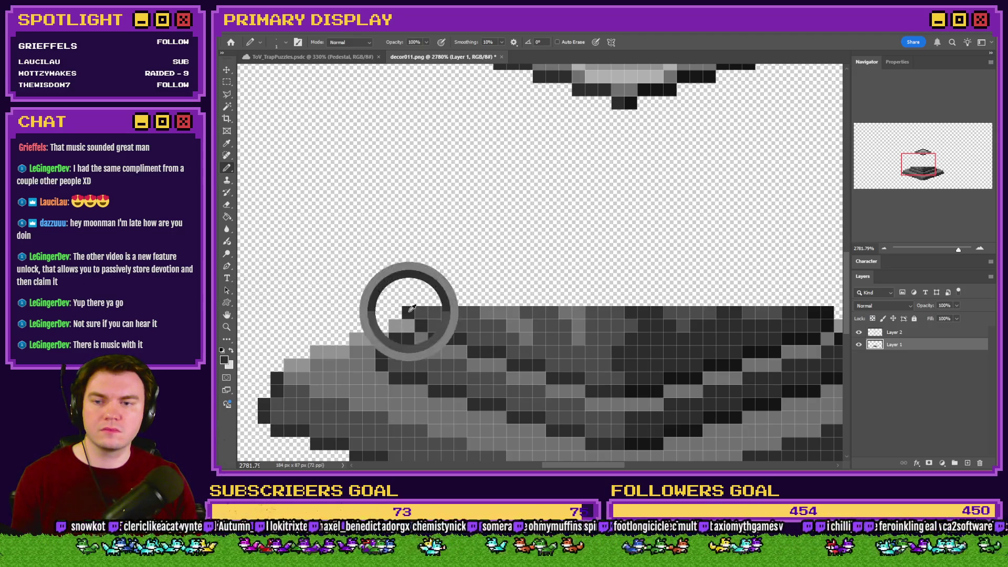
left_click(395, 299)
key("ctrl+z")
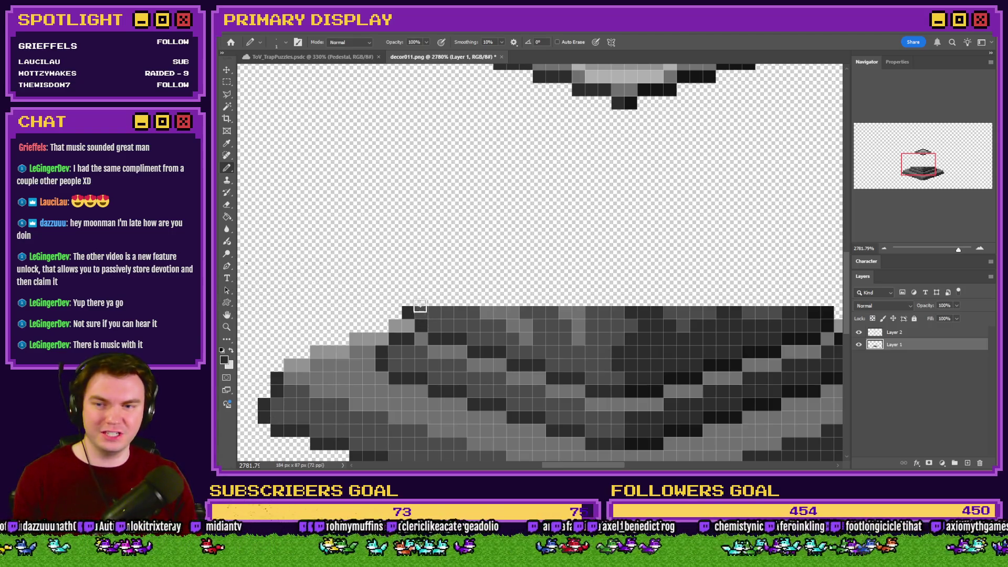
left_click(421, 299)
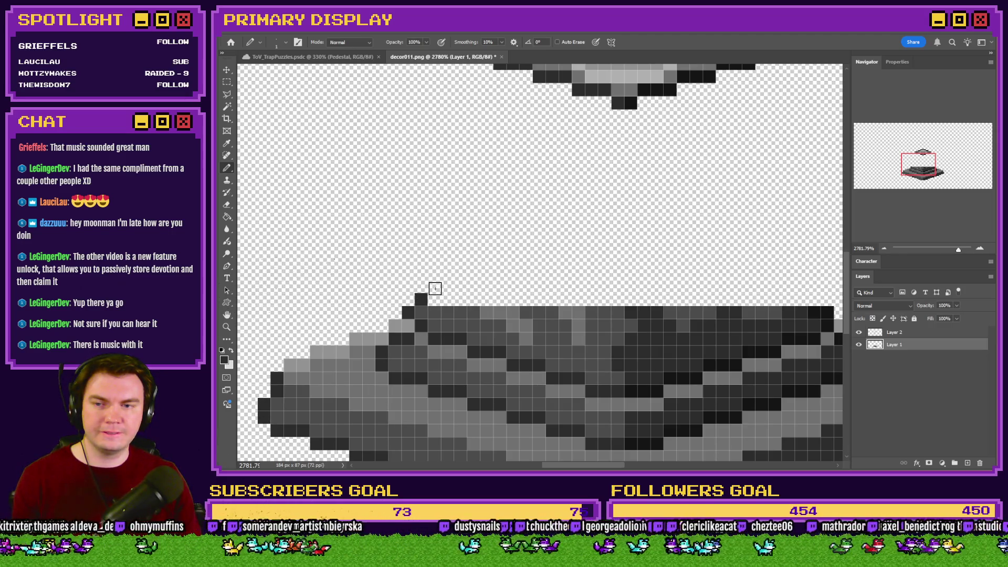
left_click_drag(435, 288, 583, 243)
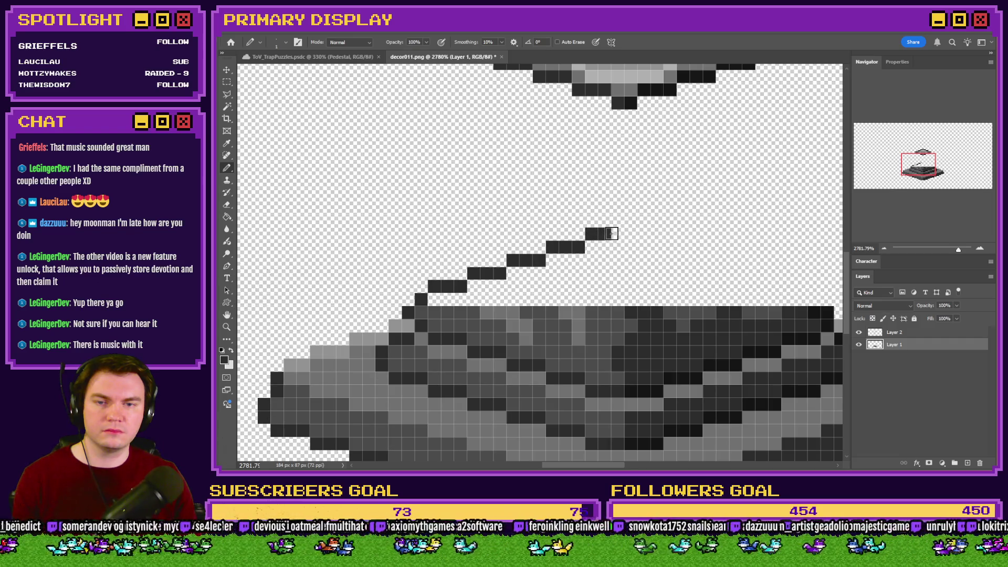
Draw the right slope of the new top outline from the base's top-right corner
scroll(577, 249, "down", 3)
scroll(596, 252, "up", 3)
scroll(675, 299, "down", 3)
scroll(607, 137, "up", 2)
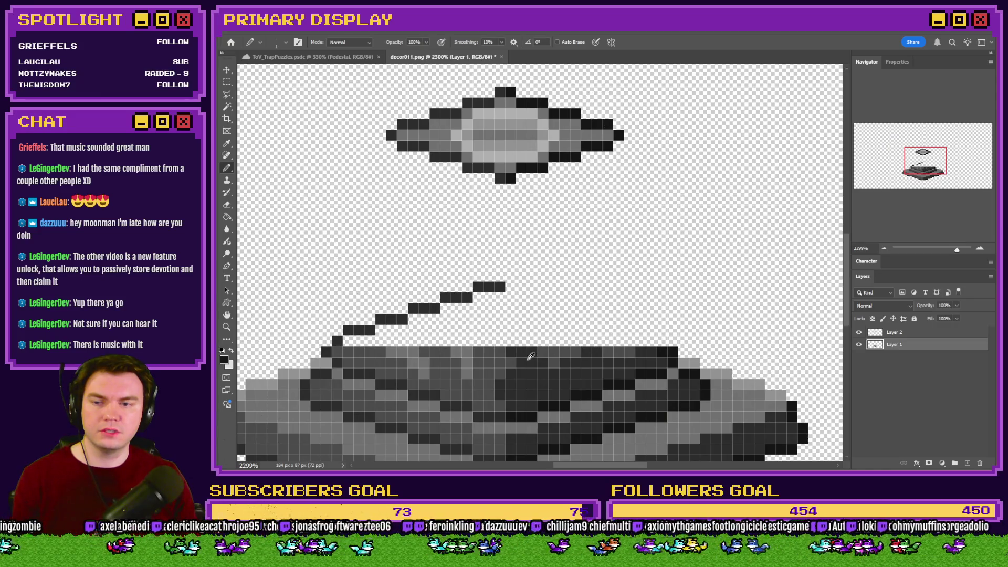
scroll(531, 356, "up", 1)
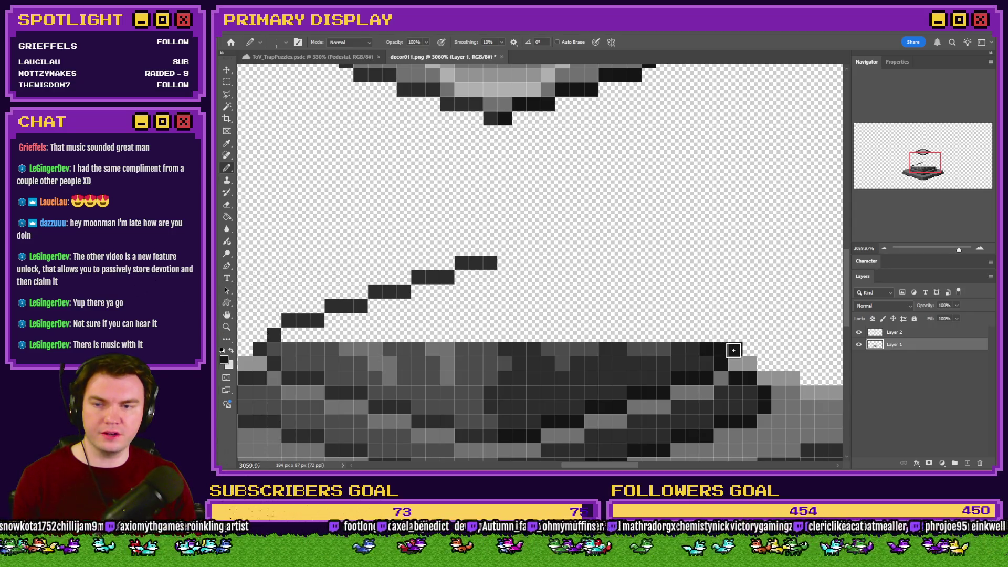
left_click(733, 350)
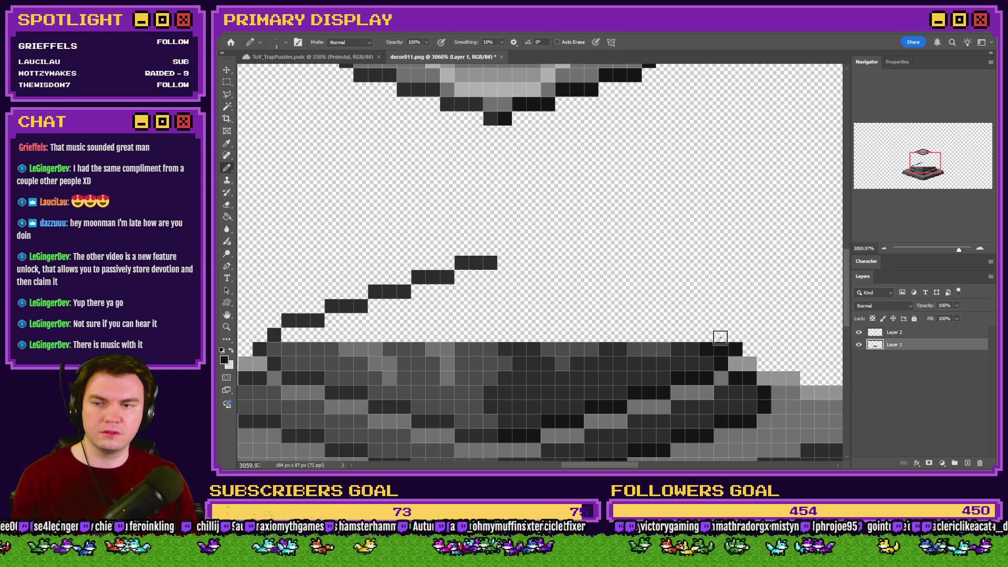
left_click(721, 336)
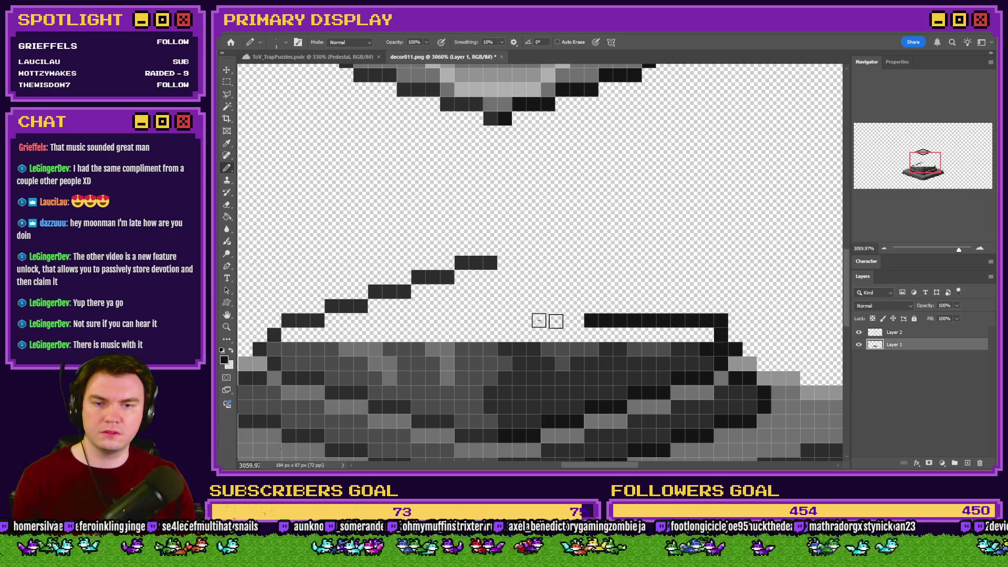
mouse_move(713, 317)
left_mouse_down()
mouse_move(672, 318)
mouse_move(576, 274)
mouse_move(504, 264)
mouse_move(520, 273)
left_mouse_up()
key("ctrl+z")
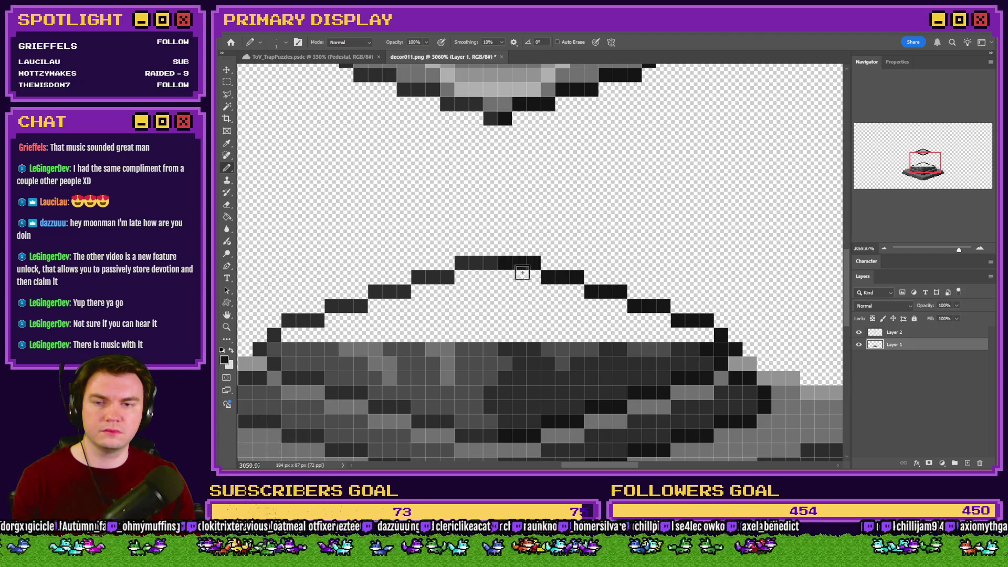
Fill the new sloped top shape with grey
scroll(568, 256, "down", 3)
scroll(505, 275, "up", 2)
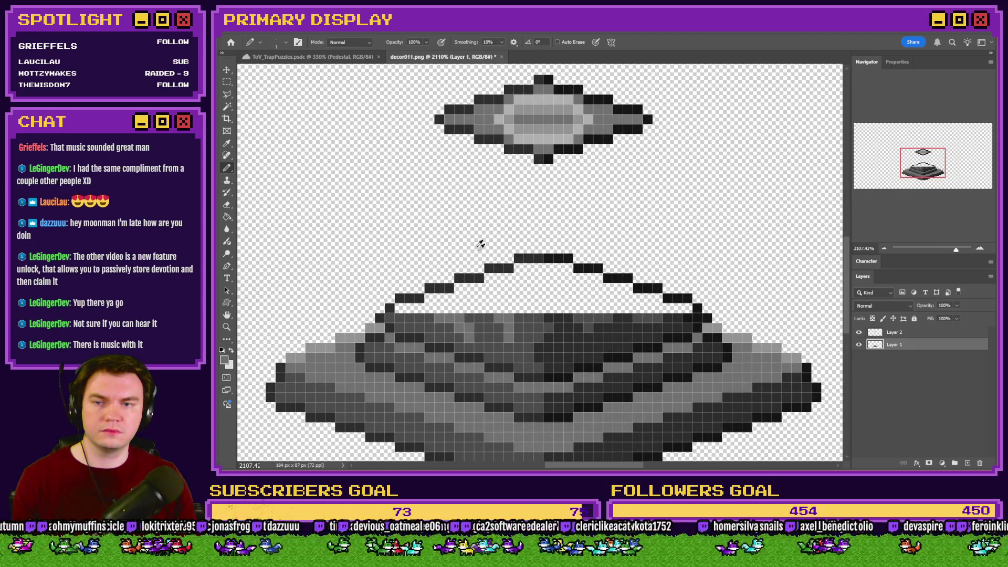
scroll(476, 233, "up", 1)
left_click(227, 216)
left_click(509, 309)
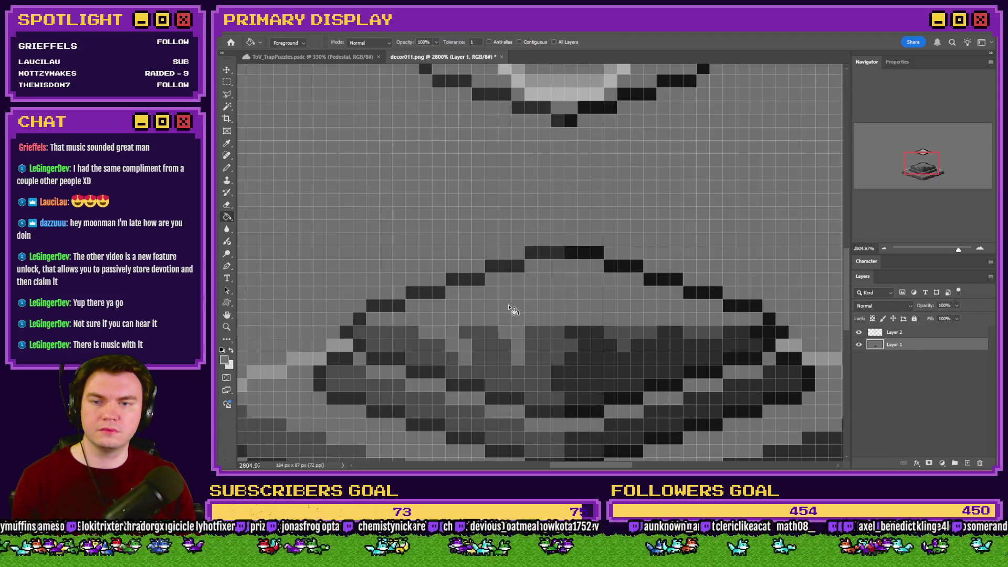
key("ctrl+z")
left_click(903, 334)
left_click(906, 345)
left_click(608, 310)
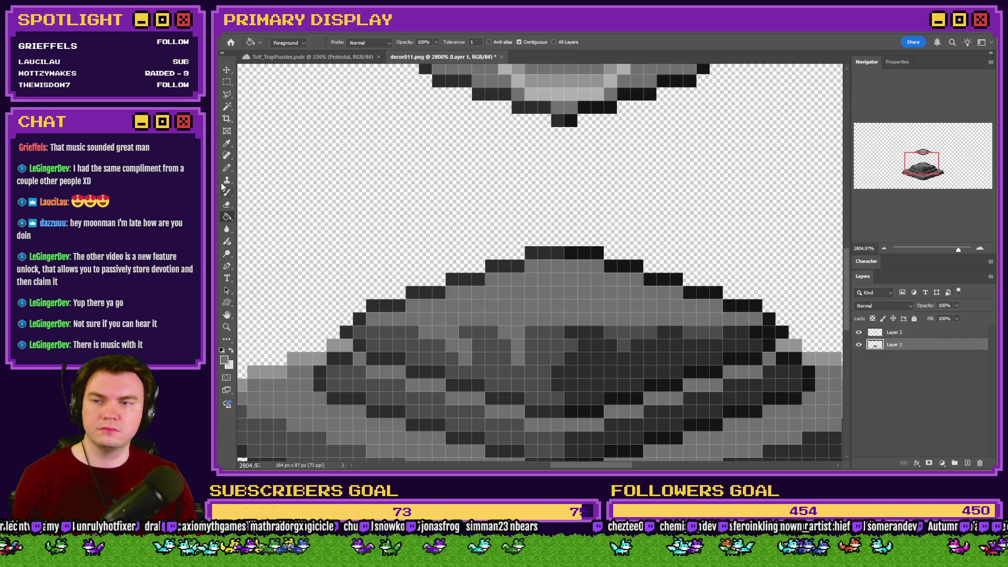
left_click(227, 168)
scroll(563, 264, "down", 1)
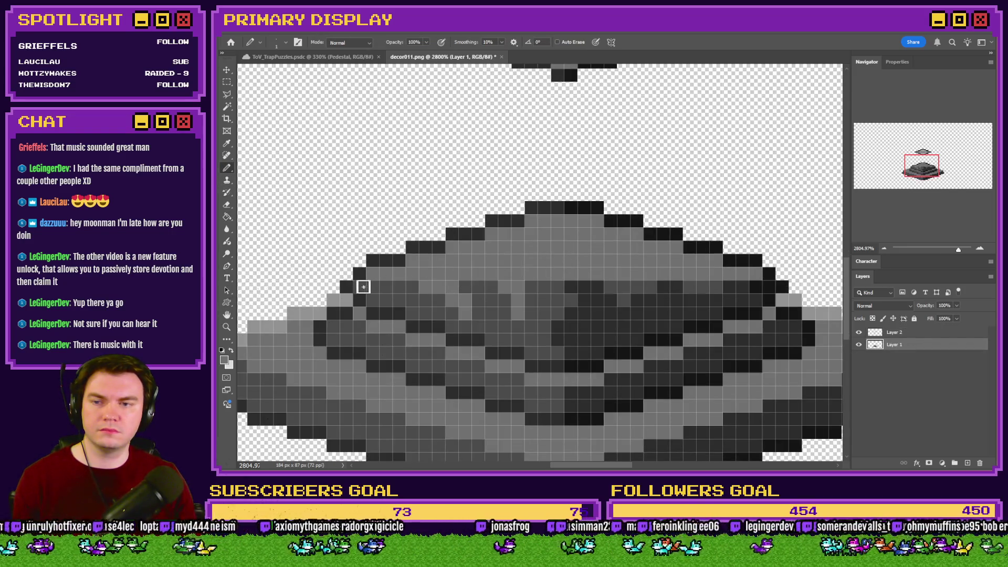
mouse_move(361, 287)
left_mouse_down()
mouse_move(760, 289)
mouse_move(753, 304)
mouse_move(385, 301)
mouse_move(720, 313)
mouse_move(675, 324)
mouse_move(468, 325)
mouse_move(479, 338)
mouse_move(634, 337)
mouse_move(590, 352)
mouse_move(530, 351)
left_mouse_up()
scroll(590, 320, "down", 5)
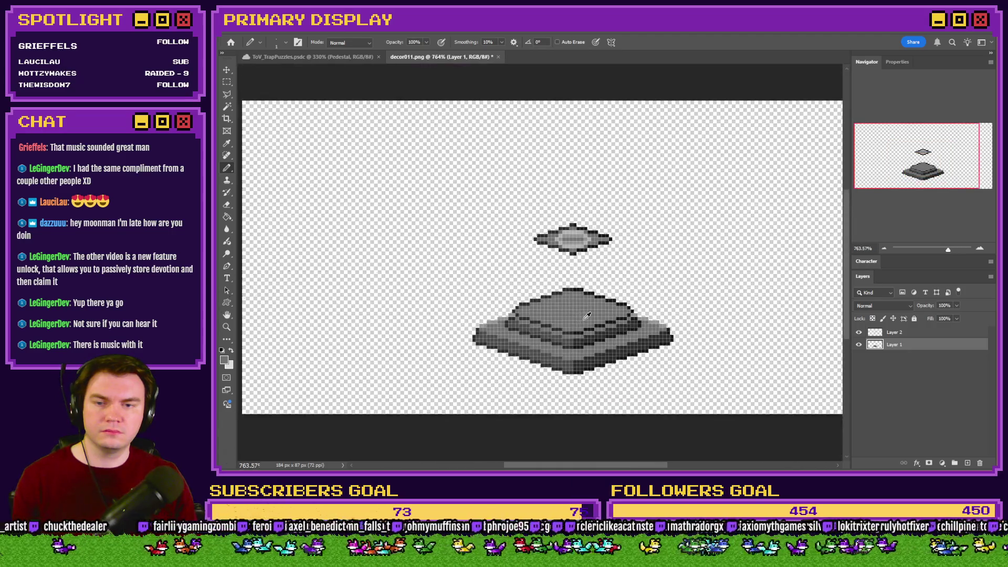
scroll(590, 319, "up", 5)
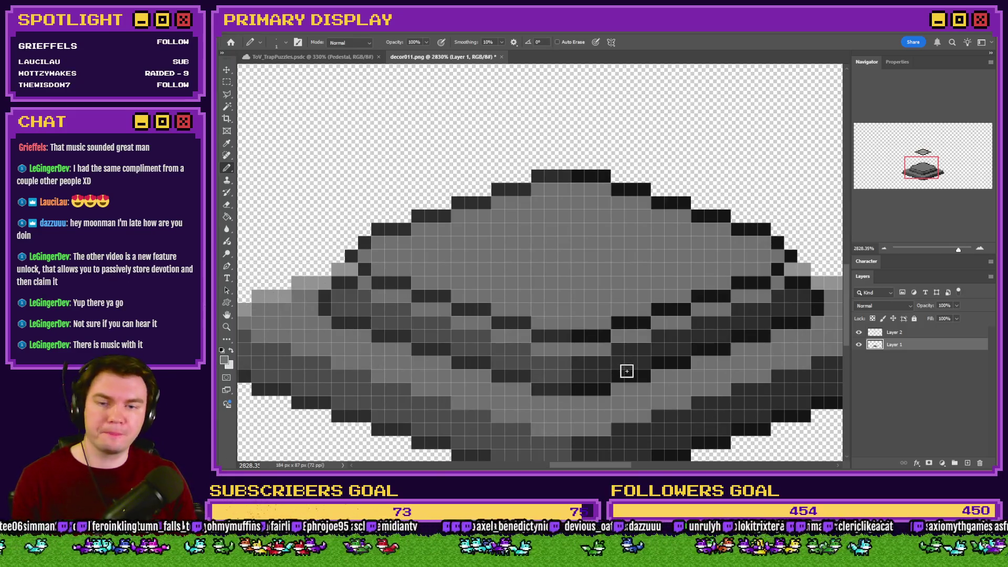
left_click(634, 374, "alt")
left_click(378, 293)
mouse_move(378, 292)
left_mouse_down()
mouse_move(550, 347)
mouse_move(635, 337)
mouse_move(780, 283)
left_mouse_up()
scroll(723, 336, "down", 5)
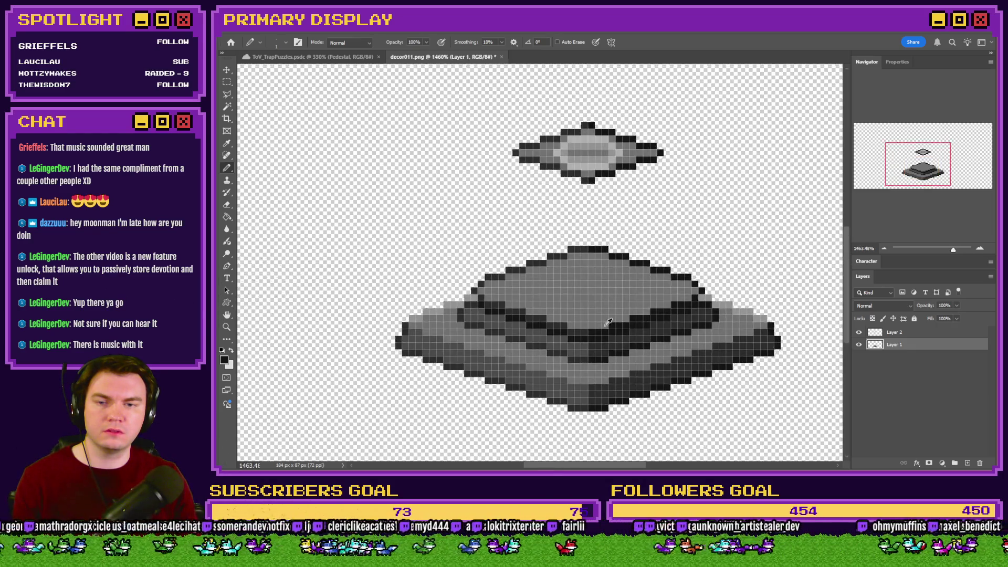
scroll(609, 318, "down", 2)
scroll(639, 319, "up", 8)
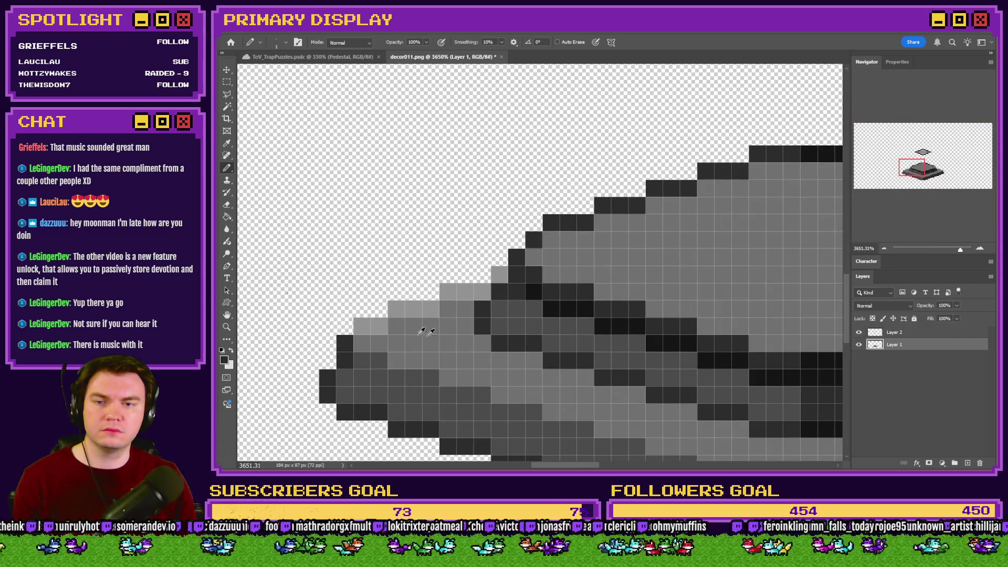
scroll(430, 332, "down", 5)
scroll(732, 299, "up", 4)
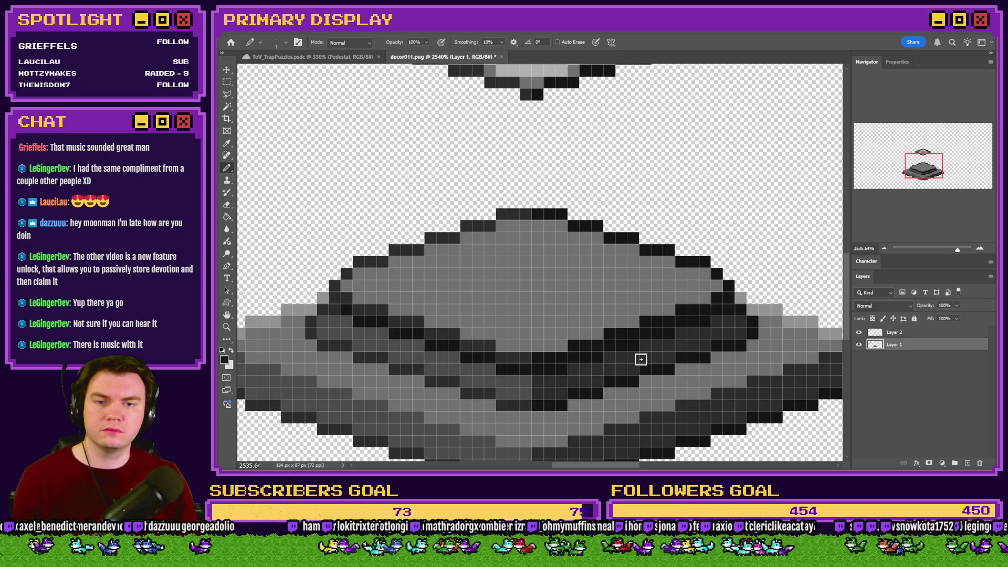
scroll(622, 349, "down", 2)
scroll(621, 347, "down", 5)
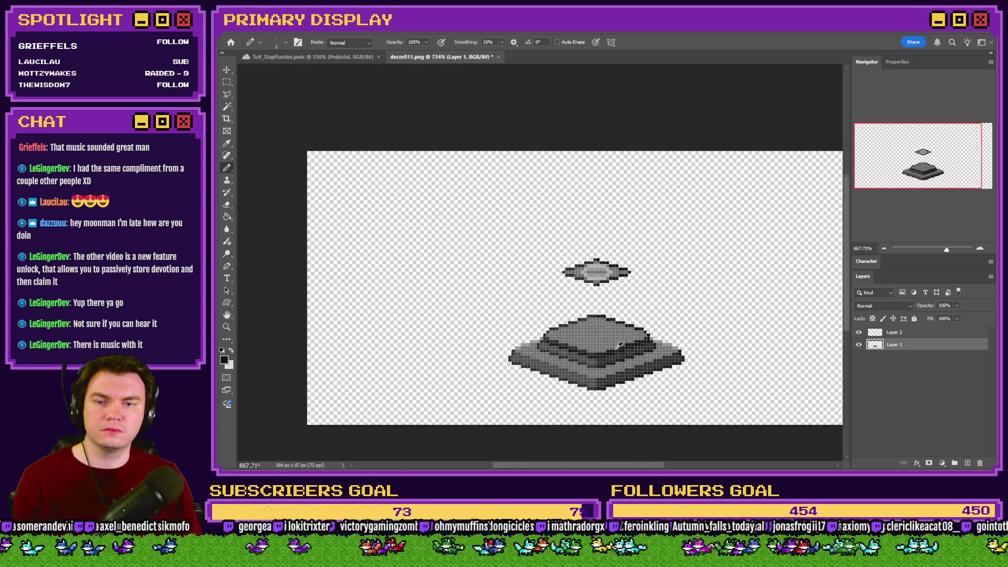
scroll(641, 349, "up", 3)
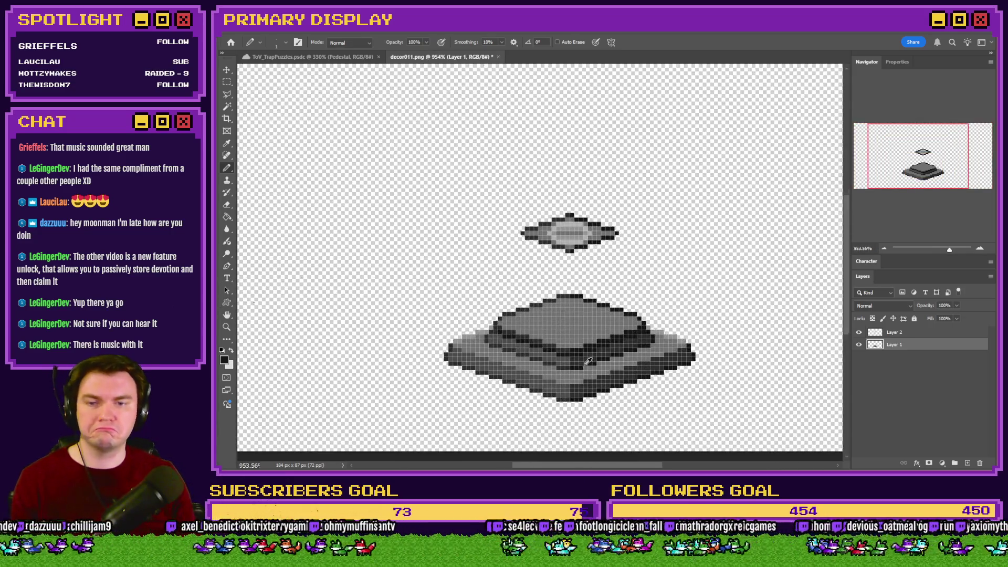
scroll(592, 390, "up", 1)
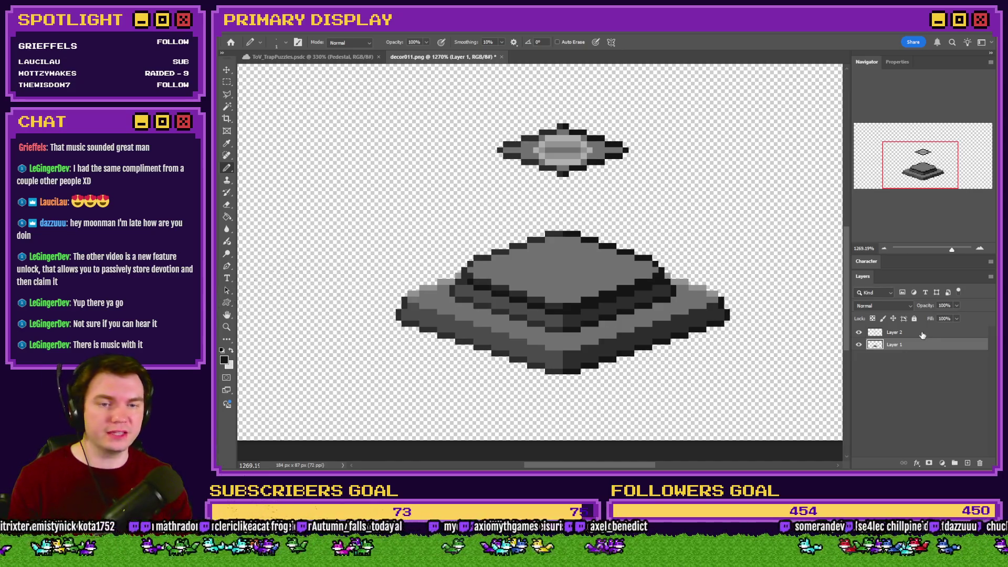
Delete the floating piece on Layer 2 using an elliptical selection
right_click(226, 82)
left_click(273, 92)
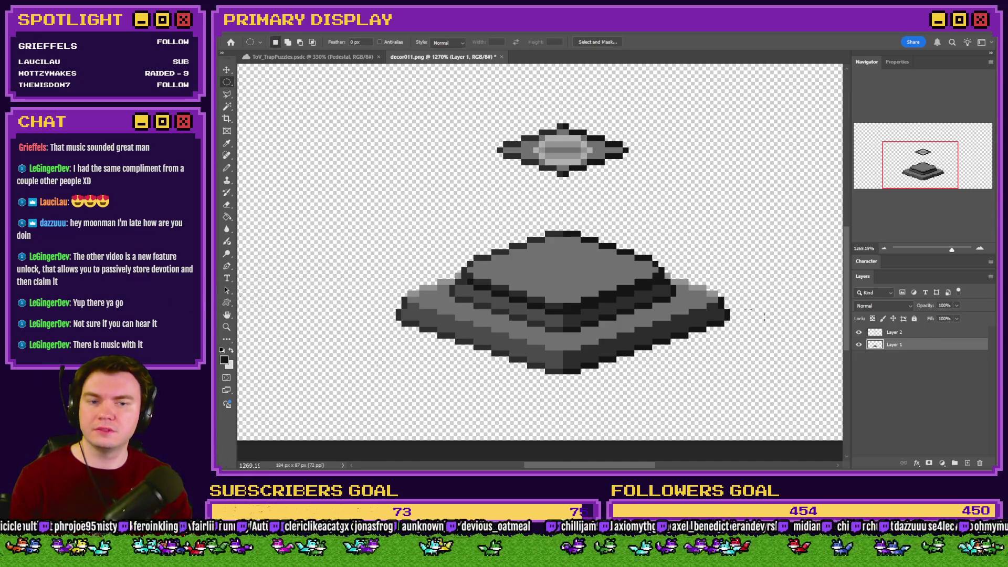
left_click(903, 333)
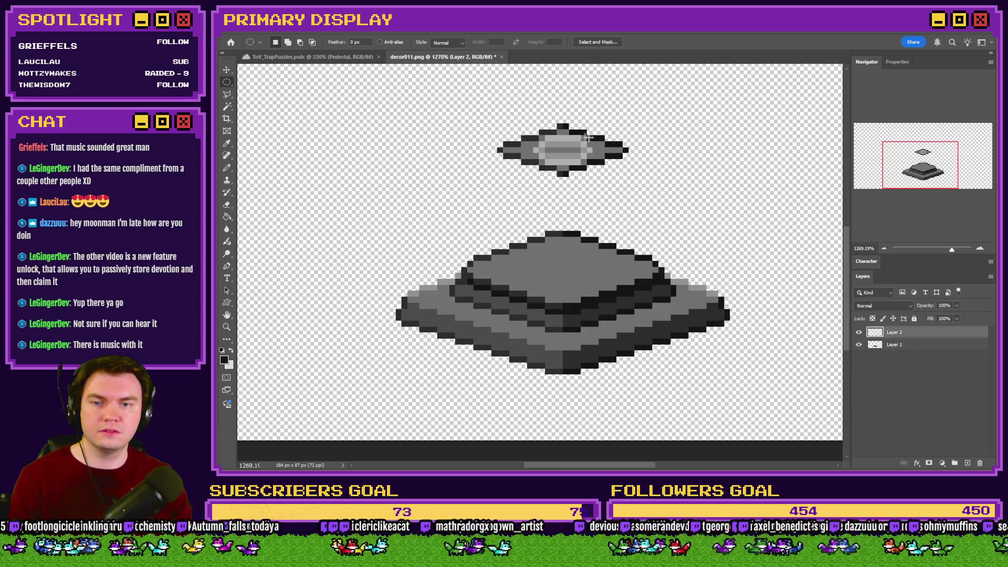
left_click_drag(425, 87, 633, 170)
left_click_drag(457, 87, 657, 184)
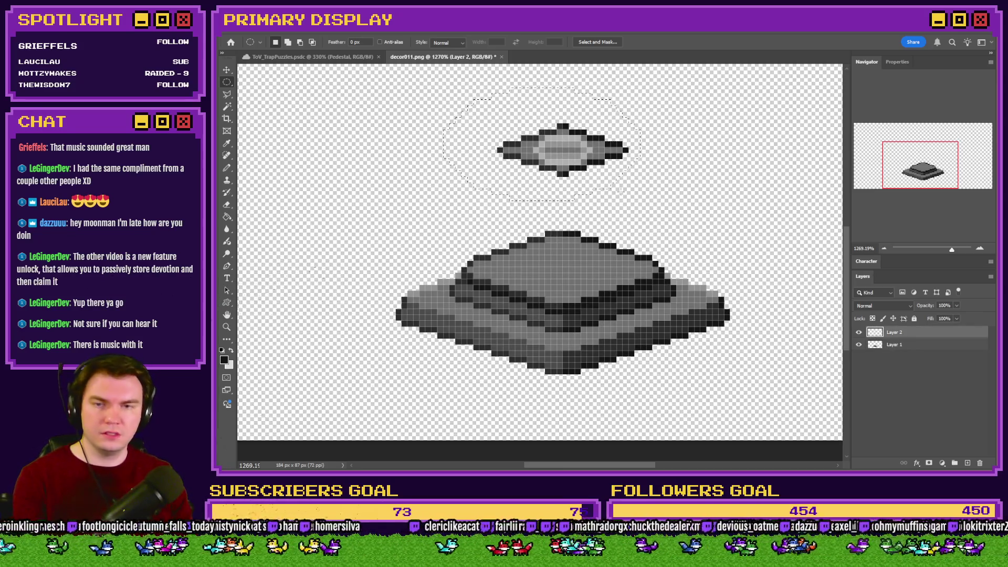
key("Delete")
Draw an oval selection on the pedestal's top surface
scroll(580, 283, "up", 3)
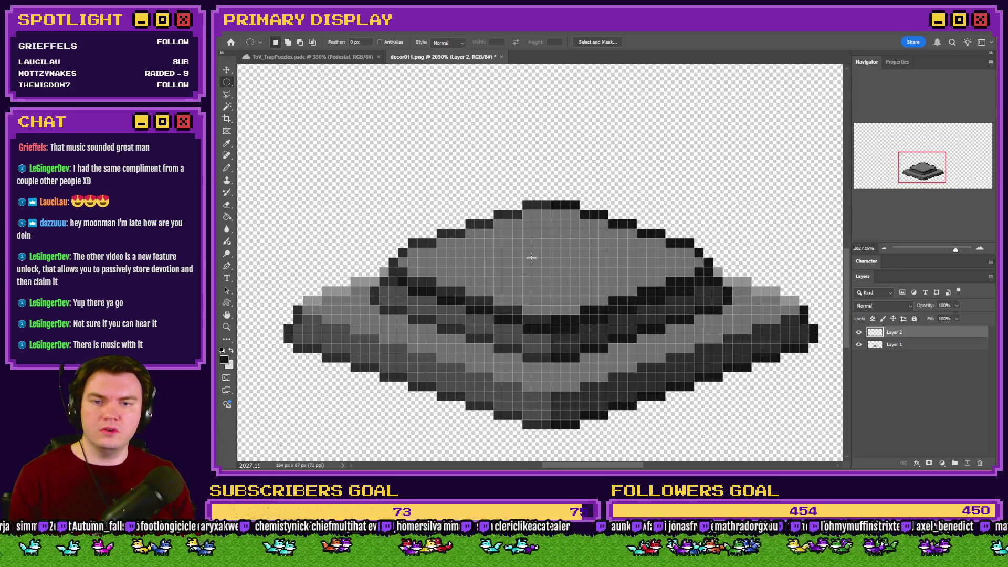
scroll(532, 257, "up", 1)
mouse_move(657, 225)
left_mouse_down()
mouse_move(438, 270)
mouse_move(475, 285)
mouse_move(504, 276)
left_mouse_up()
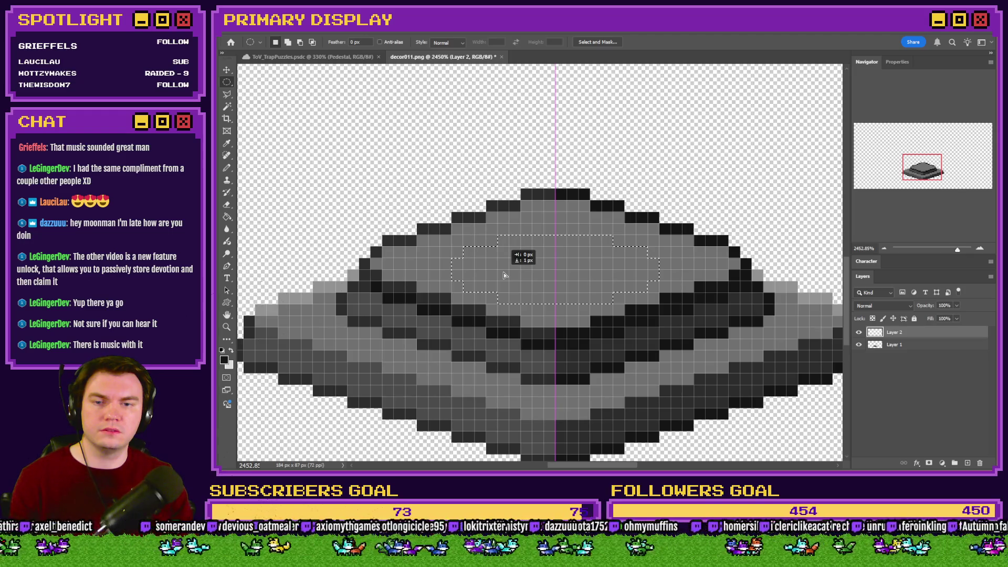
left_click_drag(503, 266, 503, 266)
mouse_move(651, 231)
left_mouse_down()
mouse_move(420, 279)
mouse_move(458, 278)
mouse_move(460, 291)
left_mouse_up()
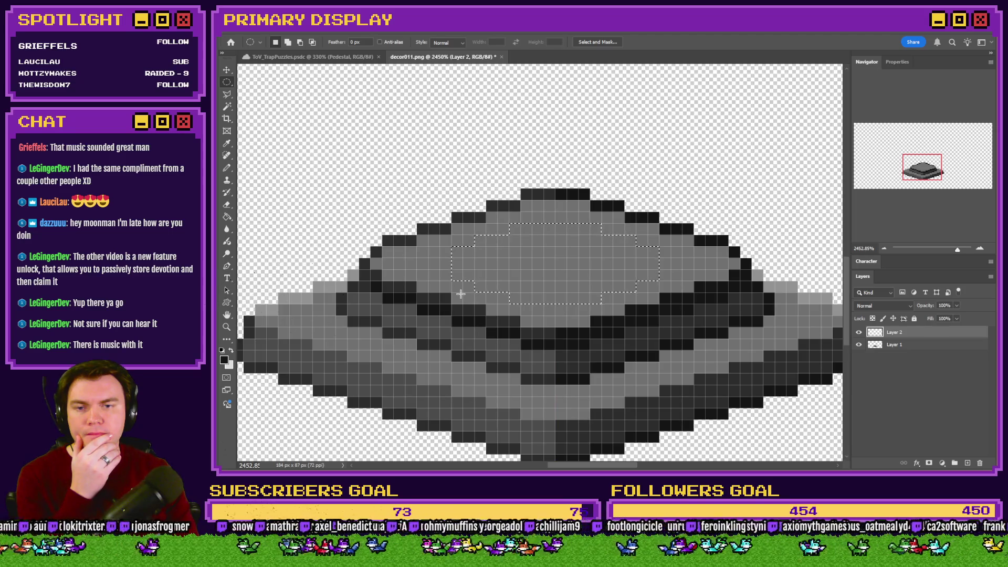
left_click_drag(666, 227, 446, 298)
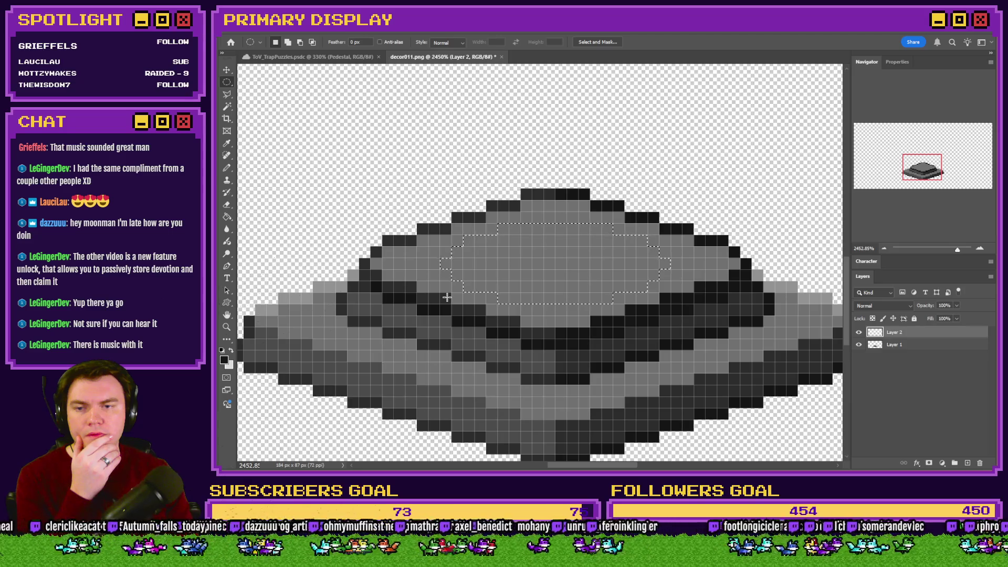
Fill the oval with a lighter grey and clear the selection
left_click(227, 216)
scroll(619, 254, "down", 3)
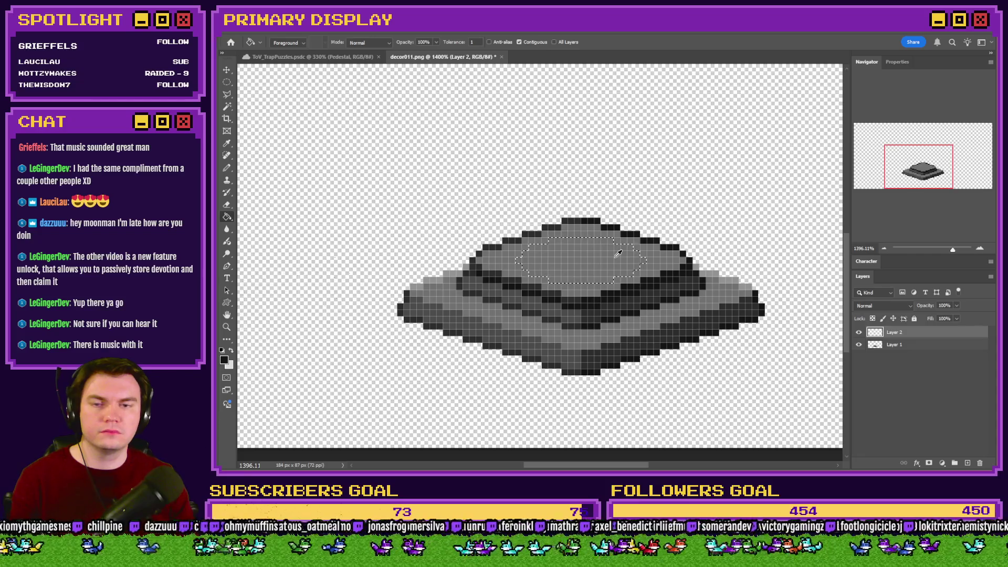
scroll(617, 252, "up", 2)
left_click(558, 255, "alt")
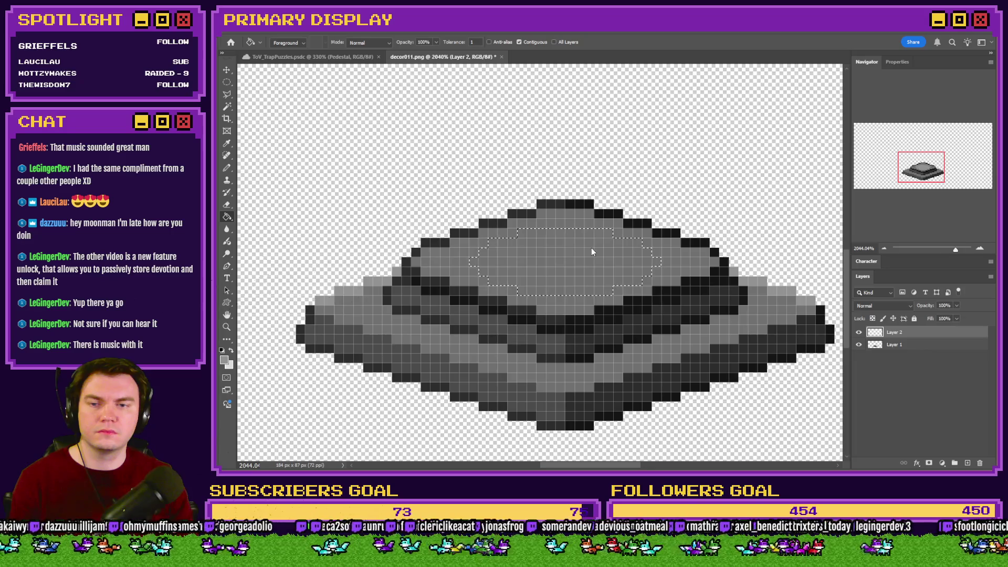
left_click(591, 247)
left_click(226, 81)
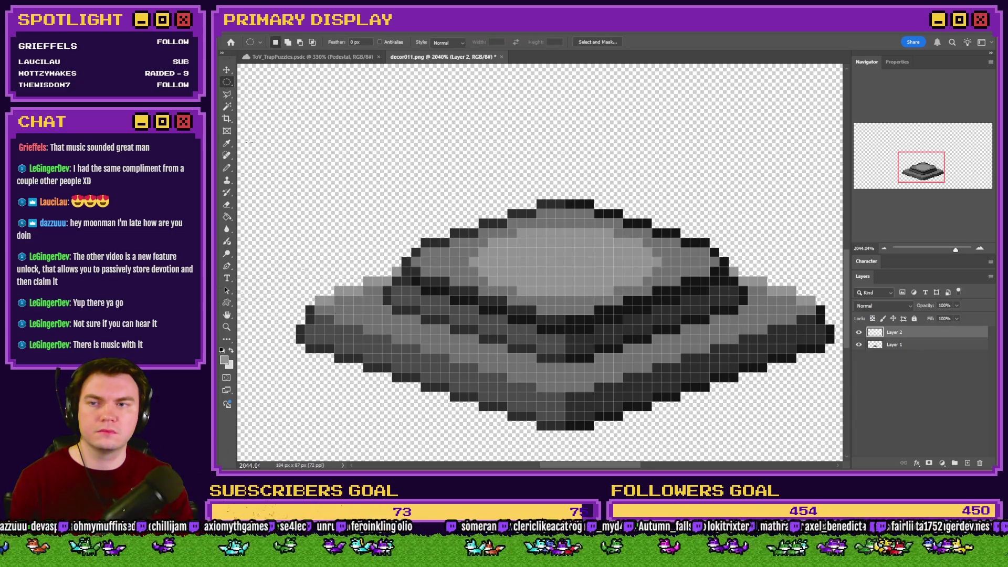
left_click(227, 168)
scroll(541, 231, "down", 3)
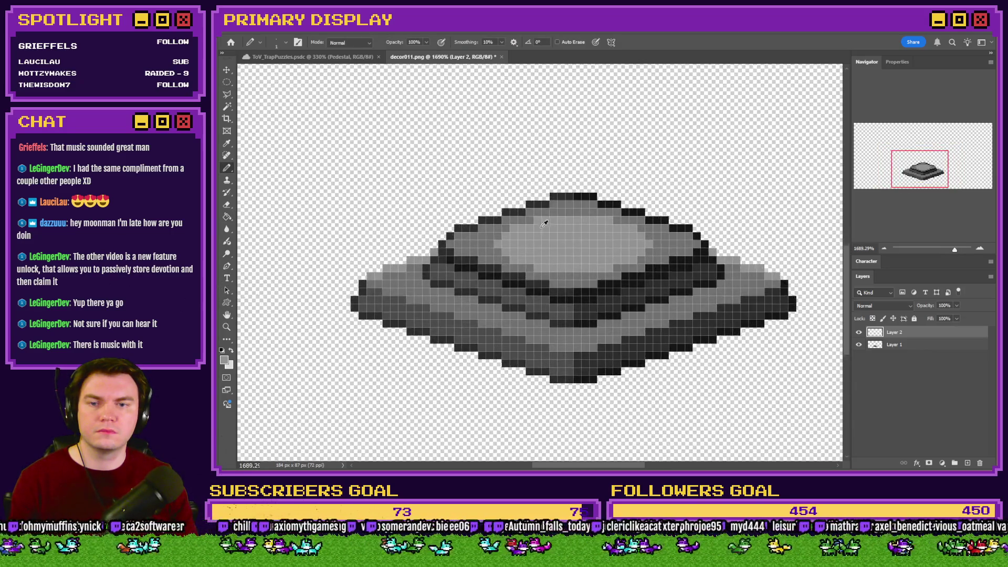
Draw a short black mark at the centre of the pedestal's top
scroll(552, 223, "up", 3)
left_click(602, 319, "alt")
scroll(570, 286, "up", 2)
left_click(591, 236)
key("ctrl+z")
left_click_drag(594, 236, 570, 236)
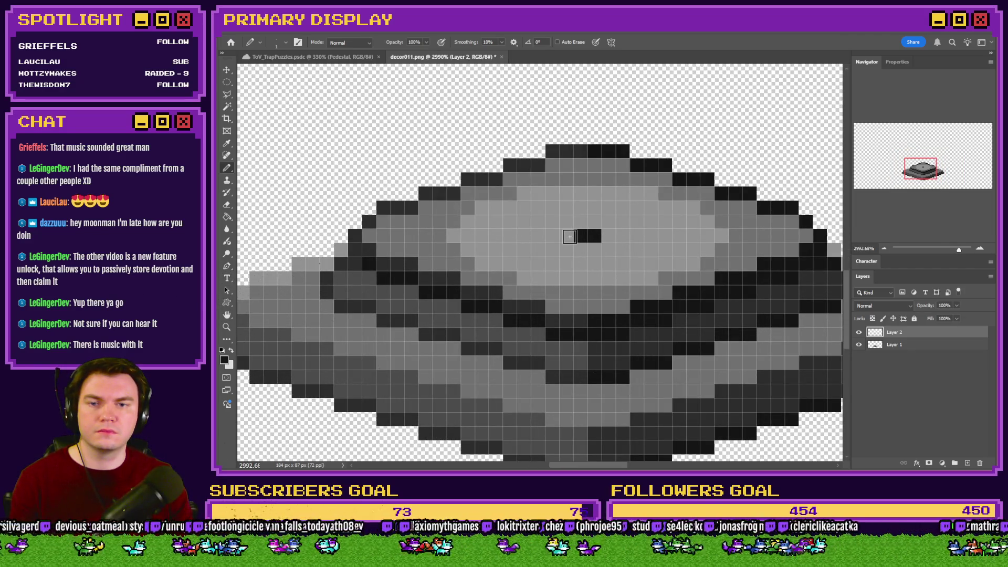
Compare with the room scene and fill the pedestal top with a lighter grey
left_click(318, 261, "alt")
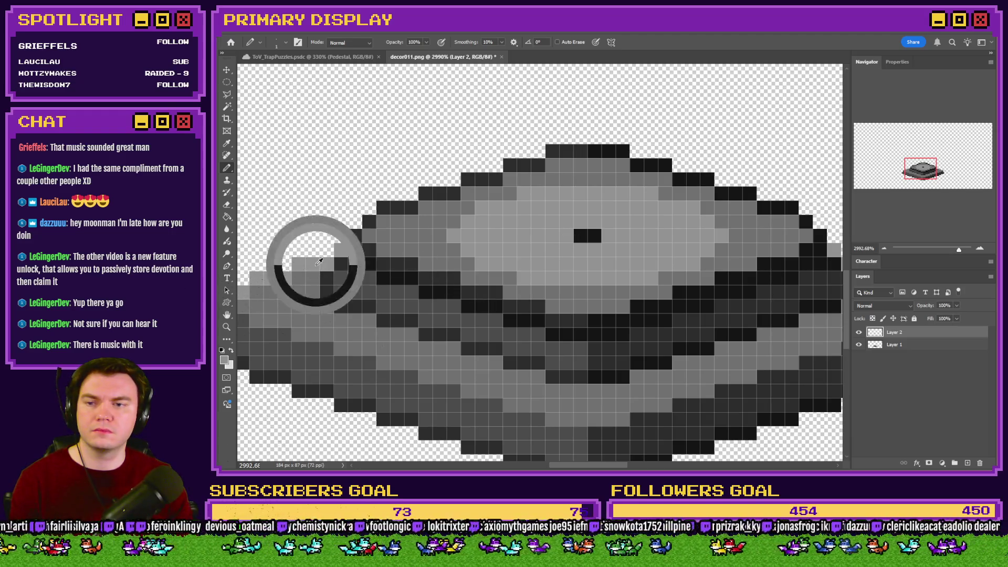
left_click(313, 57)
scroll(560, 313, "up", 2)
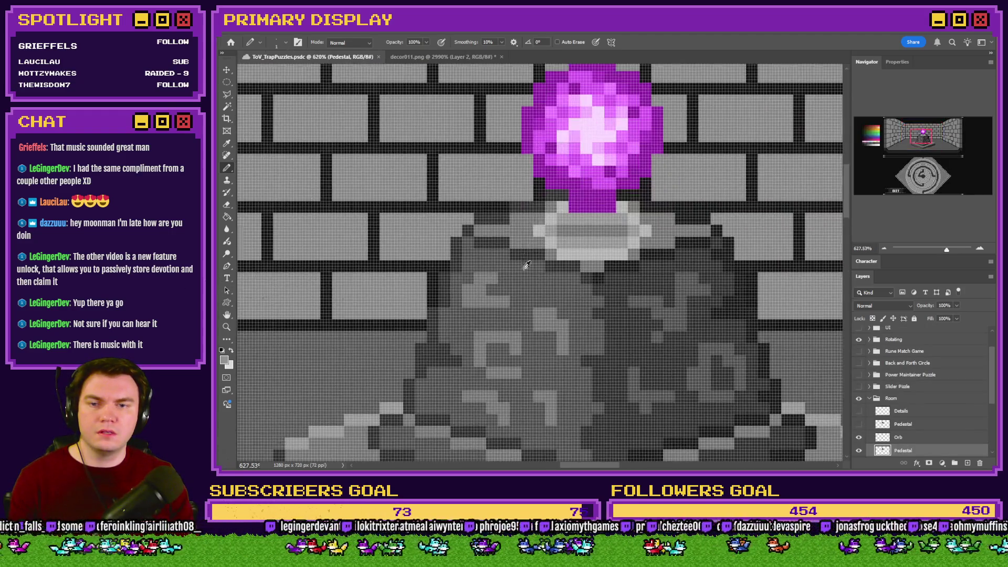
left_click(473, 57)
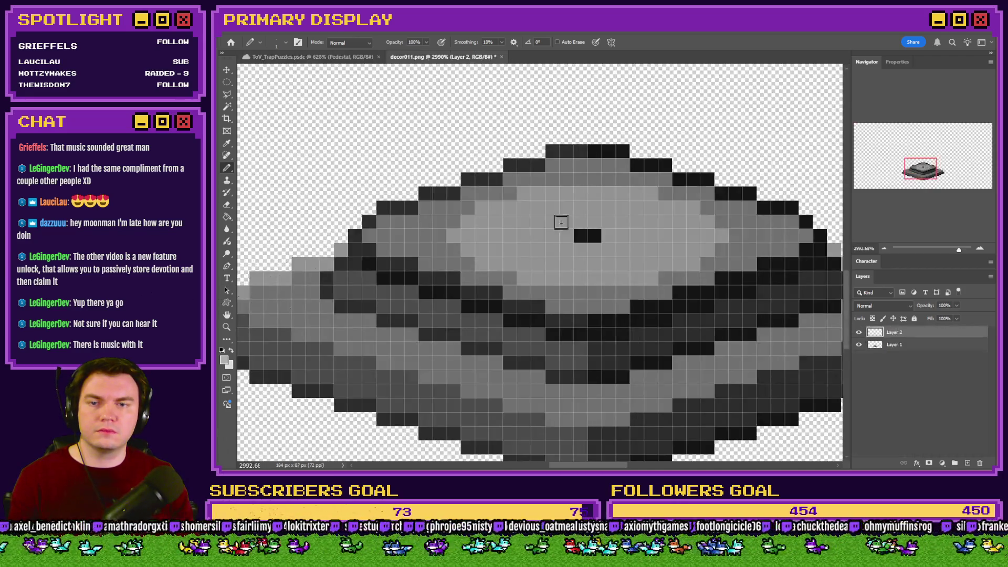
key("g")
left_click(520, 229)
key("b")
Check against the room scene and draw medium-grey rows across the pedestal top
left_click(310, 58)
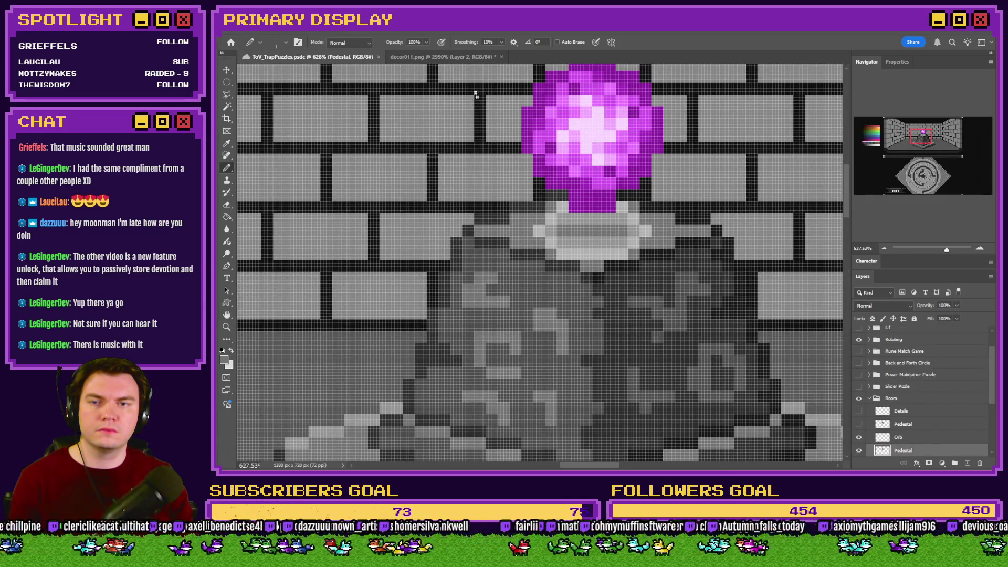
left_click(452, 57)
scroll(555, 204, "up", 2)
left_click_drag(508, 209, 693, 209)
key("ctrl+z")
left_click(363, 57)
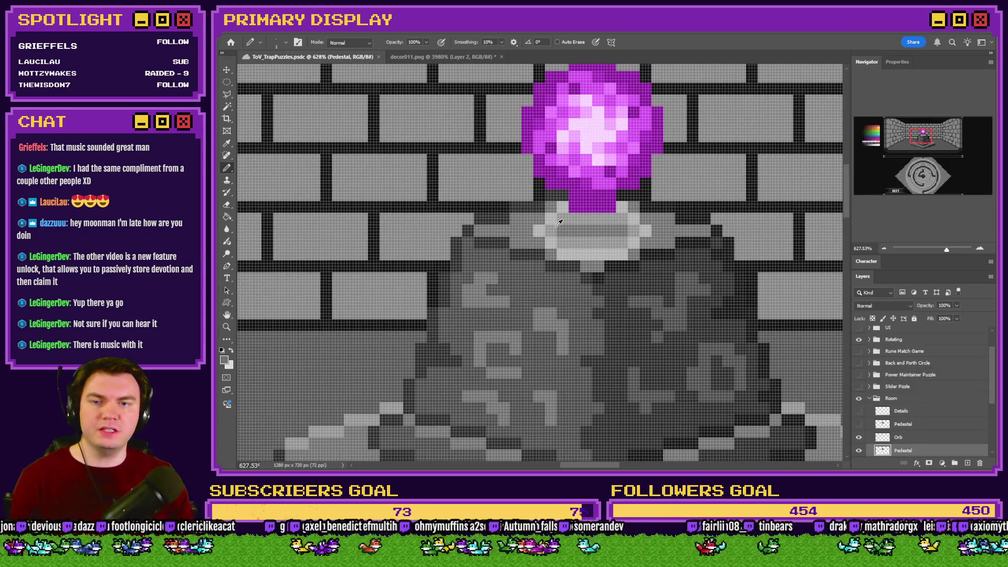
left_click(420, 56)
mouse_move(517, 209)
left_mouse_down()
mouse_move(693, 210)
mouse_move(749, 241)
mouse_move(740, 273)
mouse_move(719, 279)
mouse_move(708, 268)
mouse_move(688, 281)
mouse_move(536, 283)
mouse_move(454, 259)
mouse_move(457, 234)
mouse_move(495, 239)
mouse_move(536, 267)
left_mouse_up()
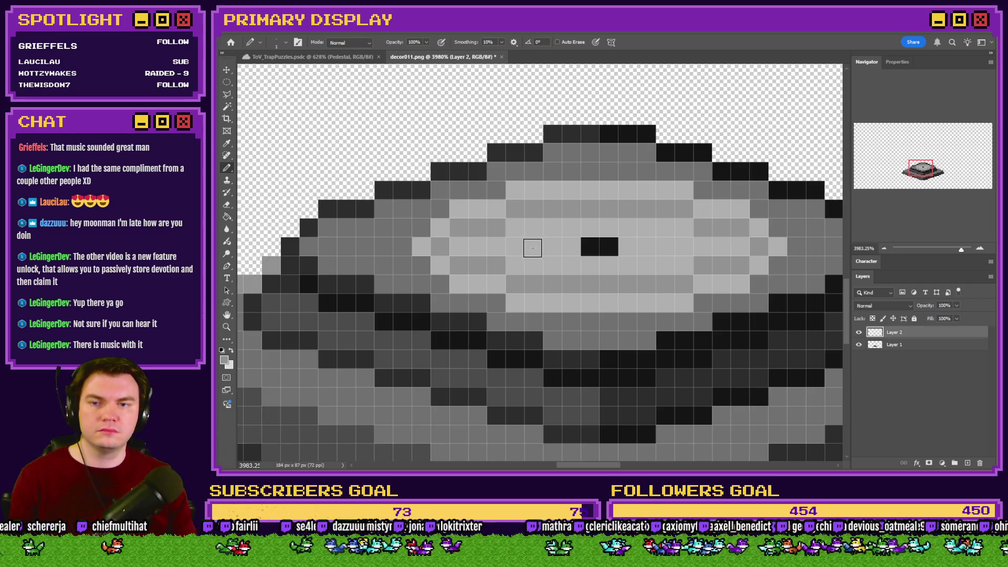
left_click_drag(519, 244, 677, 248)
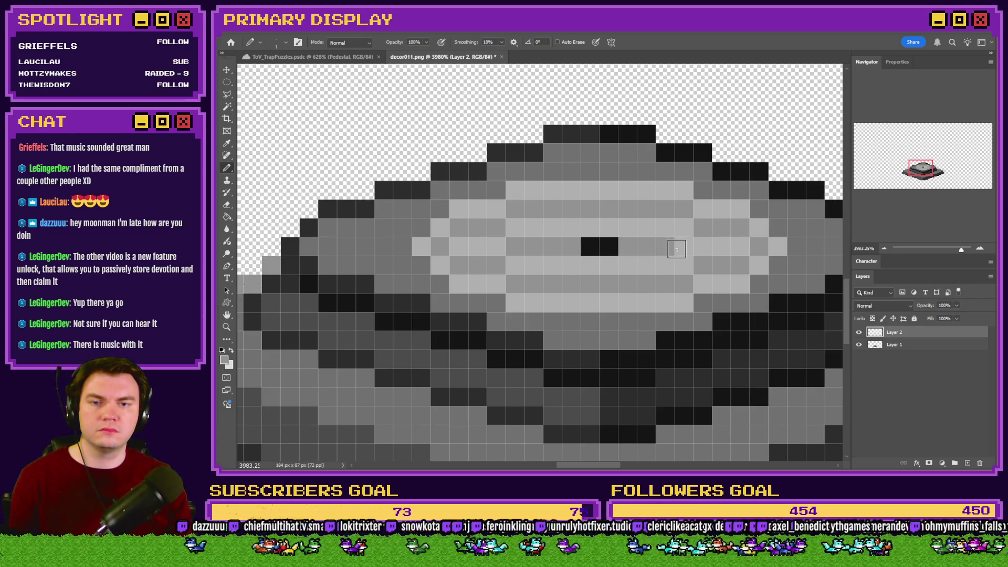
Recolour light-grey rows to mid-grey and begin lengthening the black slot
scroll(528, 225, "down", 10)
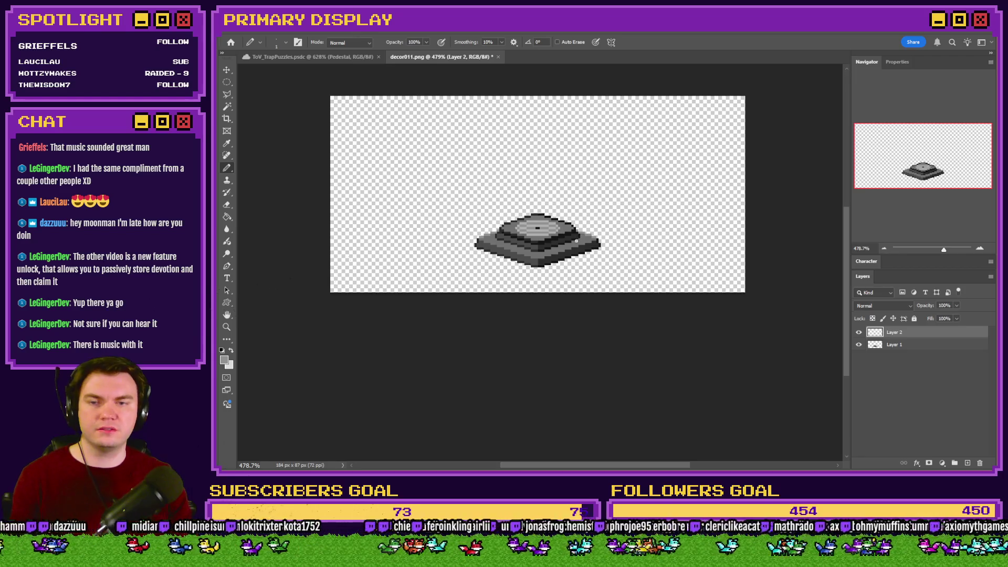
scroll(529, 243, "up", 3)
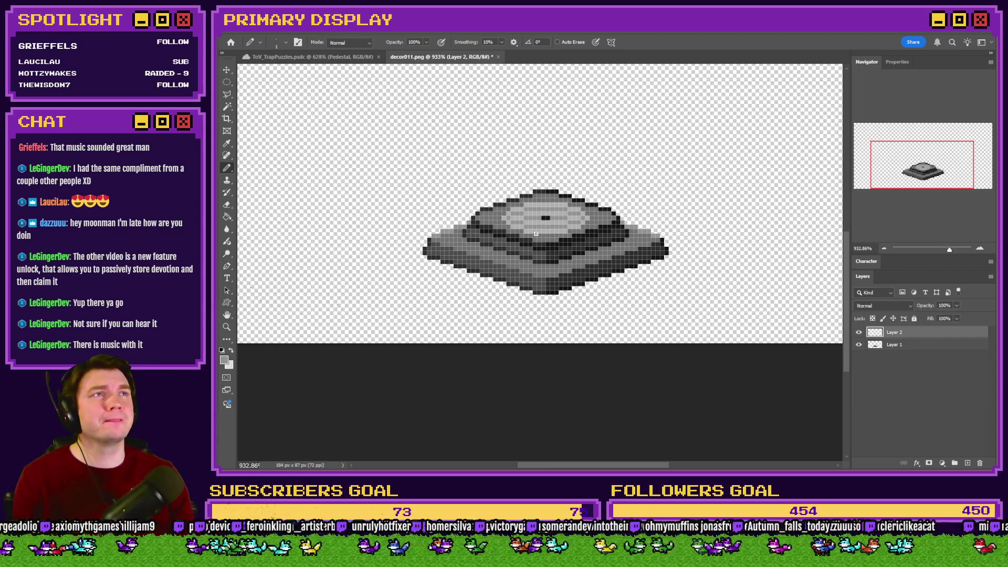
scroll(538, 229, "up", 3)
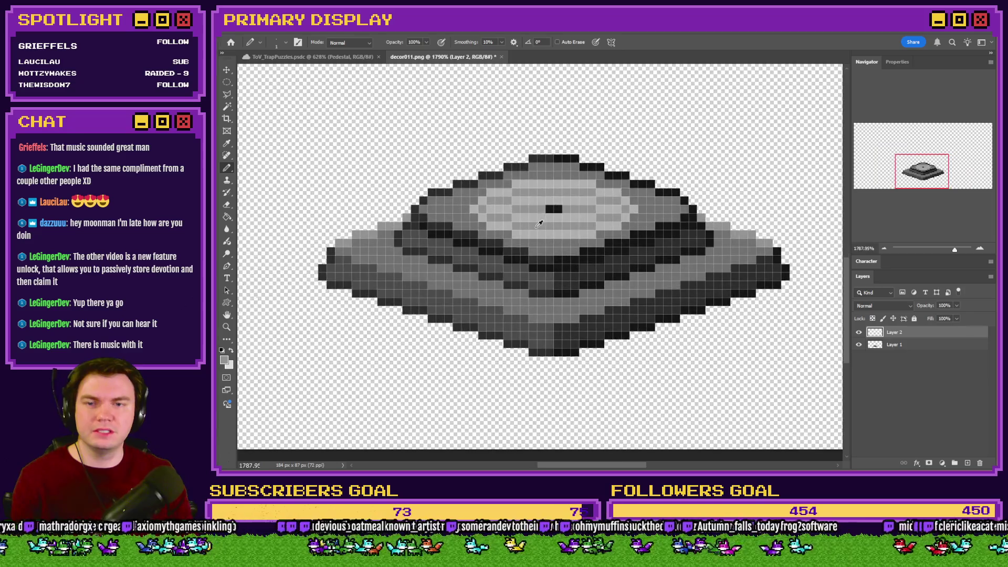
scroll(540, 213, "up", 5)
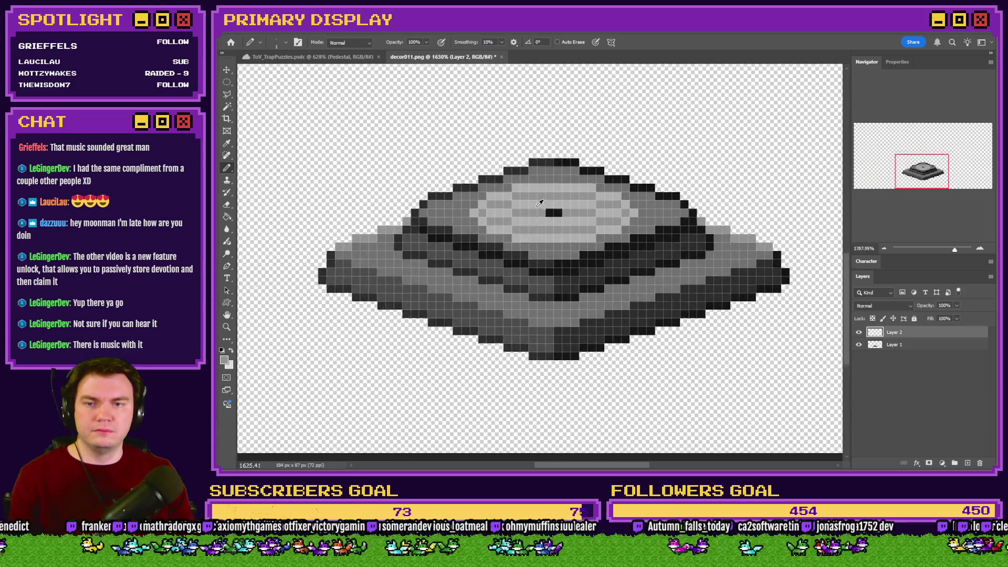
mouse_move(512, 209)
left_mouse_down()
mouse_move(716, 219)
mouse_move(657, 235)
mouse_move(497, 245)
left_mouse_up()
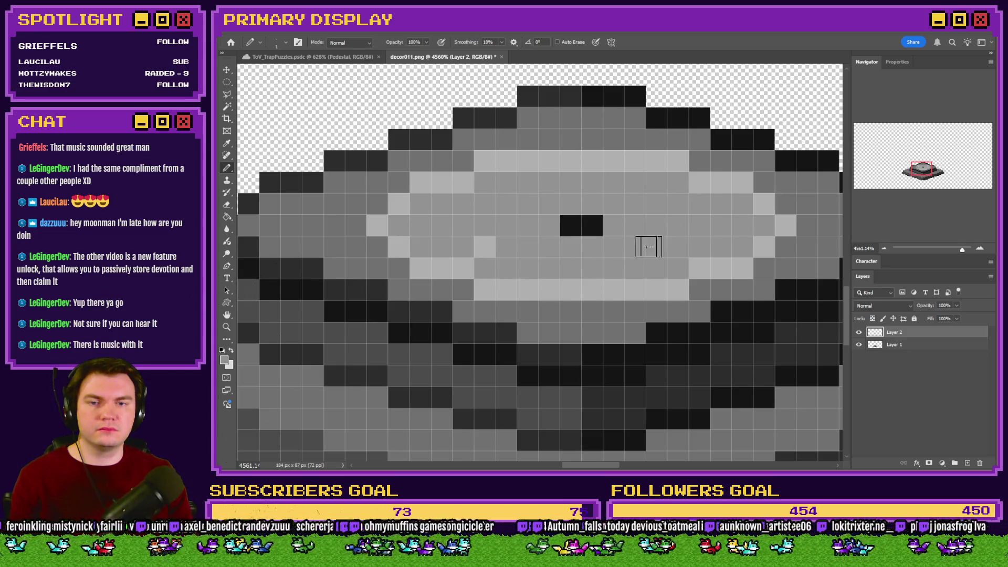
scroll(563, 235, "down", 5)
scroll(572, 226, "up", 4)
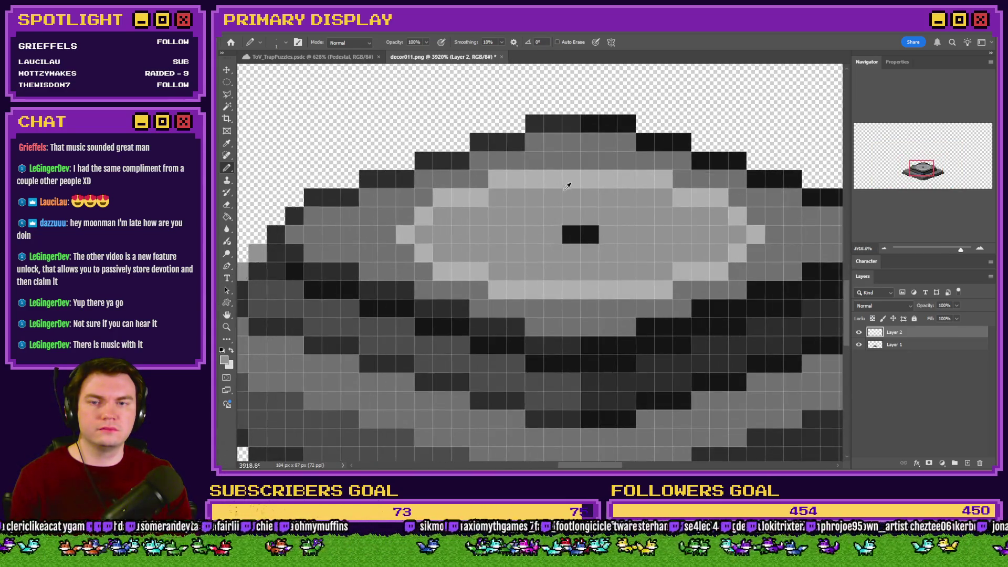
scroll(583, 258, "down", 6)
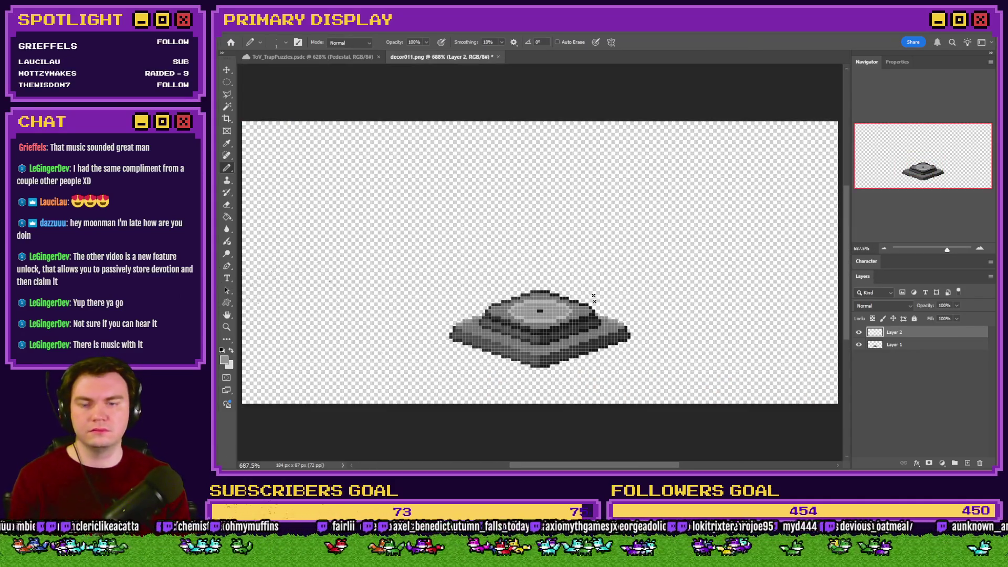
scroll(598, 315, "down", 3)
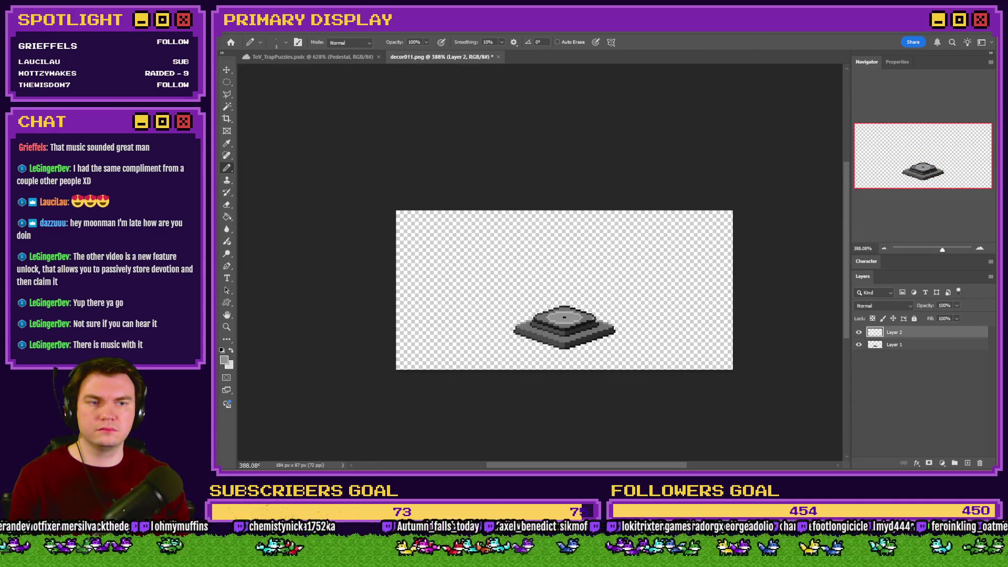
scroll(591, 316, "up", 3)
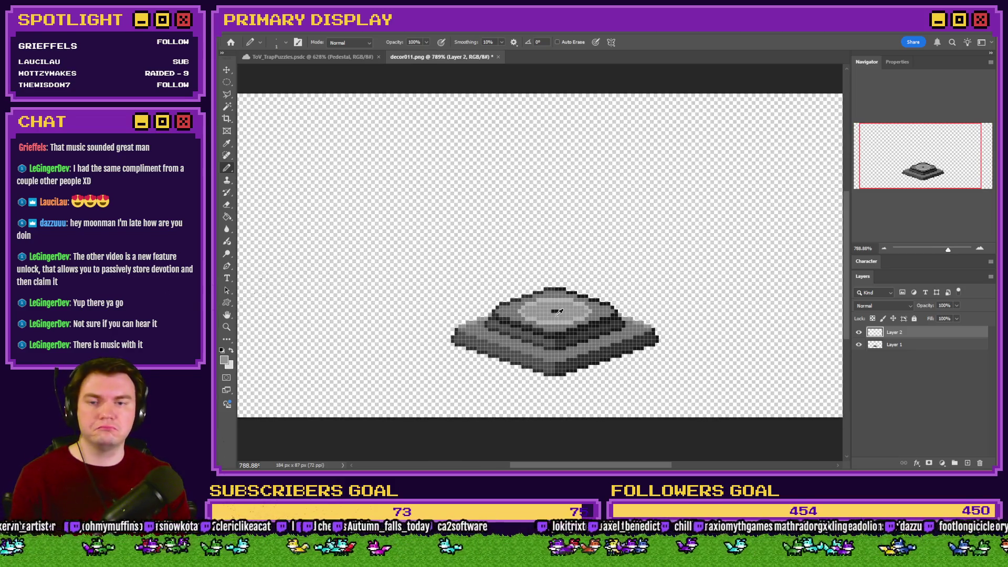
scroll(558, 312, "up", 5)
left_click(559, 295, "alt")
left_click(532, 300)
Add black pixels around the slot to widen it into a bar
left_click(573, 300)
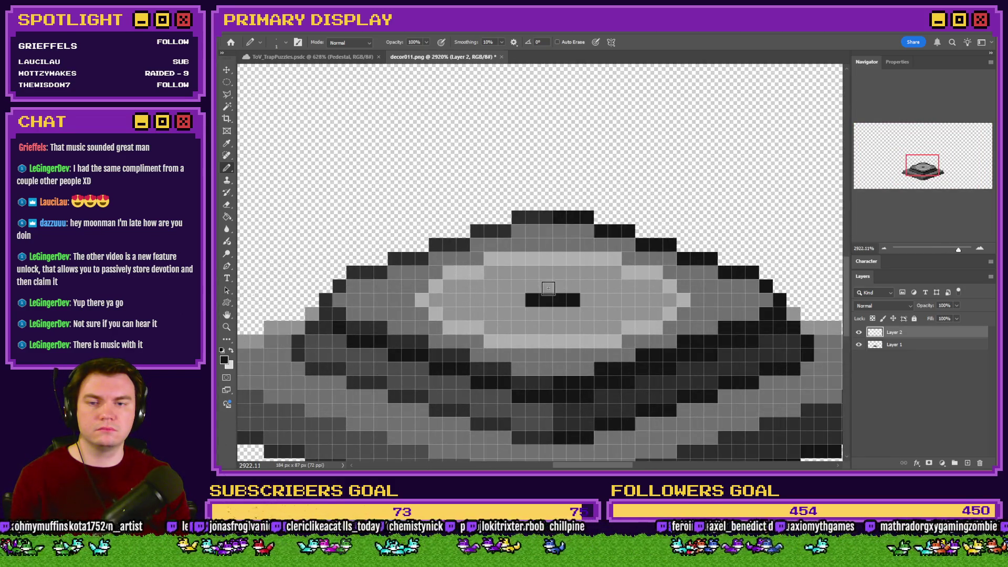
left_click(519, 299)
left_click(587, 300)
left_click(560, 286)
left_click(546, 286)
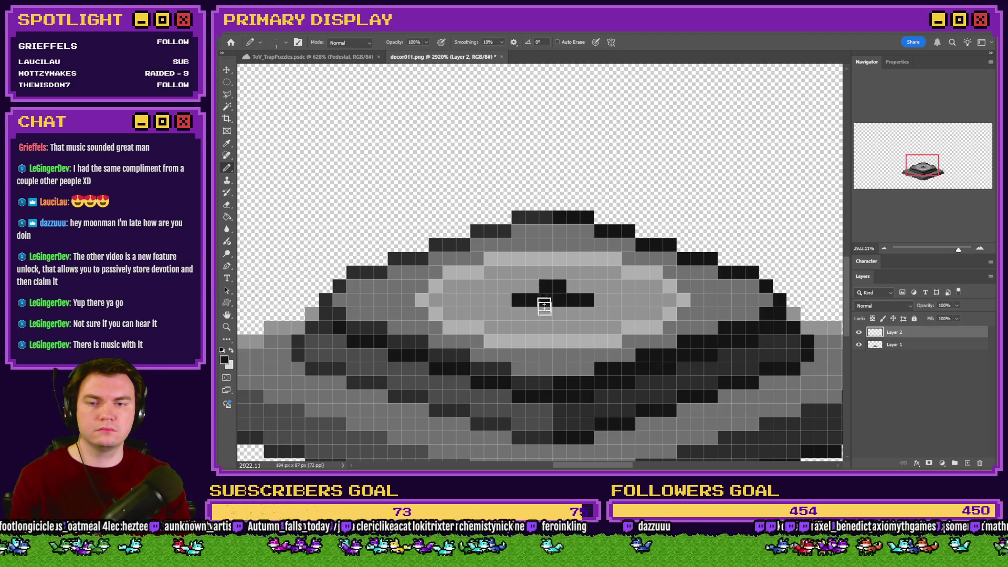
key("ctrl+z")
key("ctrl+z")
left_click(546, 313)
left_click(560, 313)
scroll(532, 330, "down", 6)
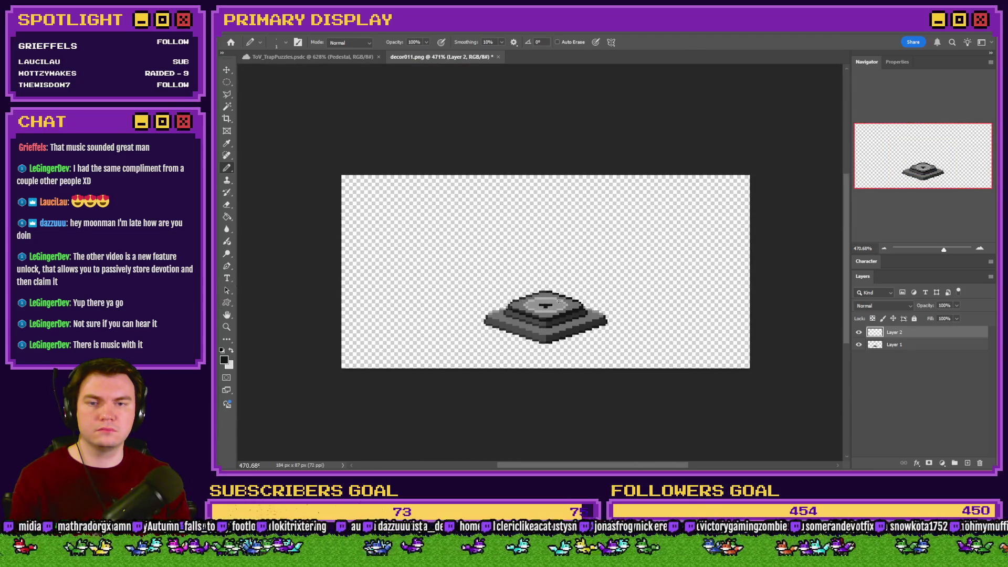
scroll(559, 301, "up", 6)
left_click(554, 261)
left_click(566, 261)
Paint over the stray black pixel in light grey and merge the two layers
scroll(565, 261, "down", 6)
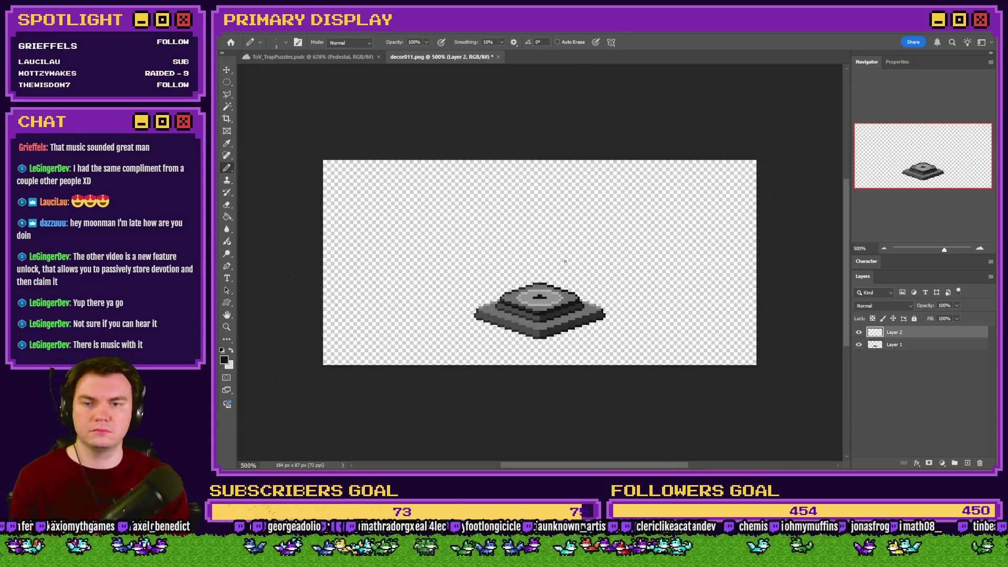
scroll(566, 261, "down", 1)
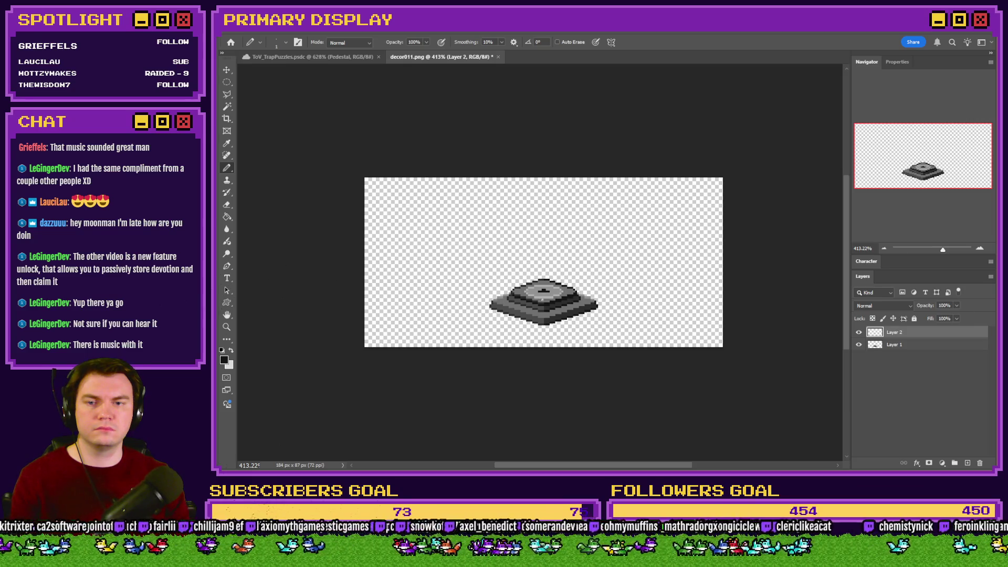
scroll(543, 291, "up", 6)
left_click(570, 268, "alt")
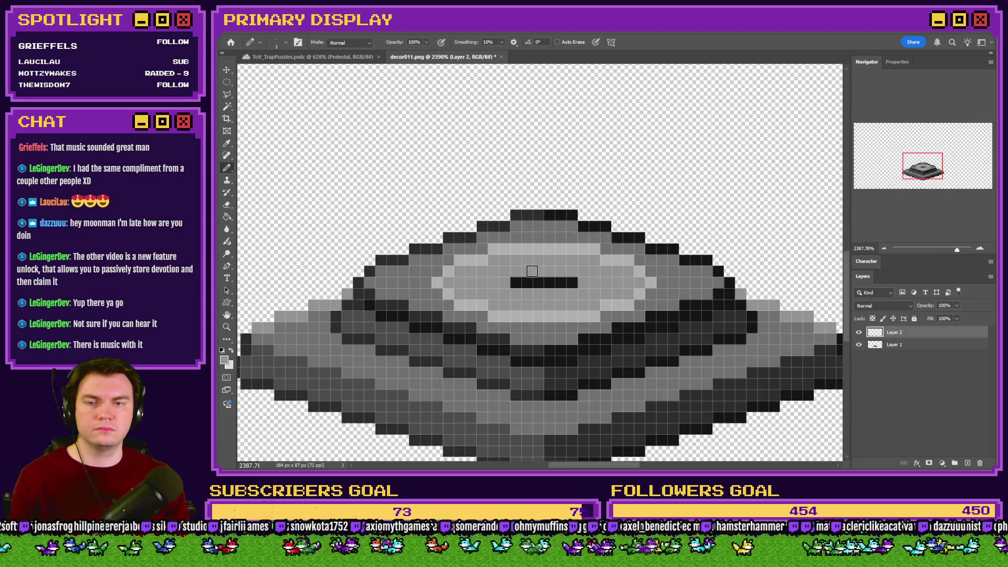
left_click(541, 273)
scroll(538, 292, "down", 5)
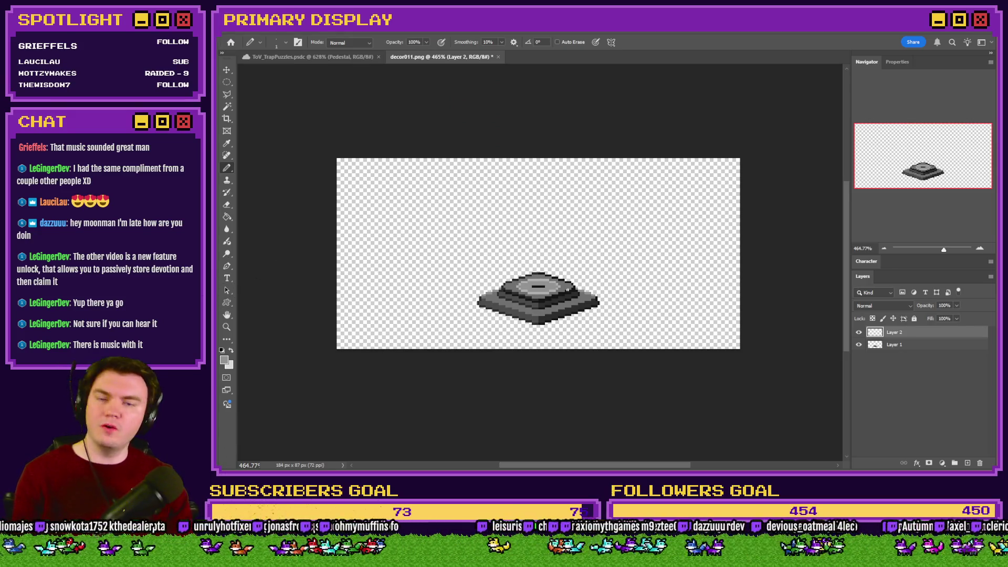
scroll(554, 290, "up", 6)
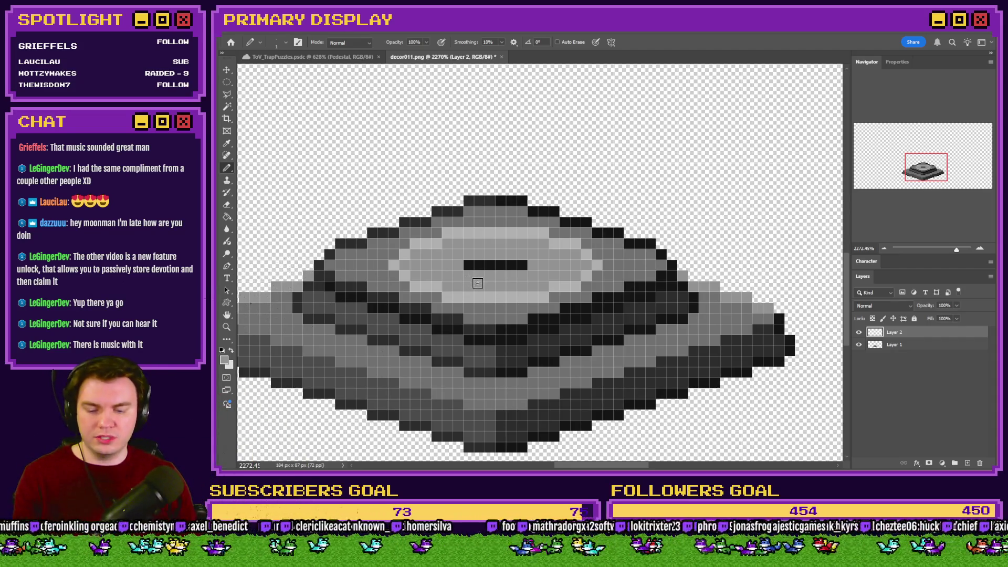
key("ctrl+e")
Zoom to inspect the merged pedestal, then switch to the ToV_TrapPuzzles room document
scroll(588, 260, "down", 3)
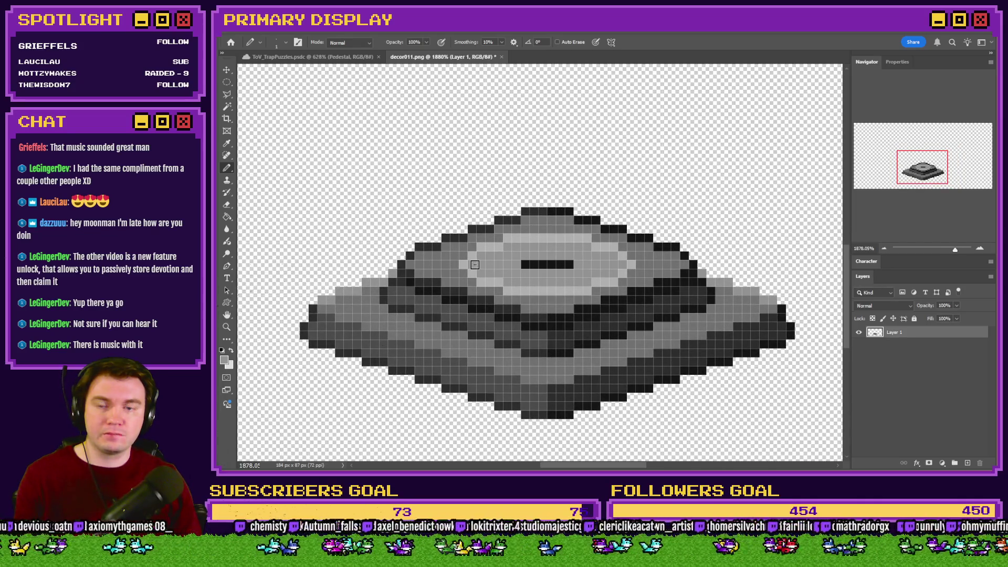
scroll(562, 333, "up", 5)
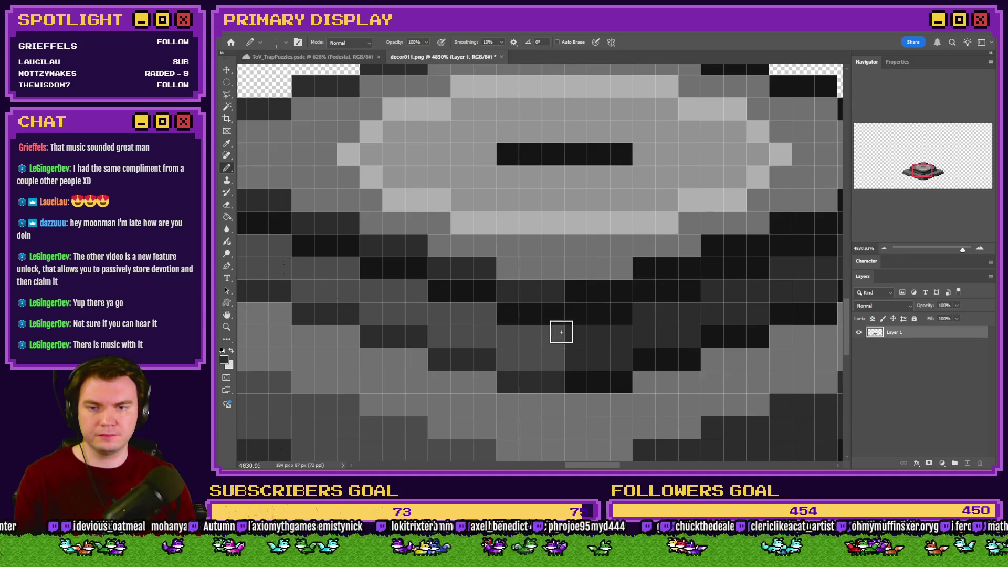
scroll(534, 319, "down", 3)
scroll(534, 320, "down", 4)
scroll(555, 355, "up", 6)
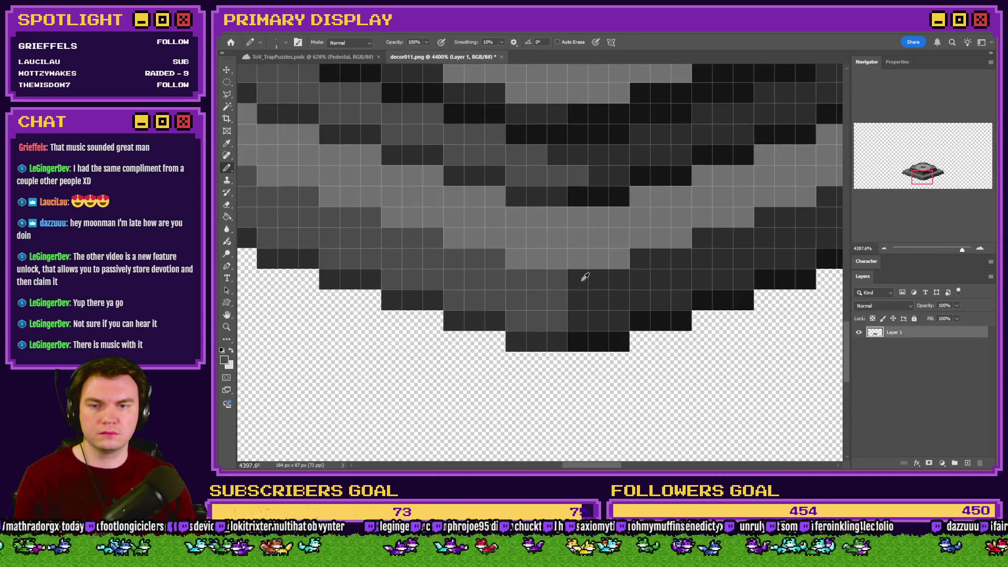
scroll(512, 294, "down", 3)
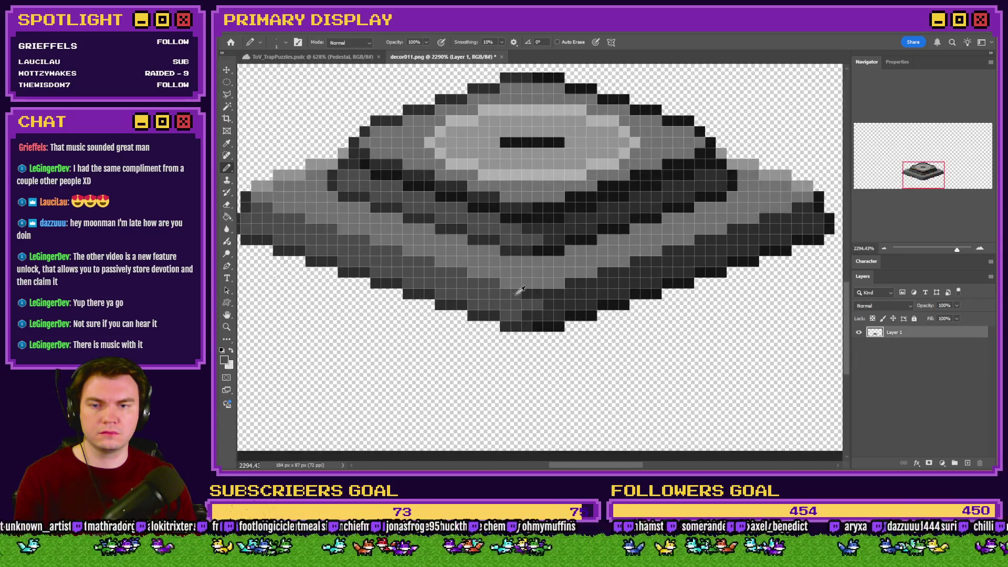
scroll(512, 294, "down", 5)
scroll(537, 279, "up", 4)
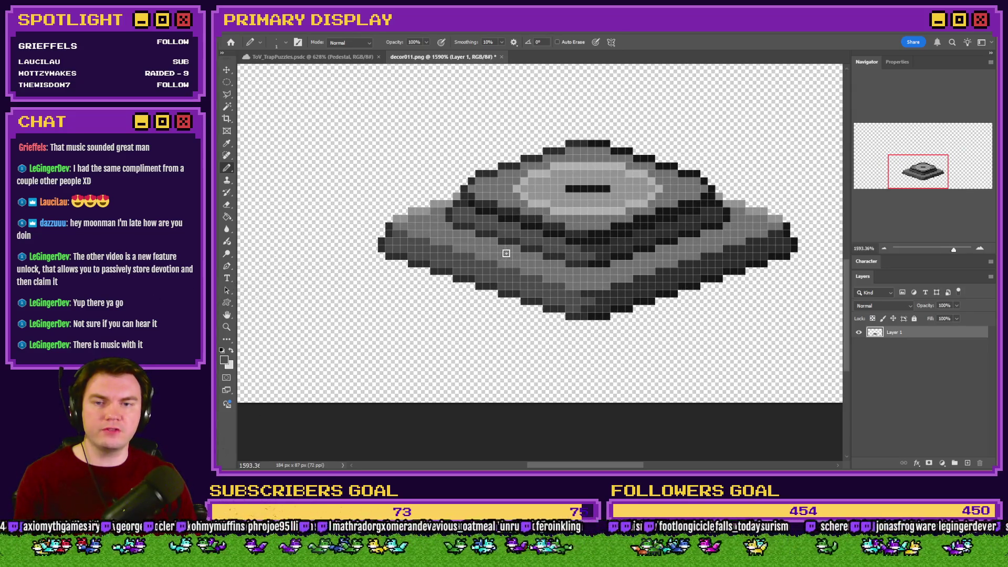
scroll(574, 244, "up", 3)
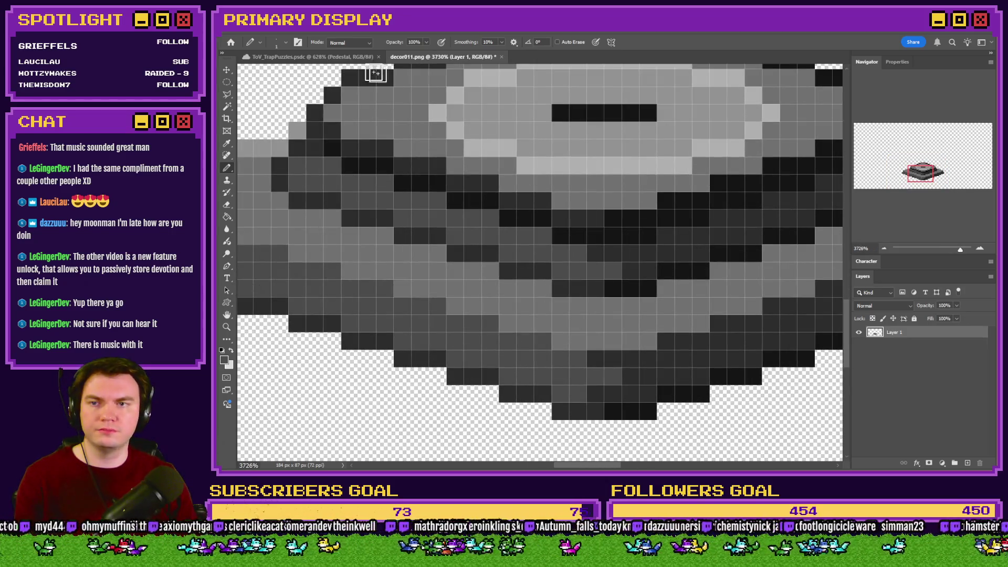
left_click(313, 57)
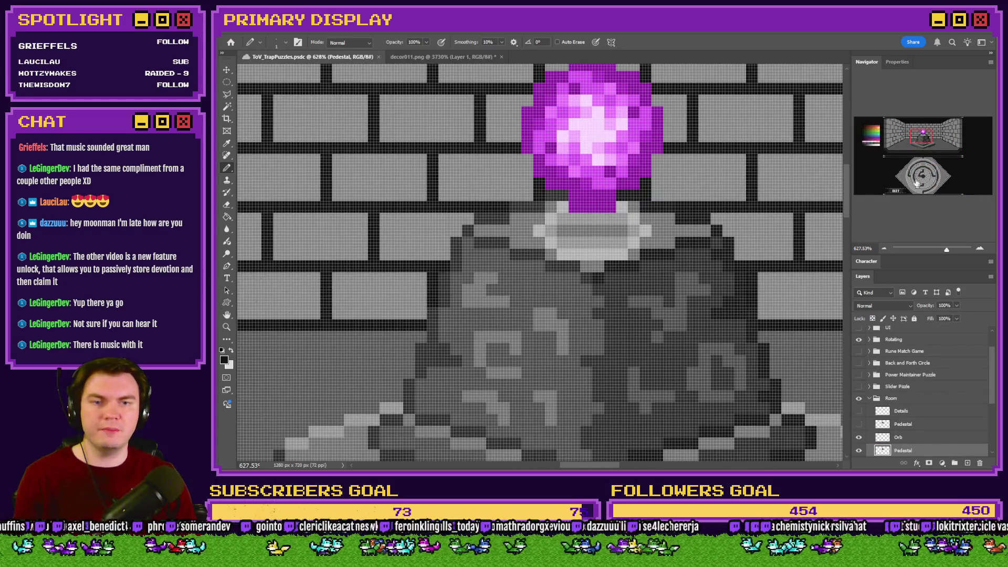
Sample a dark grey in the room file, return to decor011.png, and call up the window switcher
scroll(549, 277, "down", 4)
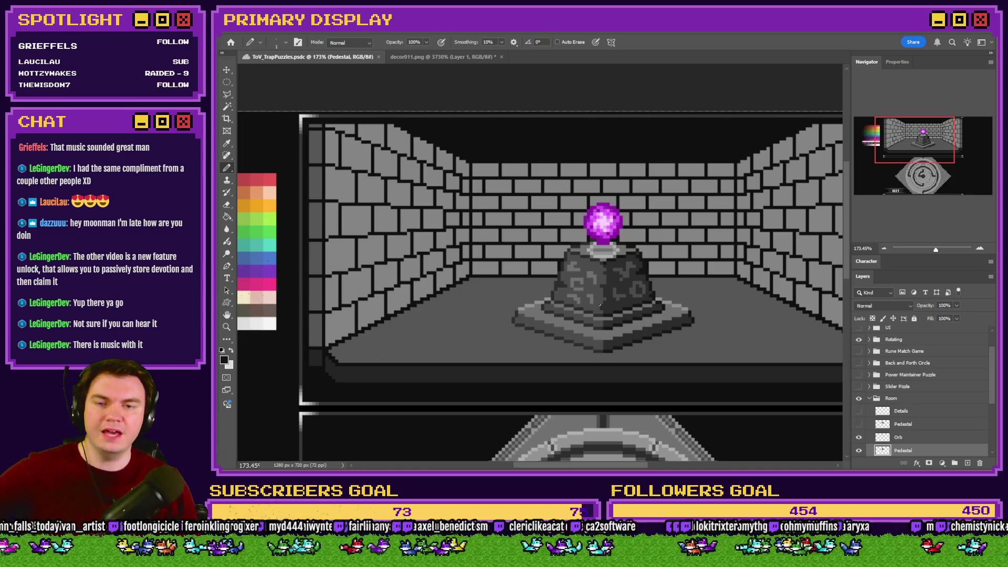
scroll(823, 223, "left", 5)
scroll(824, 222, "down", 2)
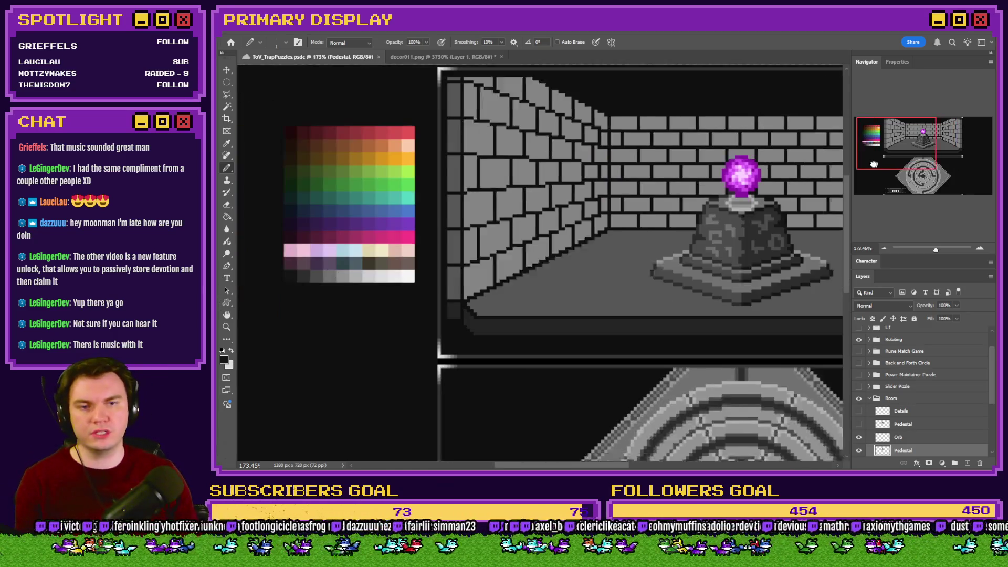
left_click_drag(349, 275, 308, 275)
key("ctrl+Tab")
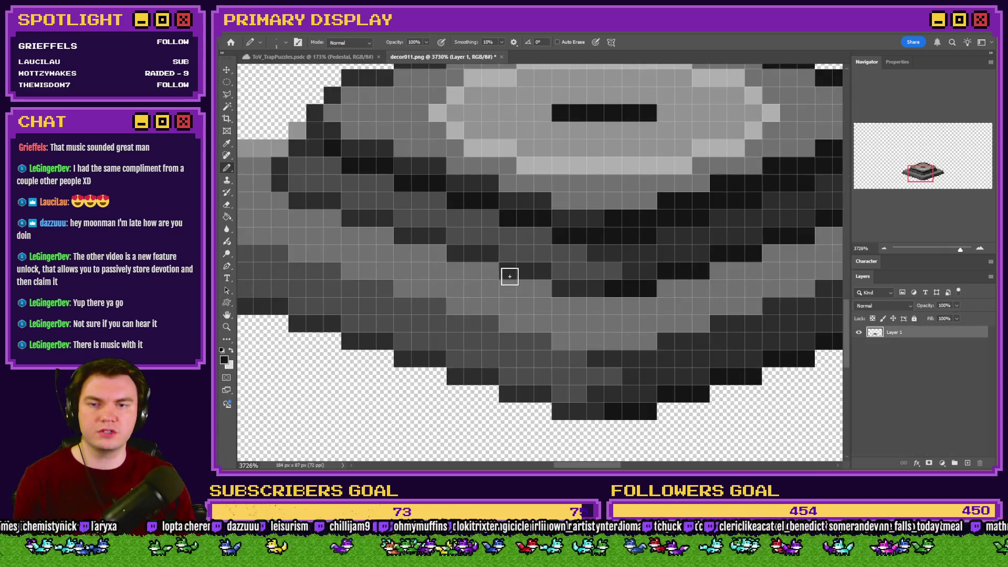
scroll(509, 275, "down", 3)
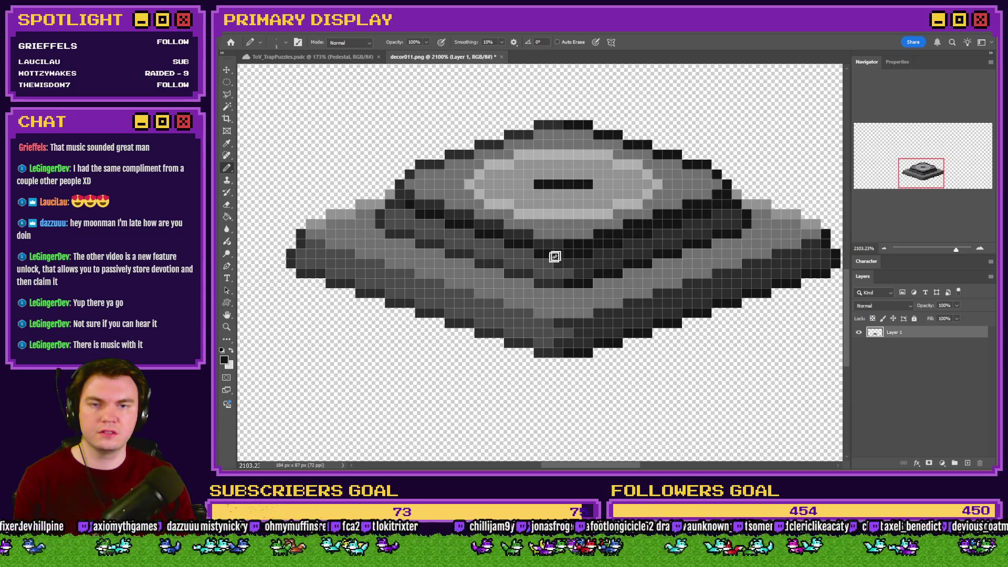
scroll(558, 254, "down", 2)
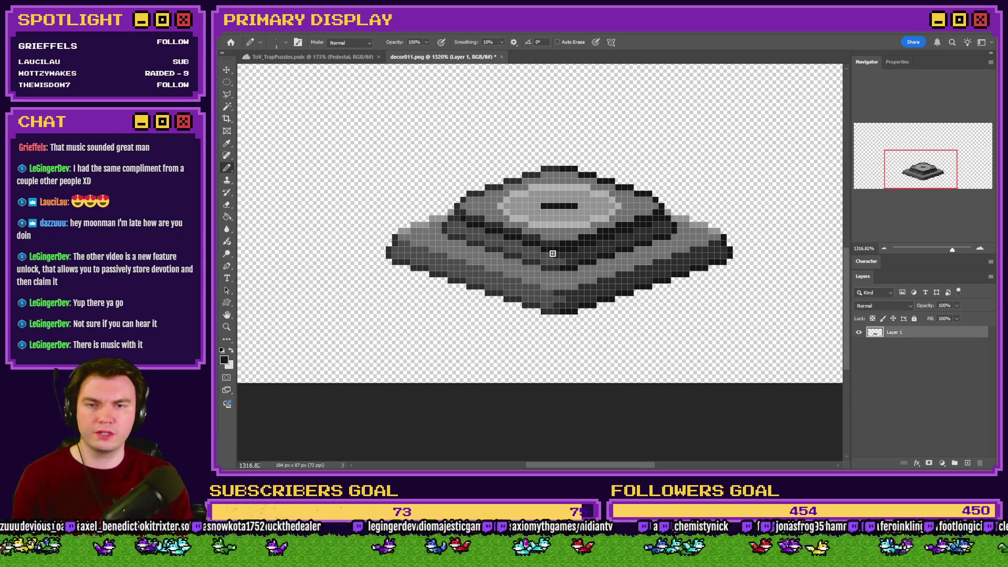
key("alt+Tab")
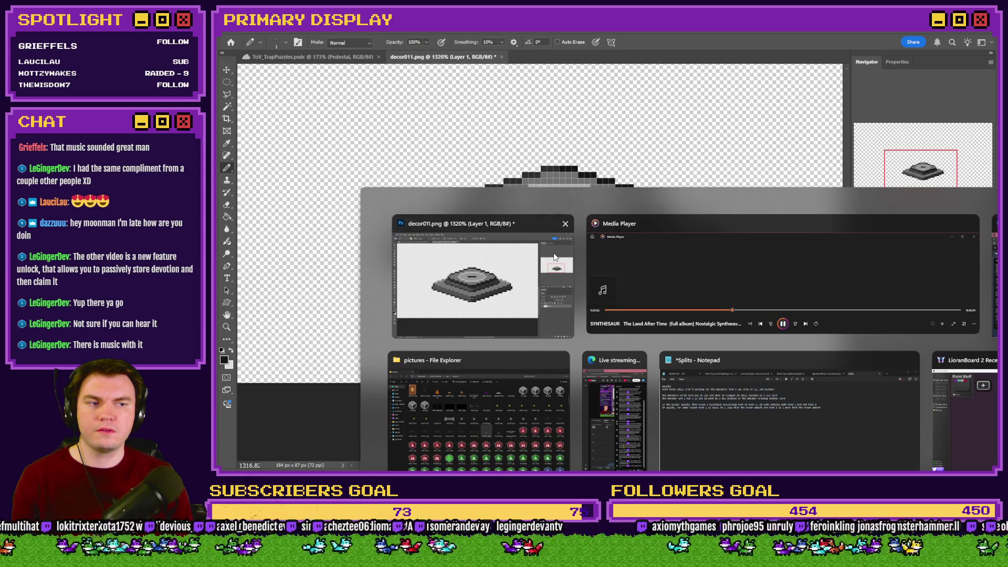
Rename the old decor11.png to decor11short.png, then select decor011.png
key("alt+Tab")
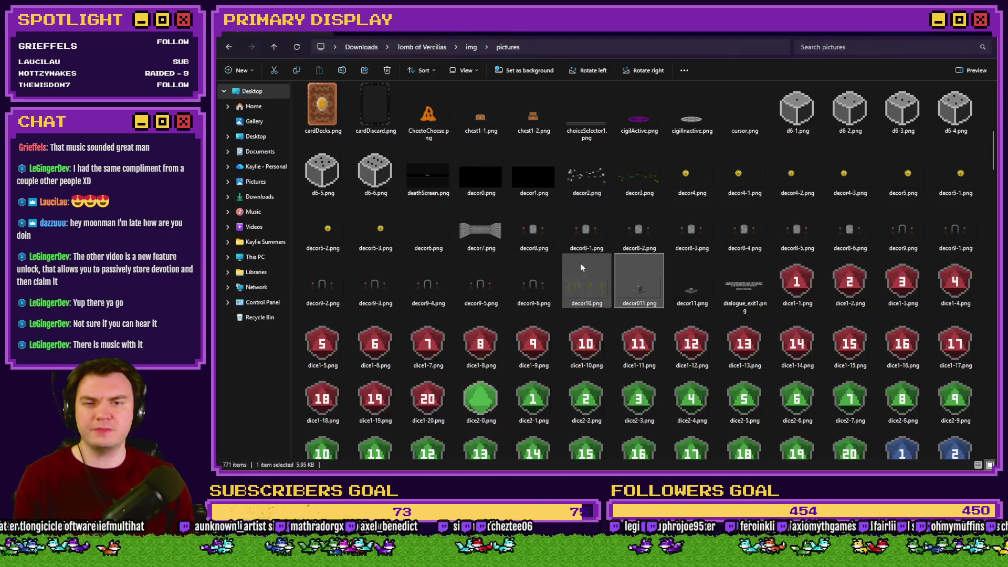
left_click(691, 299)
left_click(692, 303)
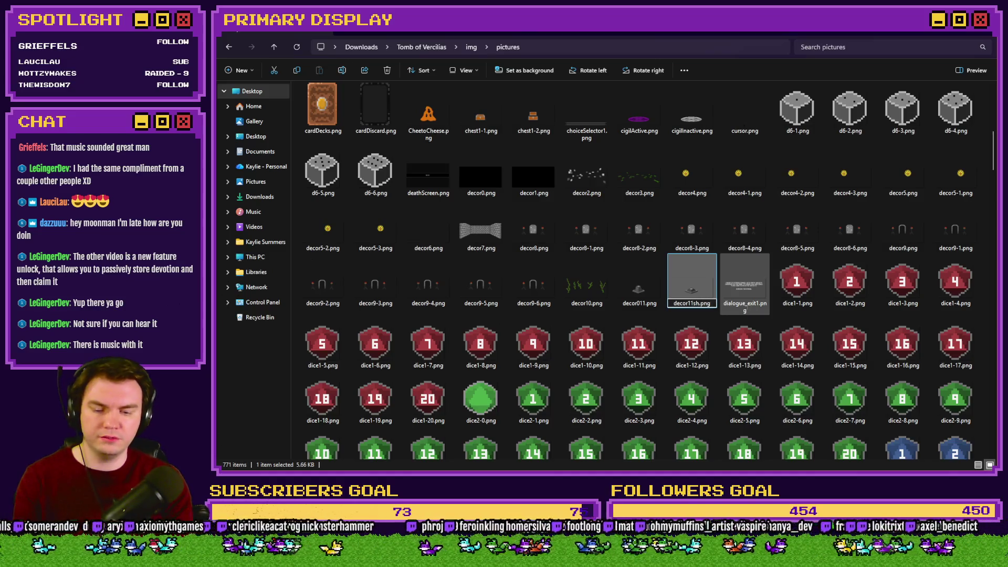
type("ort")
left_click(643, 296)
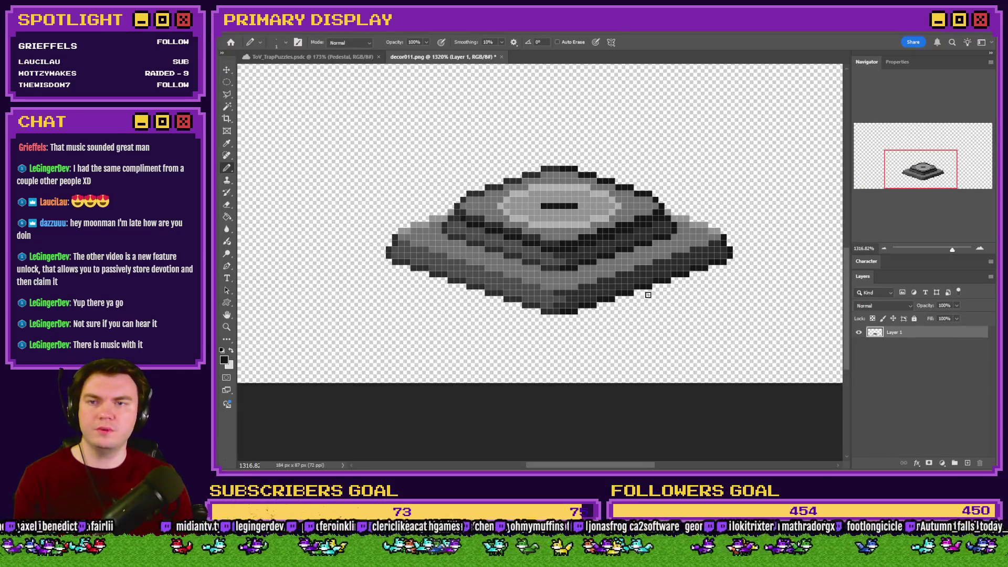
Enlarge the pedestal image to 400% width (736 × 348 px) and fit it on screen
key("ctrl+alt+i")
type("400")
key("Return")
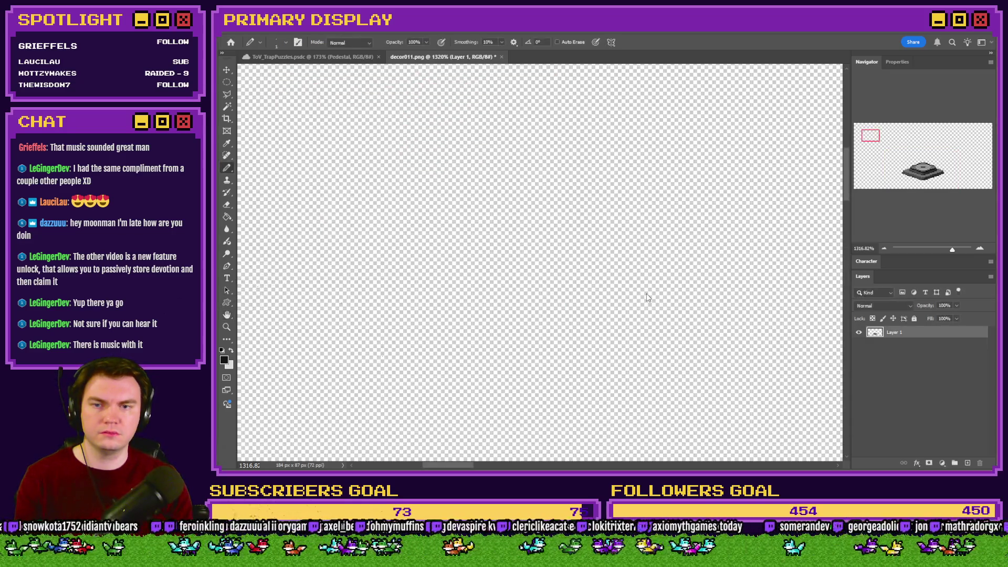
key("ctrl+0")
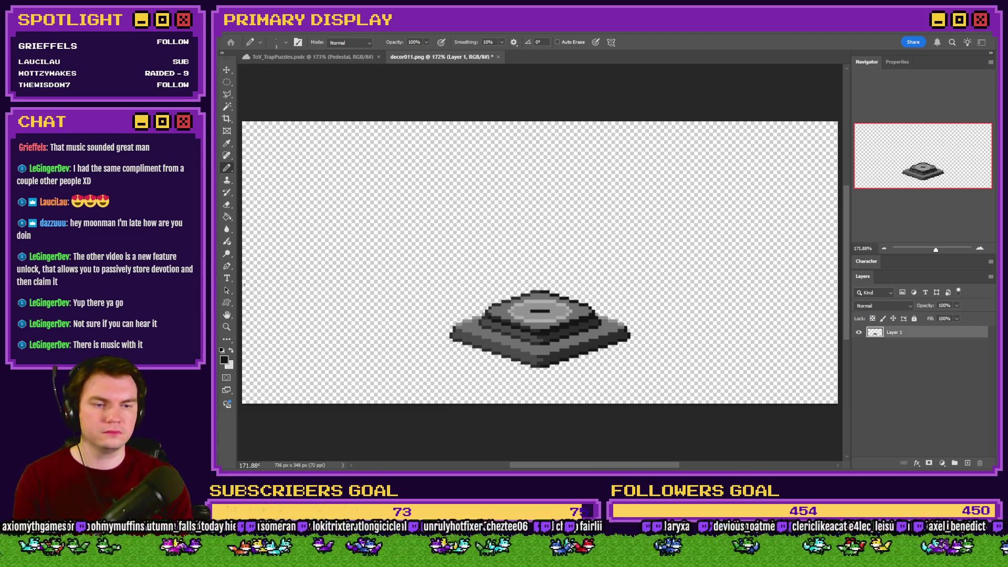
key("alt+Tab")
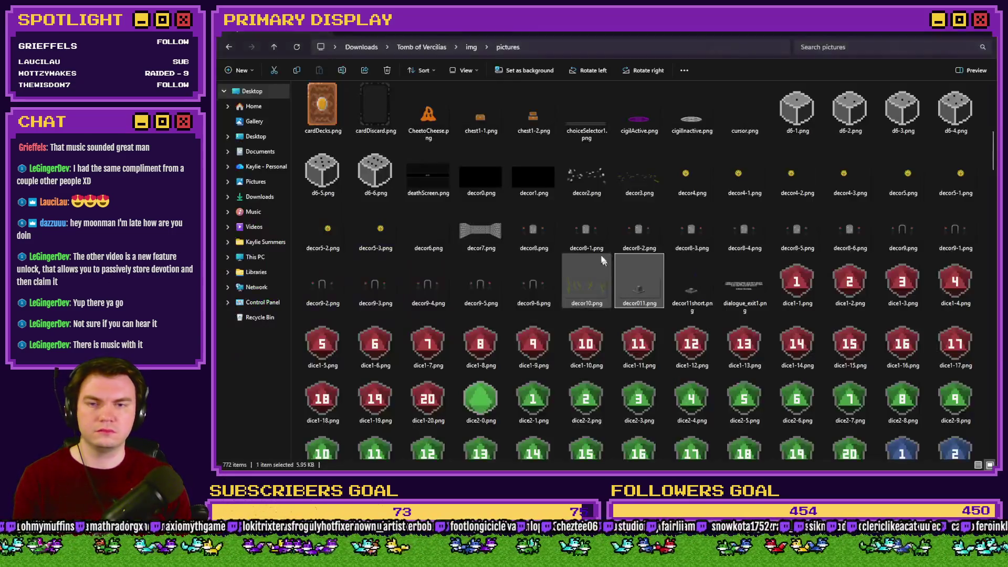
Rename decor011.png to decor11.png by deleting the extra 0
scroll(672, 292, "up", 3)
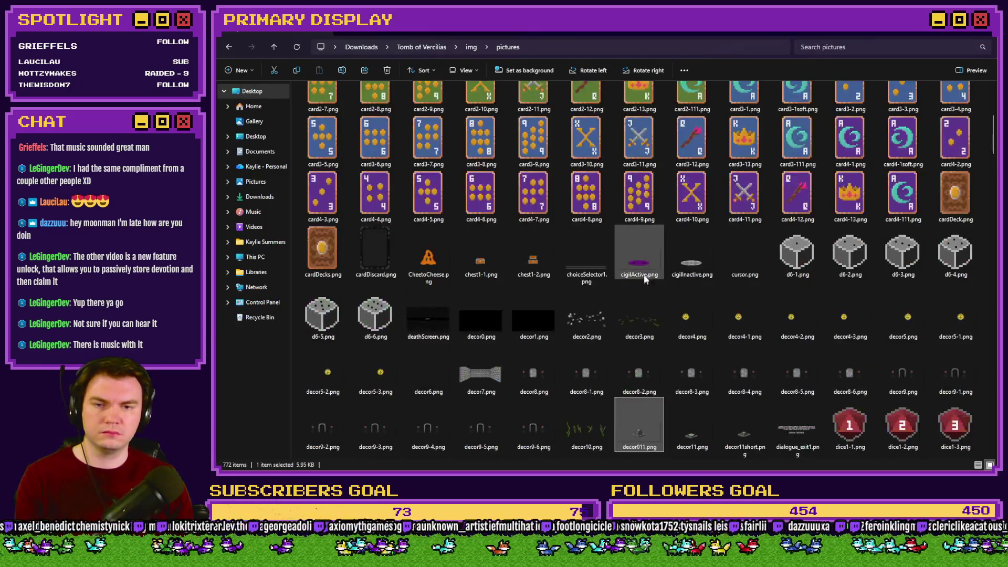
scroll(641, 317, "down", 6)
scroll(661, 210, "up", 2)
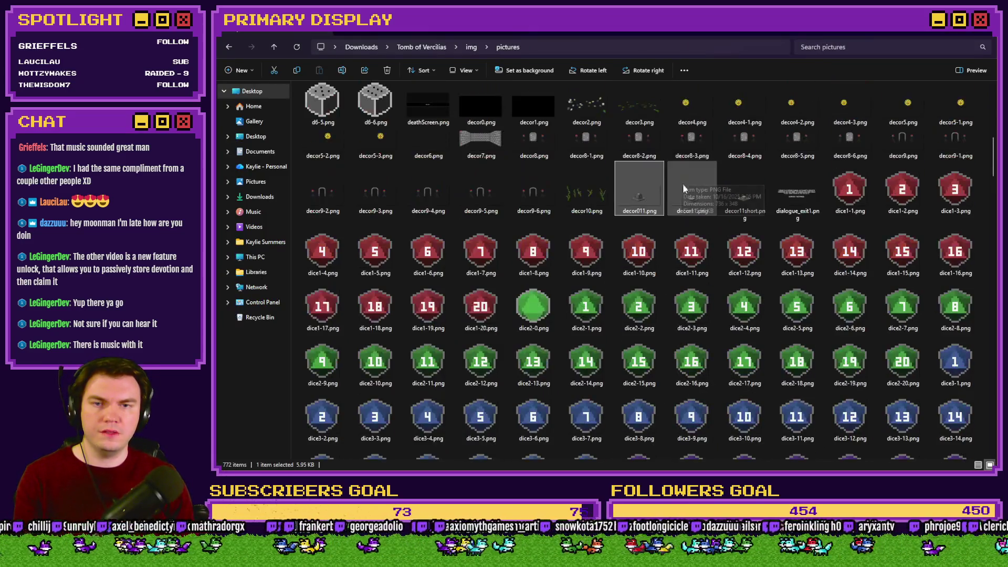
left_click(653, 209)
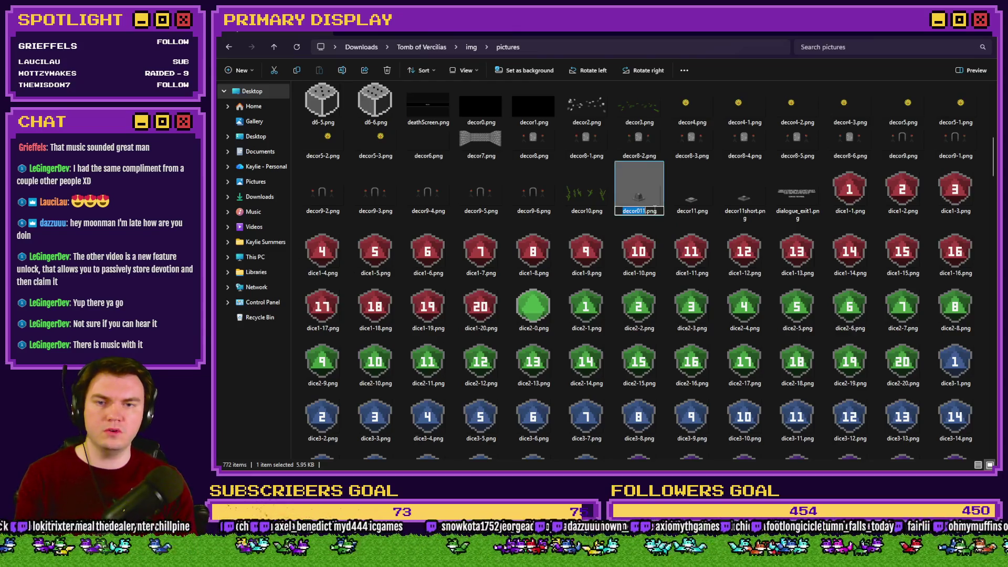
key("BackSpace")
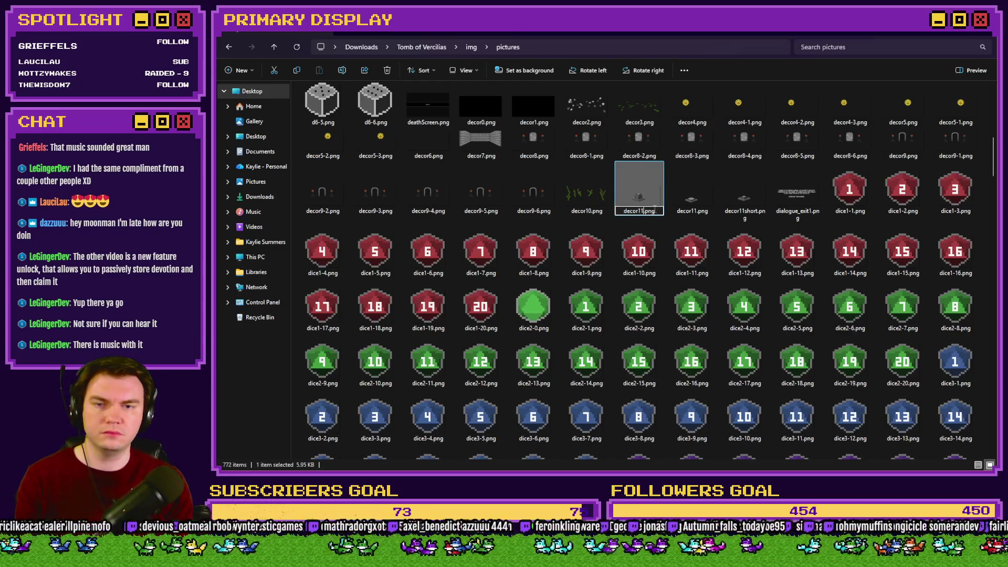
key("Return")
key("alt+Tab")
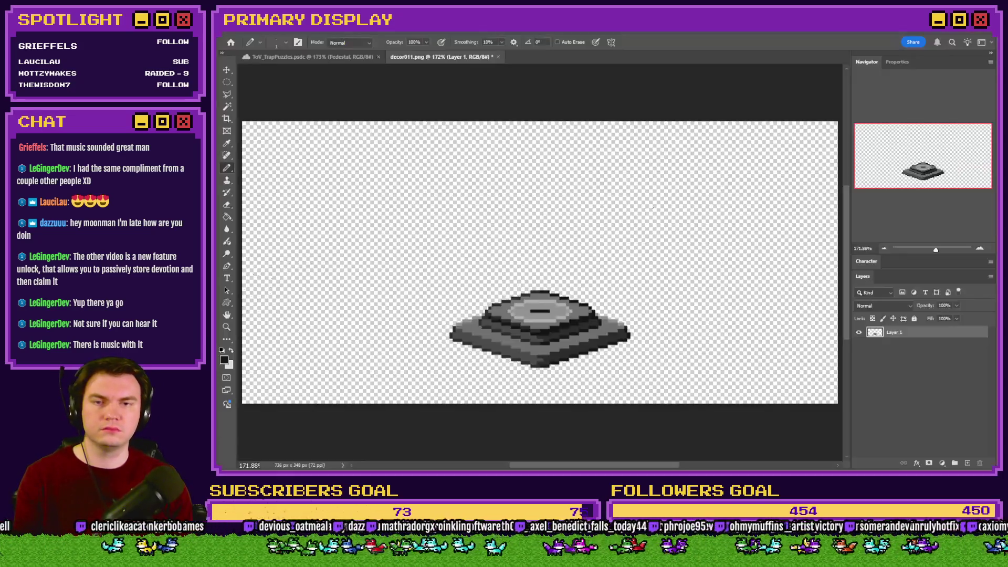
key("alt+Tab")
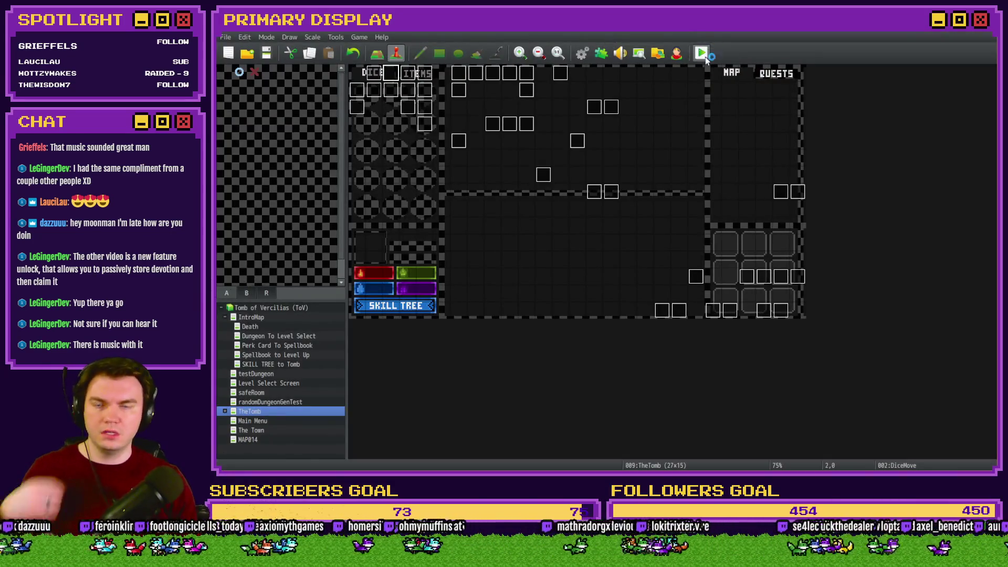
Playtest past the perk card and through the wooden door to the pedestal room, then close the game
left_click(702, 53)
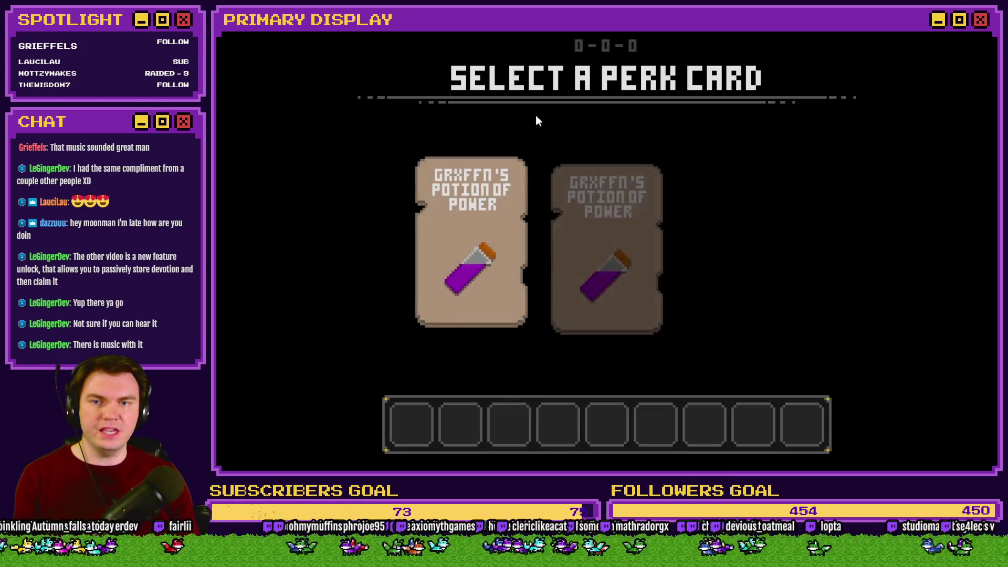
key("Return")
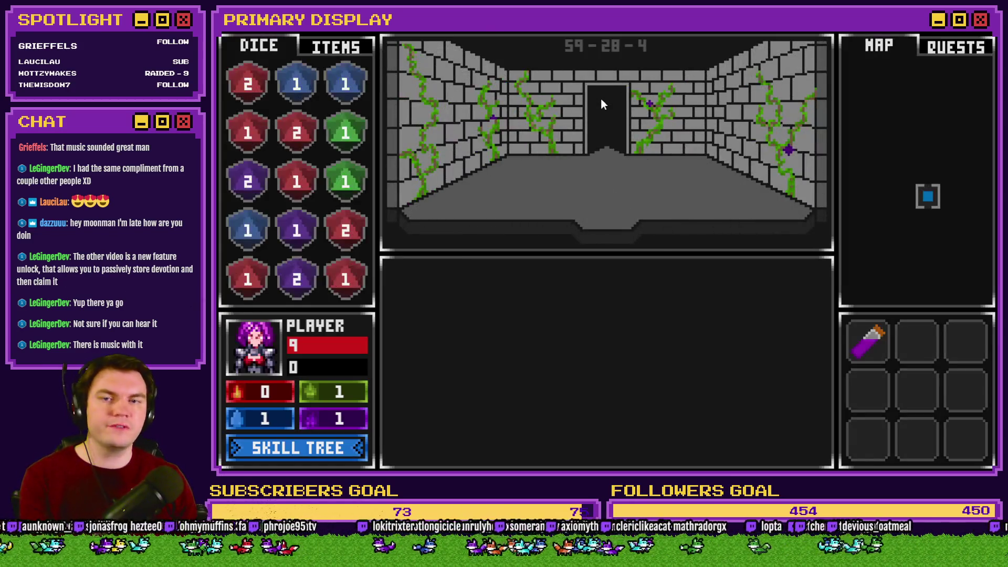
left_click(613, 106)
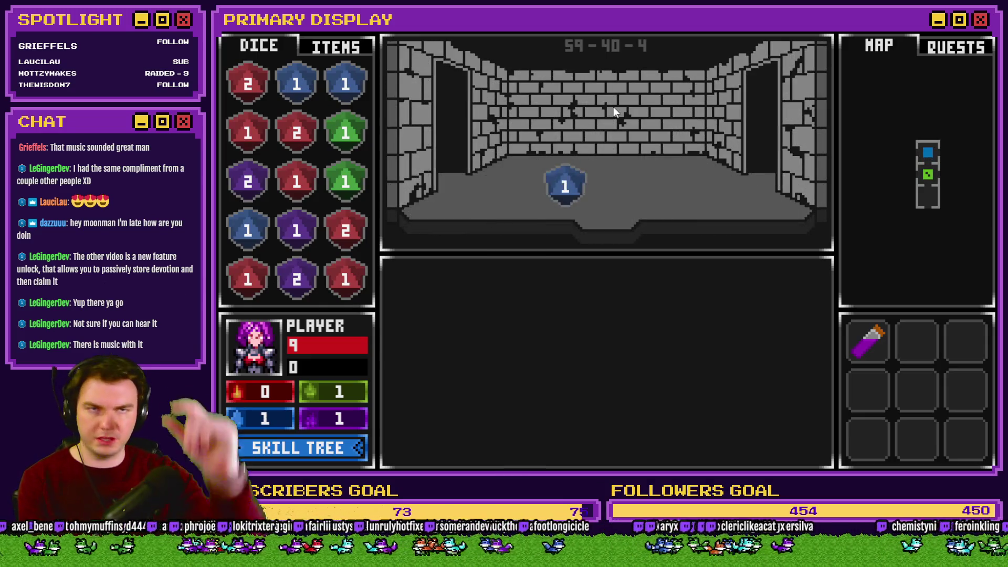
left_click(613, 106)
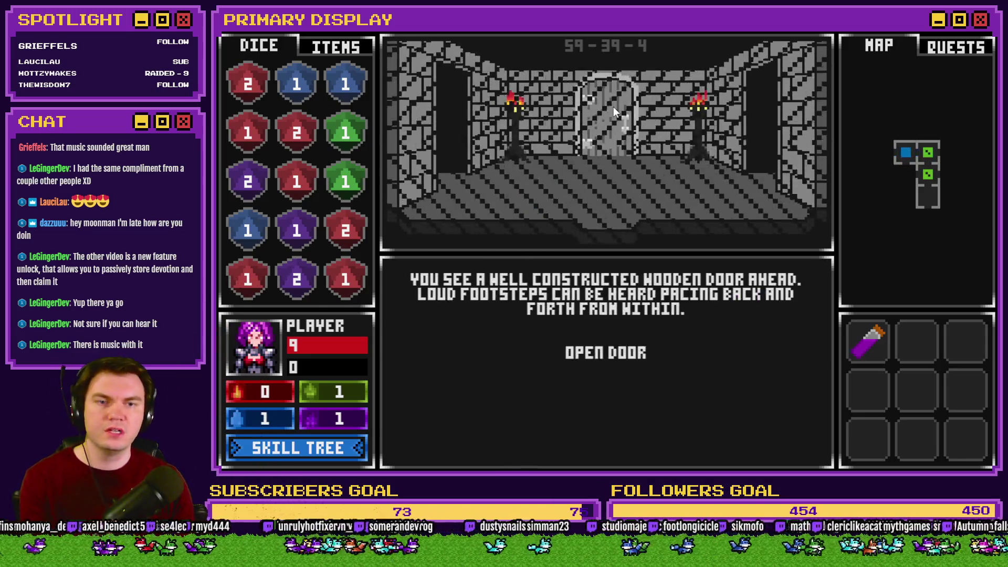
left_click(613, 106)
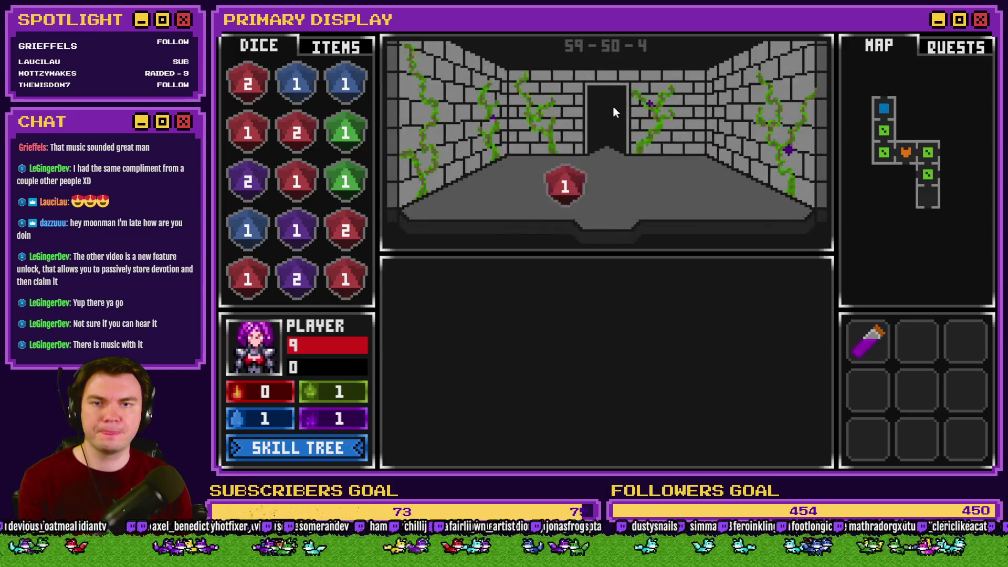
left_click(614, 106)
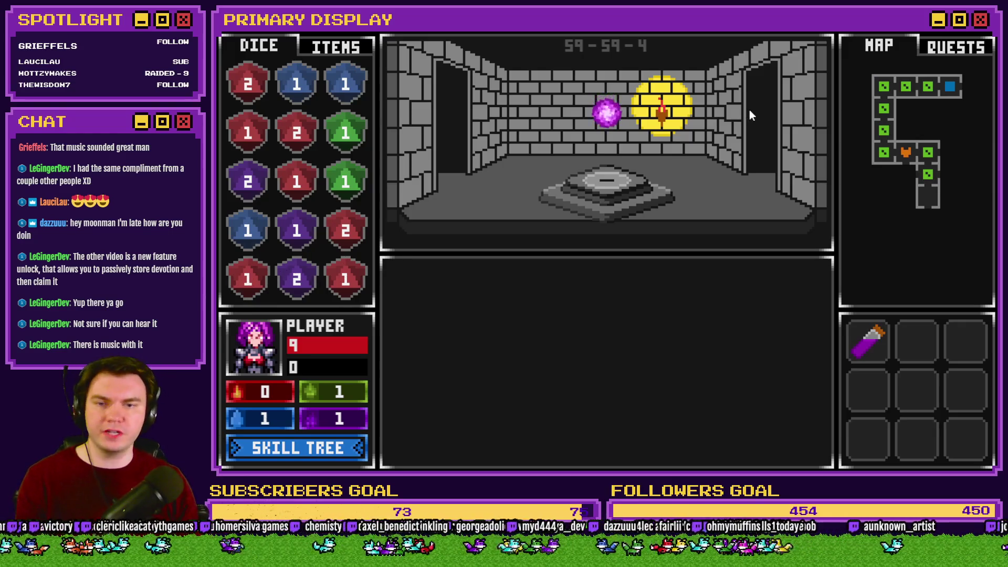
left_click(981, 22)
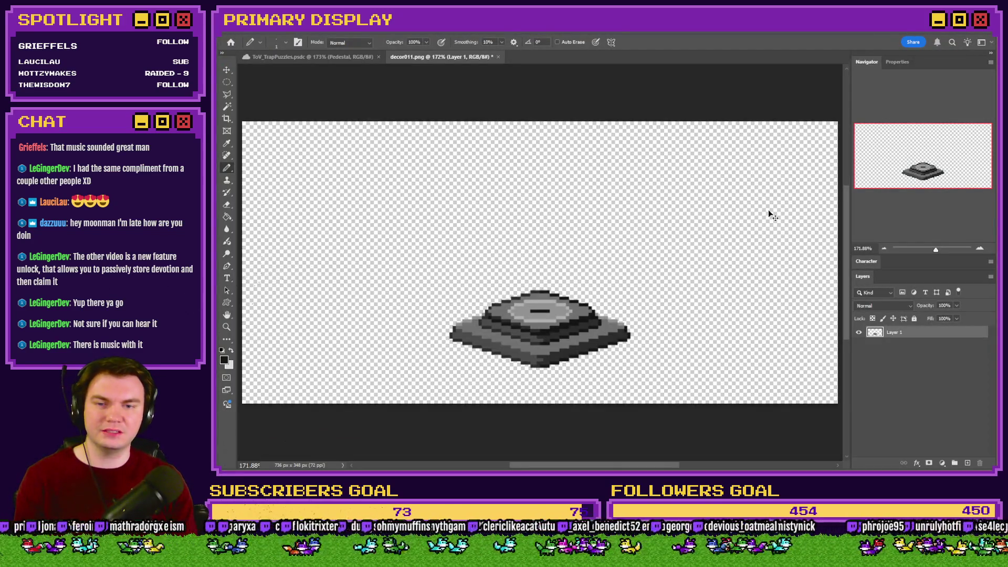
Nudge the pedestal higher on its canvas, save decor011.png, and relaunch the playtest
key("ctrl+Up")
key("ctrl+Up")
key("ctrl+Up")
key("ctrl+Up")
key("ctrl+Up")
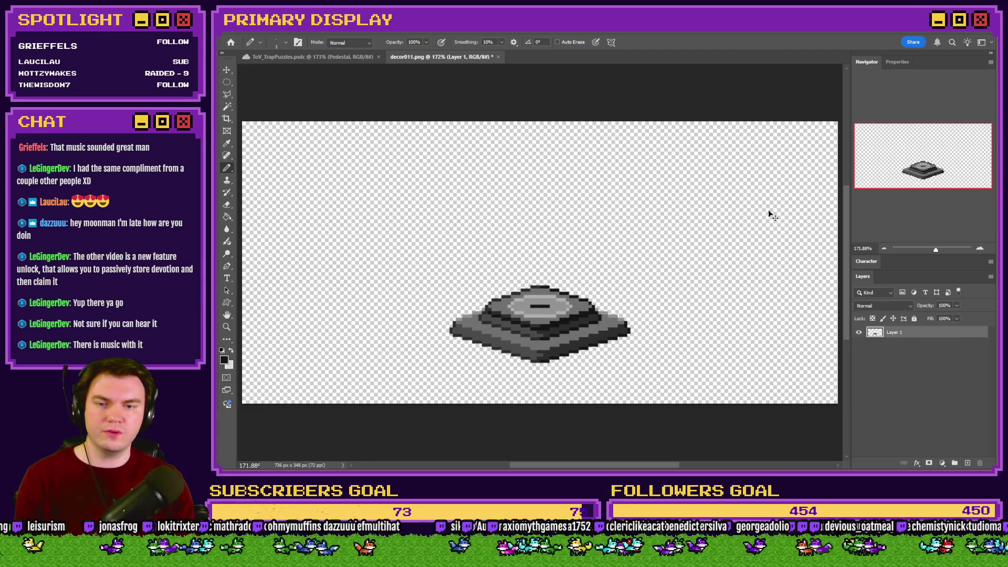
key("ctrl+Up")
key("ctrl+Up")
key("ctrl+Up")
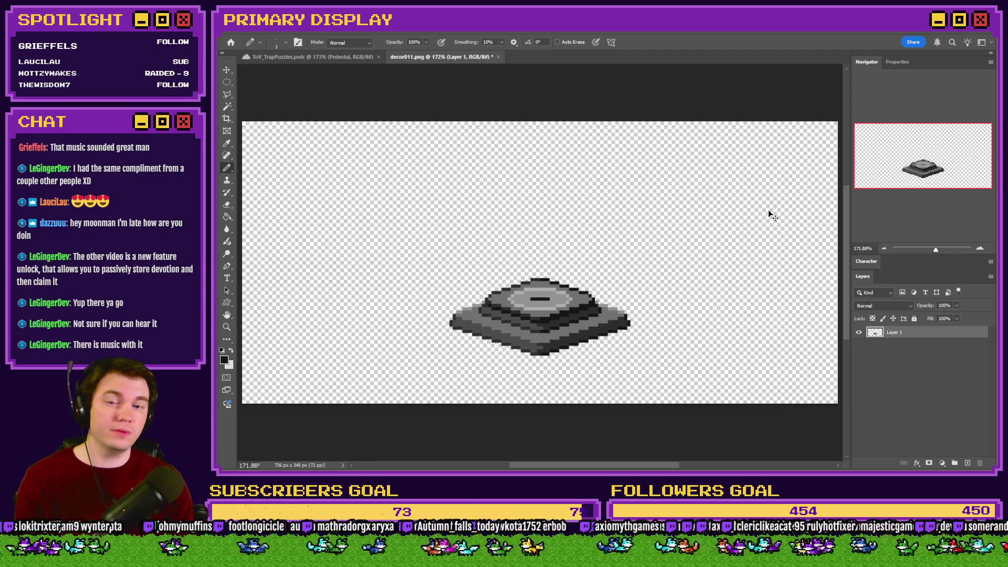
key("ctrl+s")
key("alt+Tab")
left_click(702, 53)
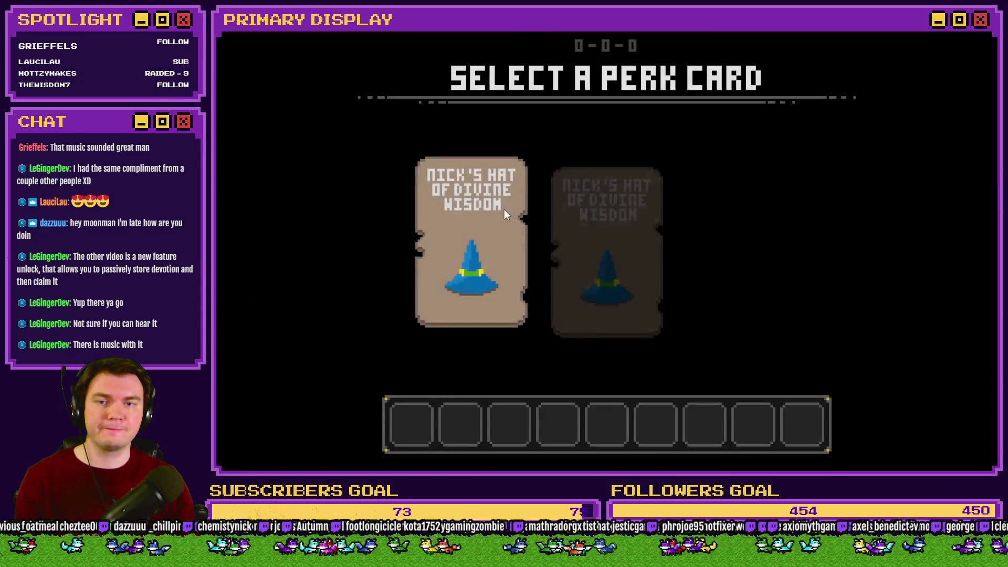
Choose the hat perk card and walk through the first dungeon rooms
left_click(500, 209)
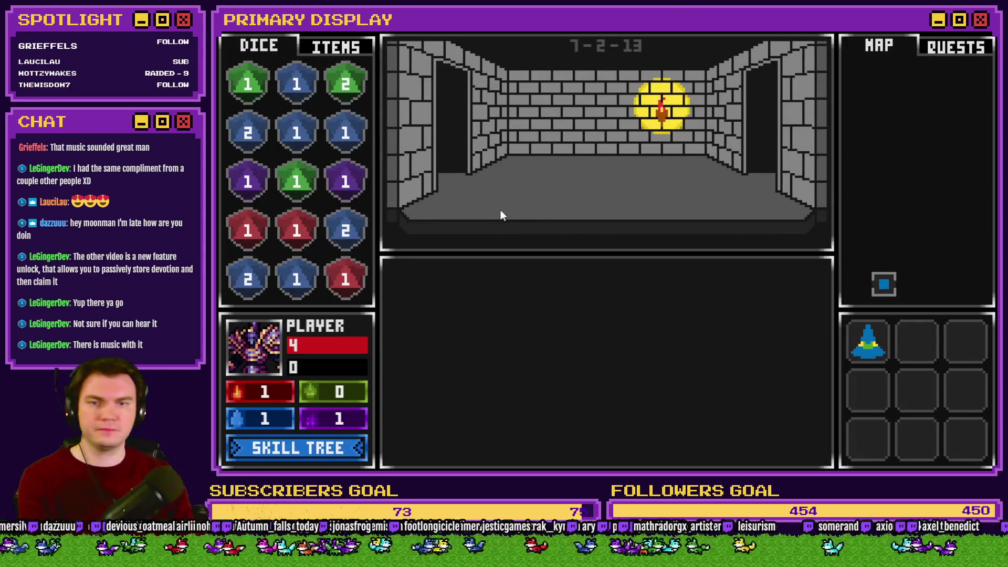
key("w")
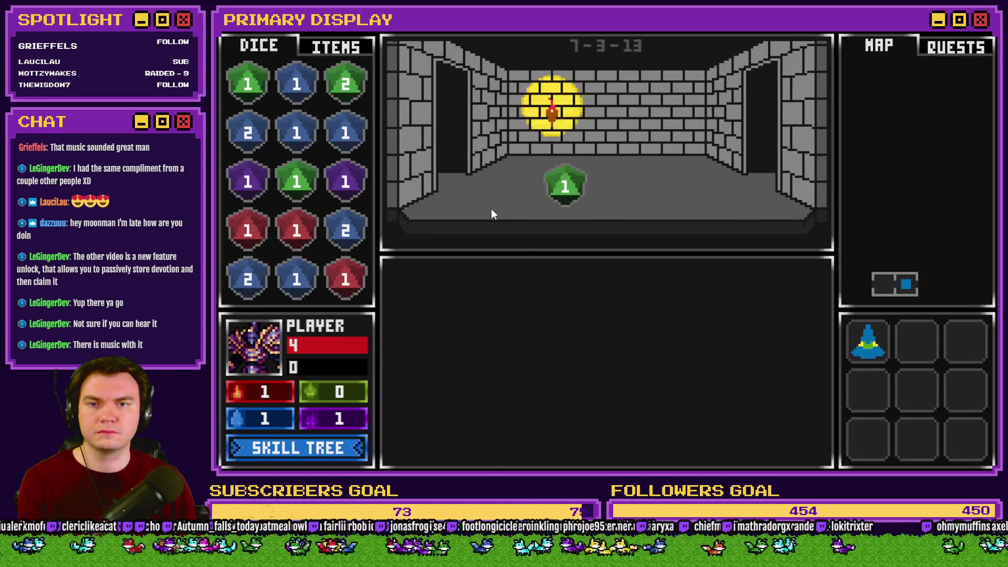
key("w")
key("a")
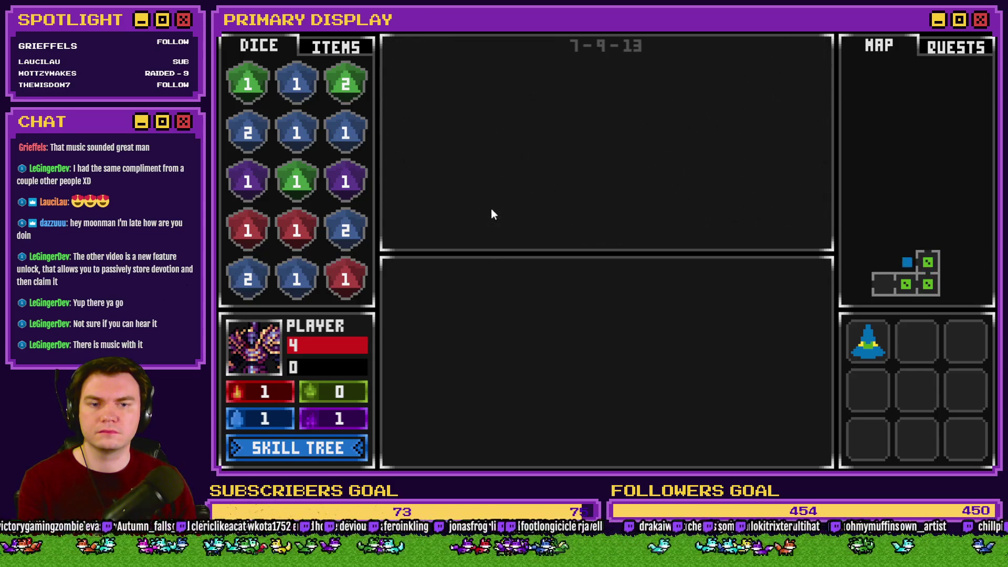
key("s")
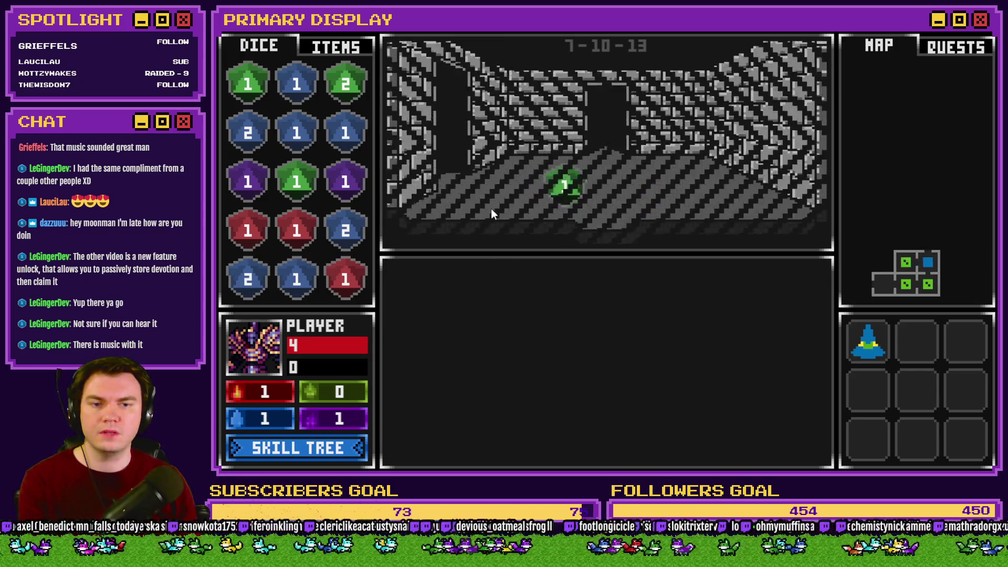
key("a")
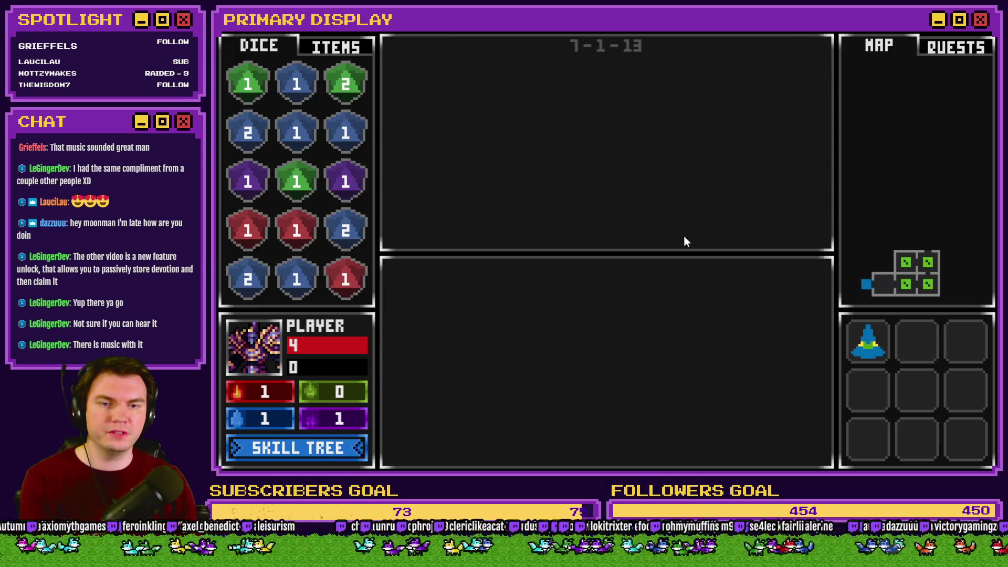
key("w")
key("d")
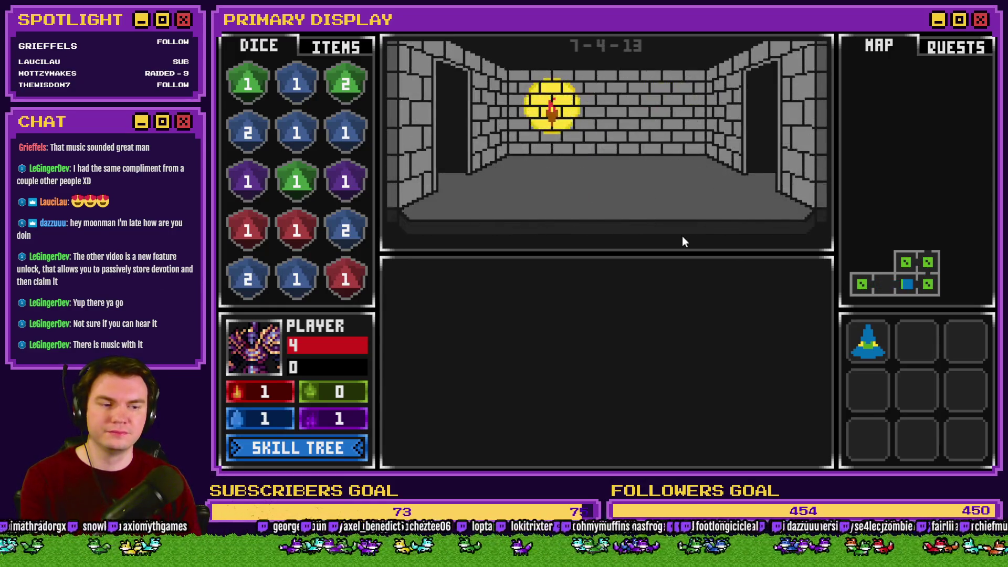
Reach the purple orb room, close the playtest, and open the DiceMove event
key("d")
key("w")
key("a")
key("a")
key("a")
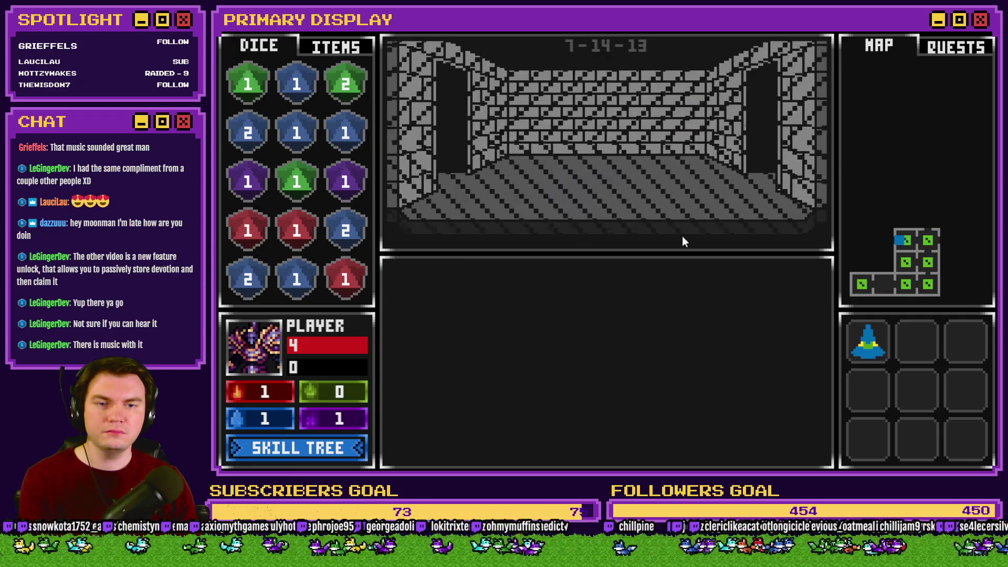
key("s")
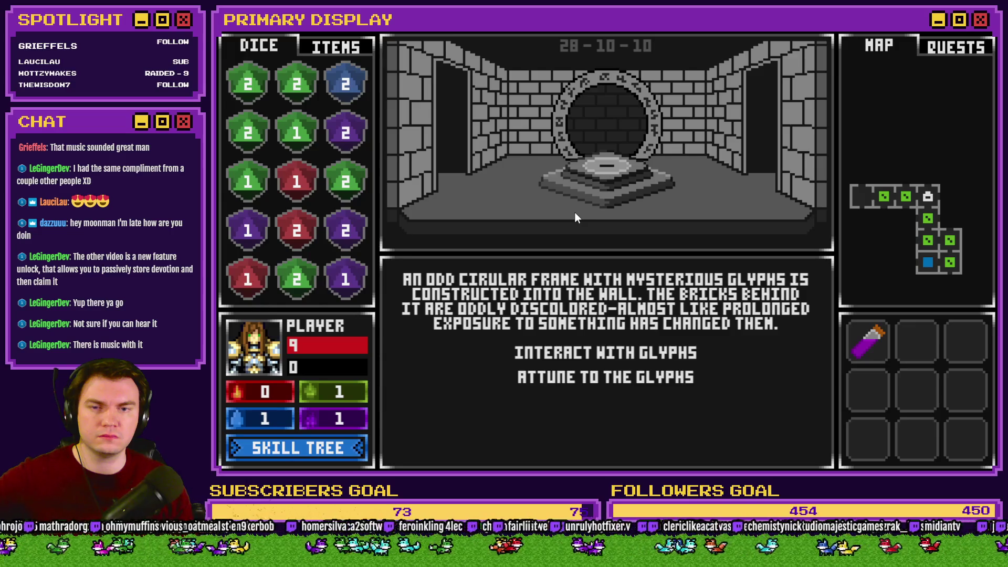
left_click(986, 35)
double_click(395, 77)
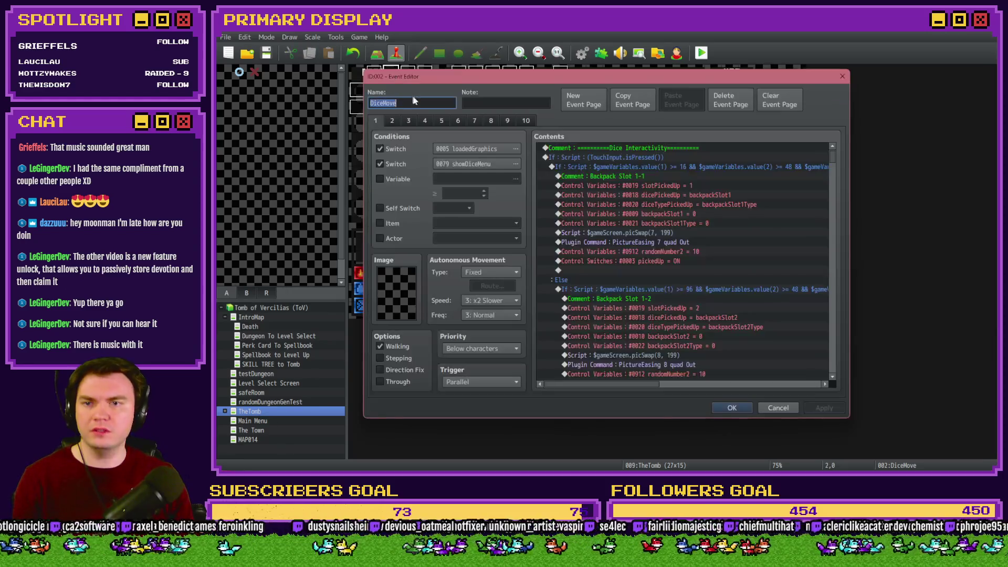
Look at another page of the DiceMove event, then close it
left_click(420, 121)
scroll(622, 241, "down", 3)
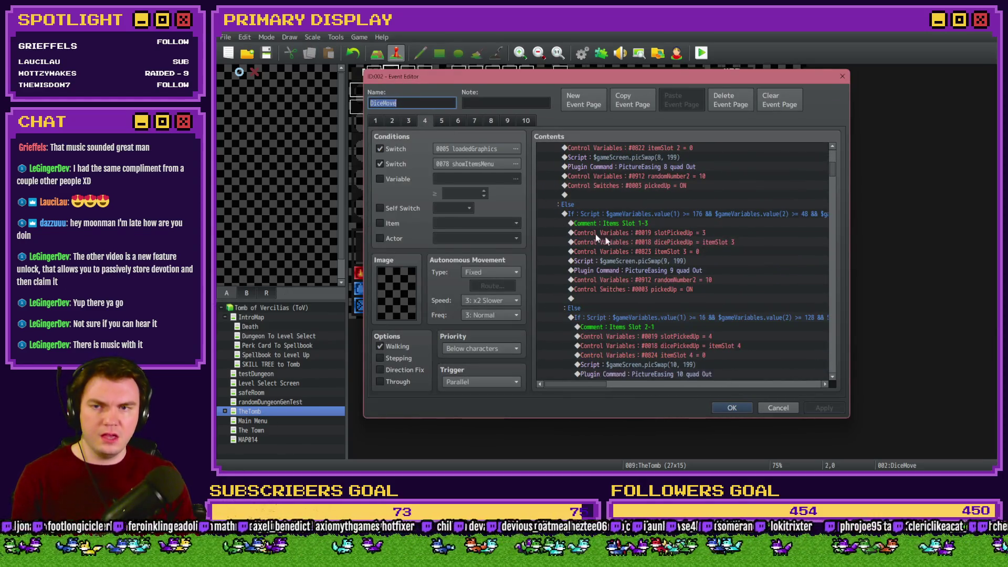
key("Escape")
Open the orb's show-picture script line on page 4 of the Int/Movement event
double_click(378, 77)
left_click(425, 121)
scroll(619, 221, "down", 5)
scroll(620, 221, "down", 5)
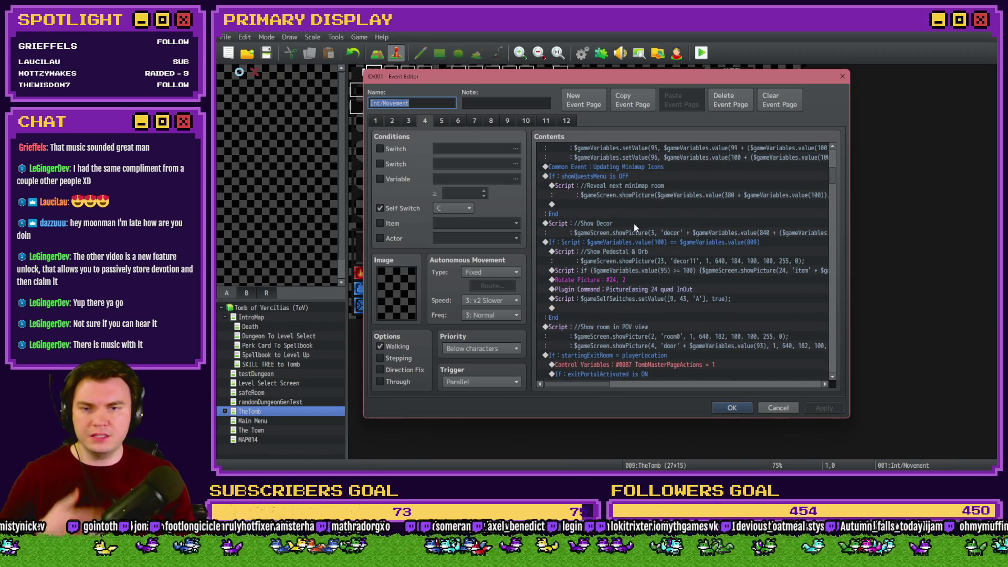
left_click(639, 261)
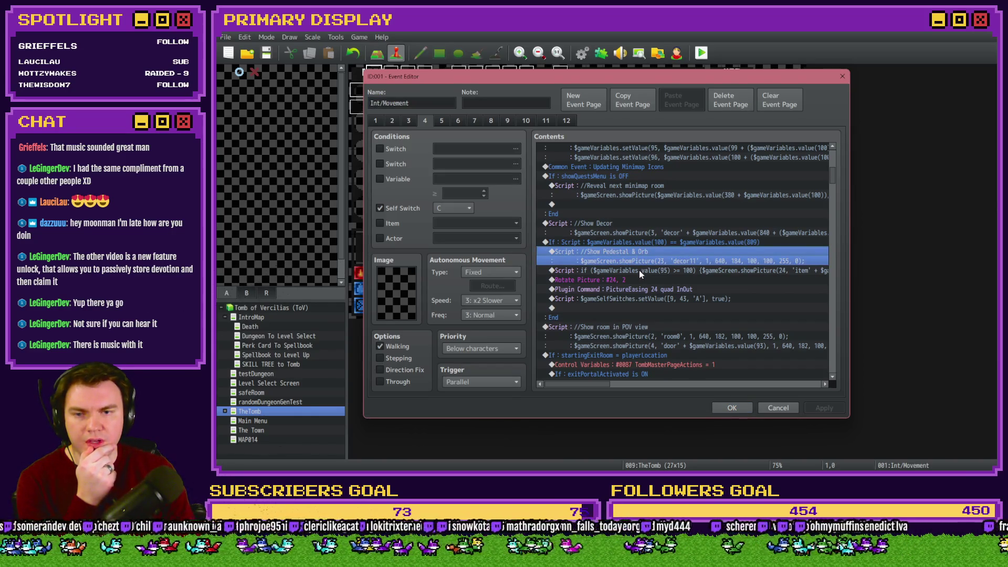
left_click(638, 270)
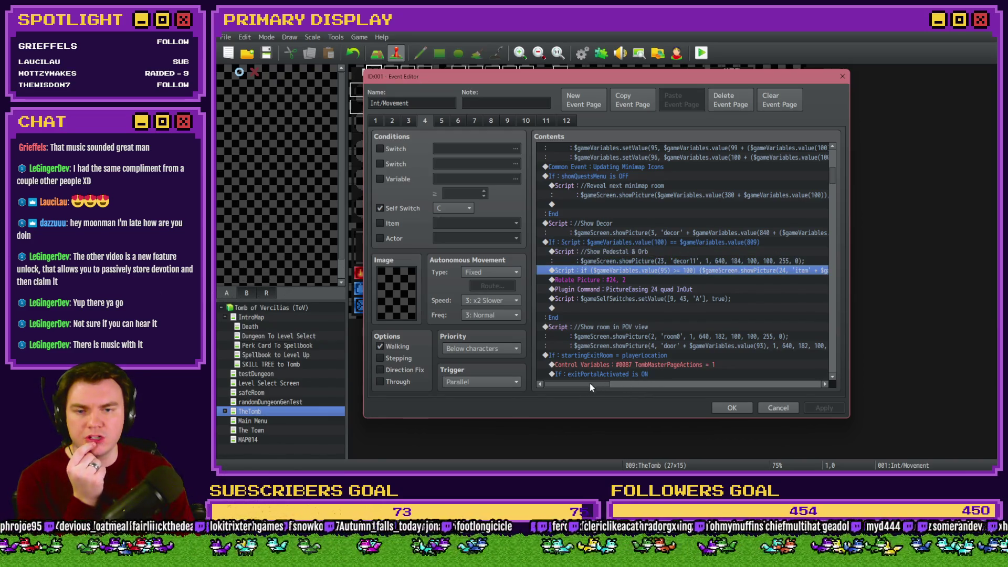
left_click_drag(584, 385, 635, 389)
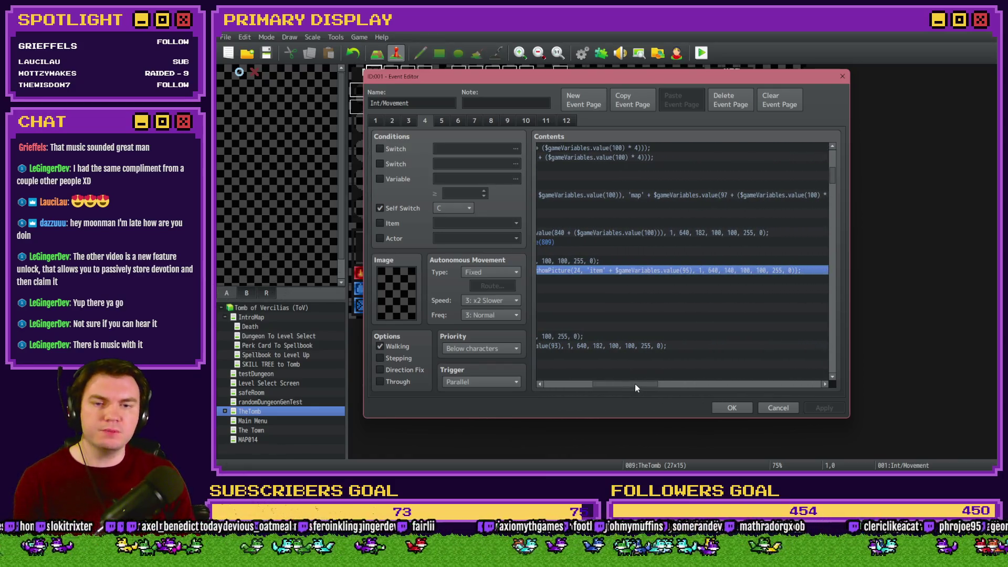
key("Return")
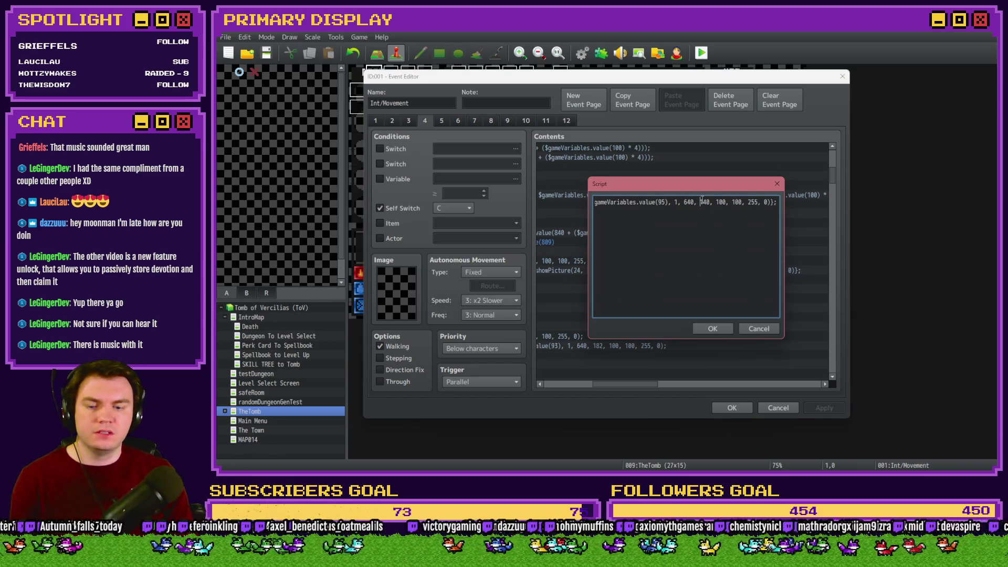
Compute 20 × 4 in the Calculator
key("alt+Tab")
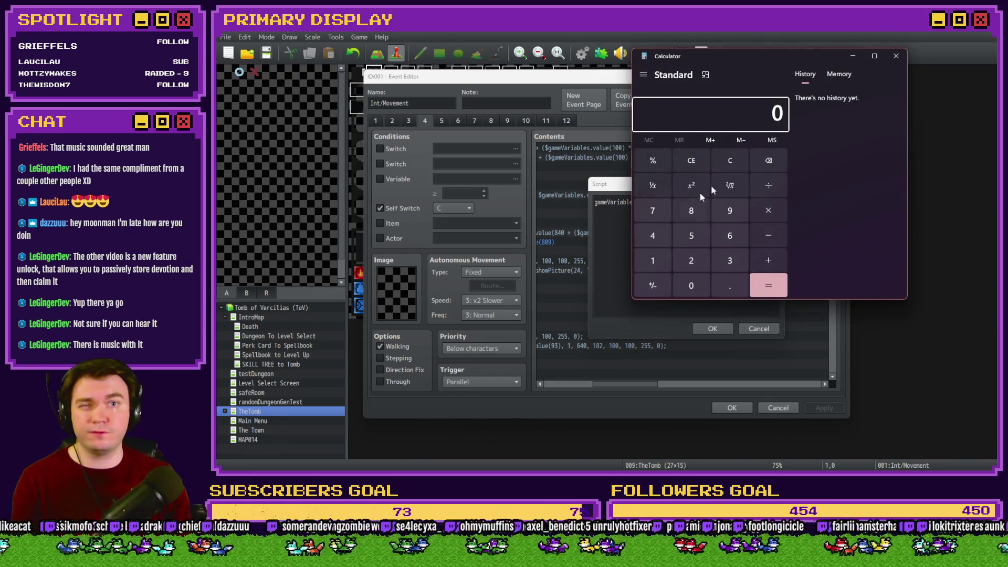
left_click_drag(770, 77, 944, 99)
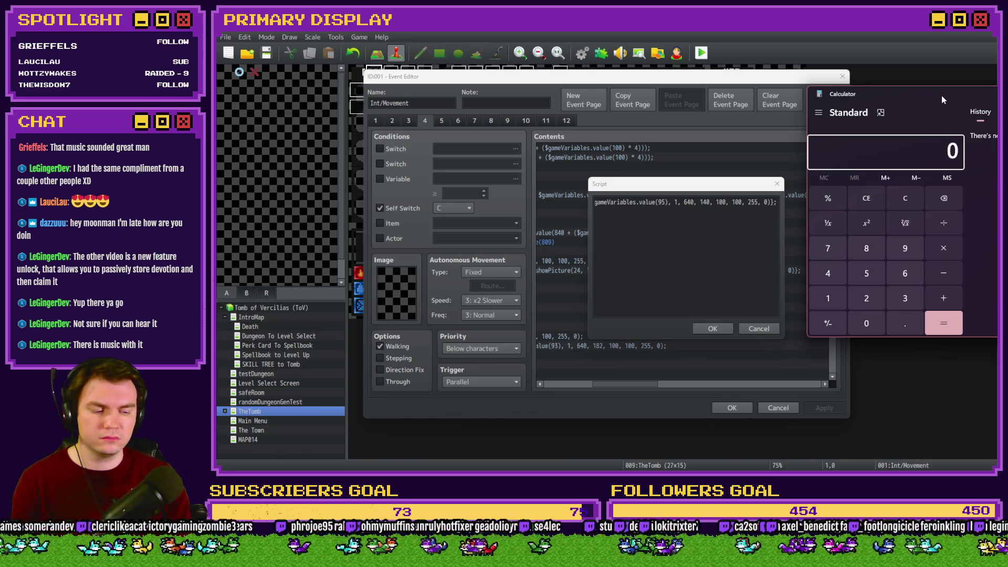
type("20*")
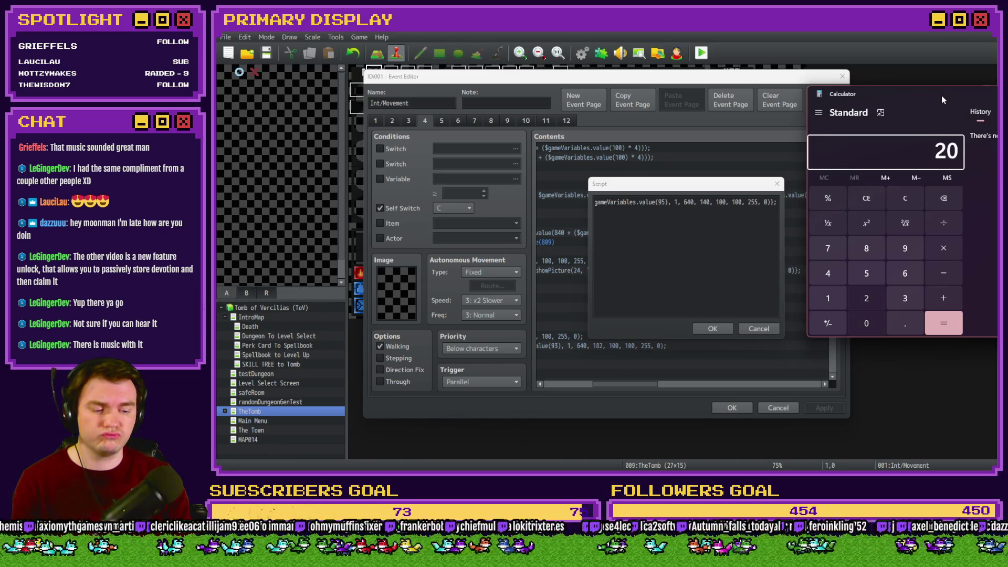
type("4")
key("Return")
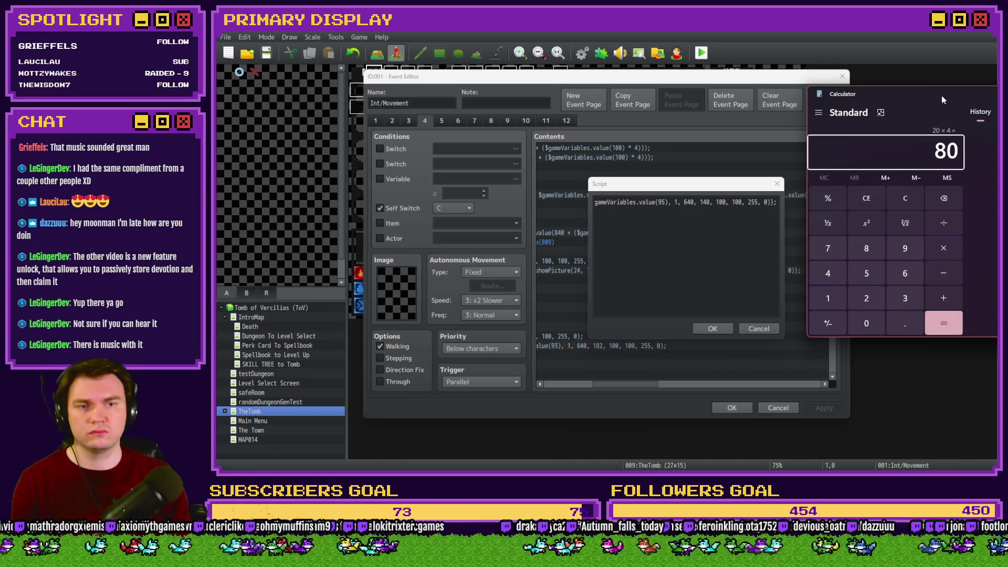
Change the orb's y position from 140 to 220 and close the Int/Movement event
left_click(842, 169)
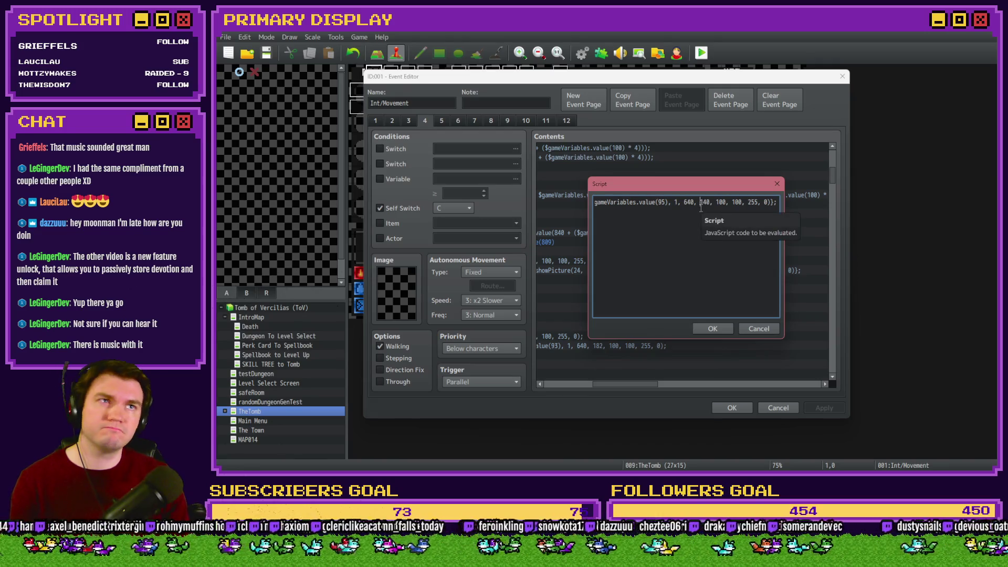
double_click(701, 208)
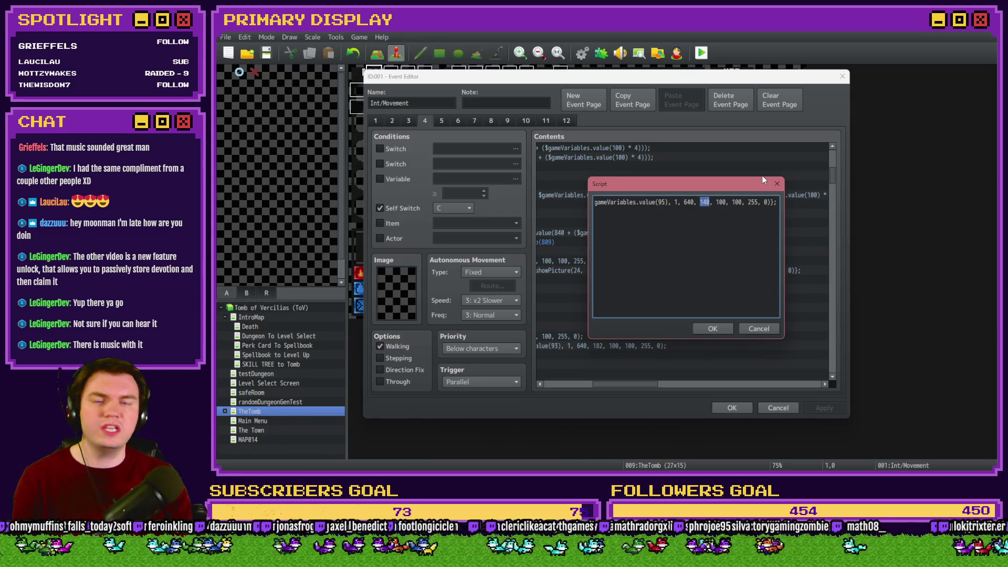
type("220")
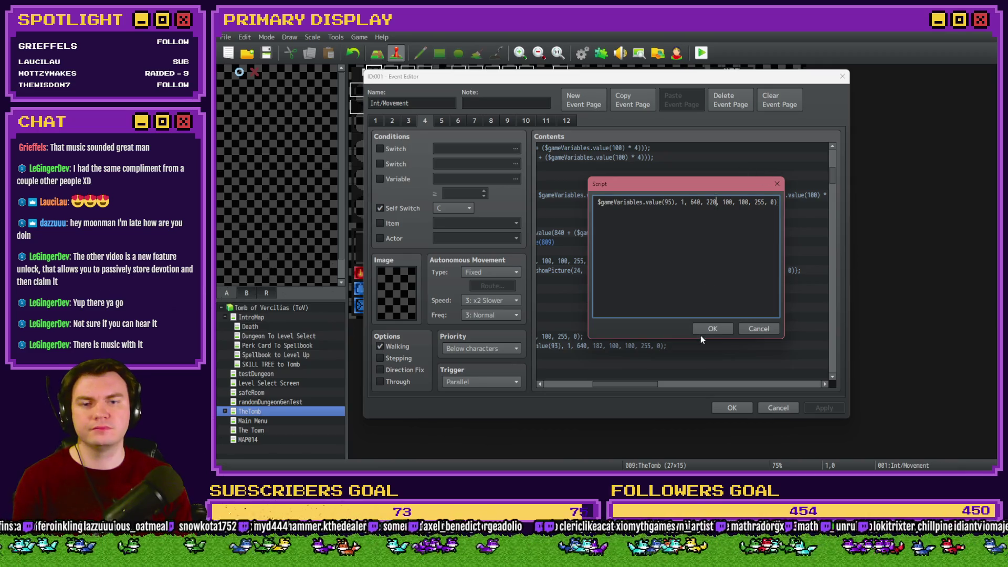
left_click(712, 329)
left_click_drag(625, 384, 579, 385)
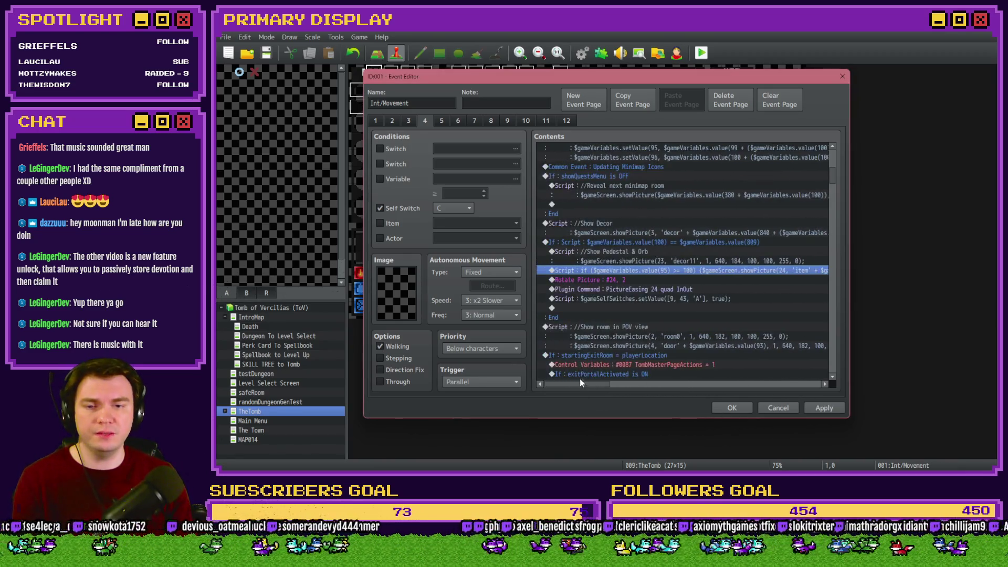
left_click(732, 408)
In orbAnimation, change the second movePicture's y from 140 to 220
double_click(408, 104)
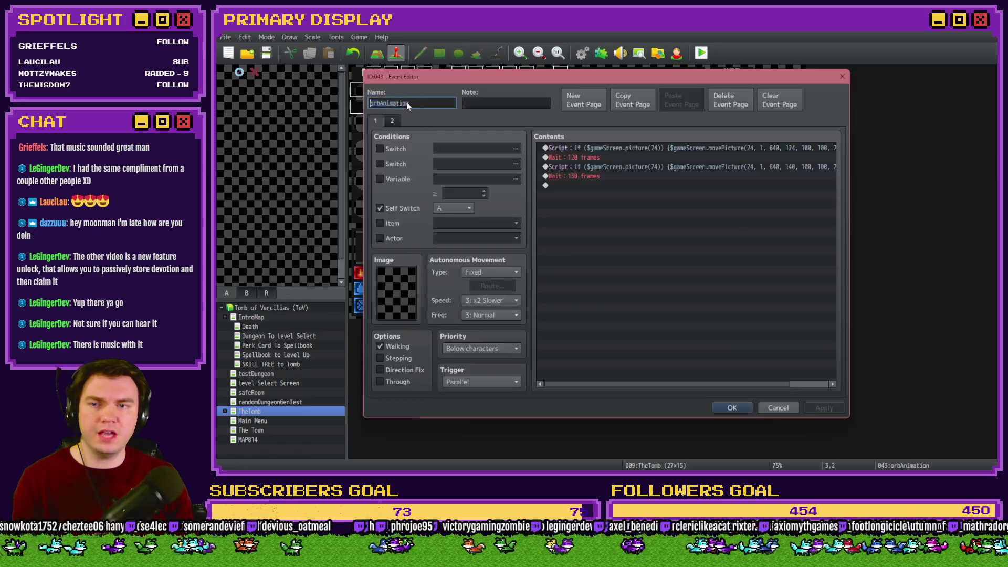
left_click_drag(617, 387, 661, 384)
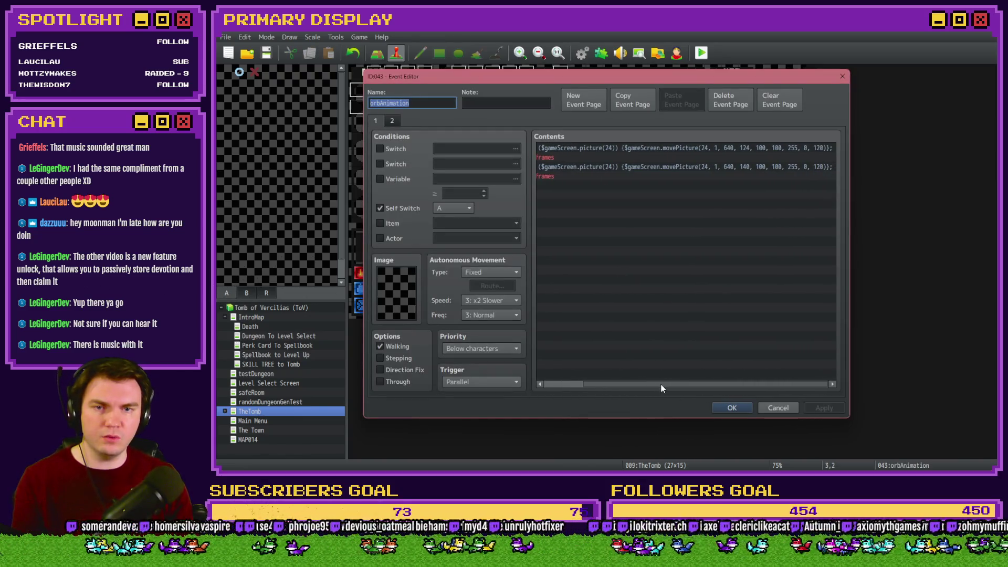
double_click(700, 166)
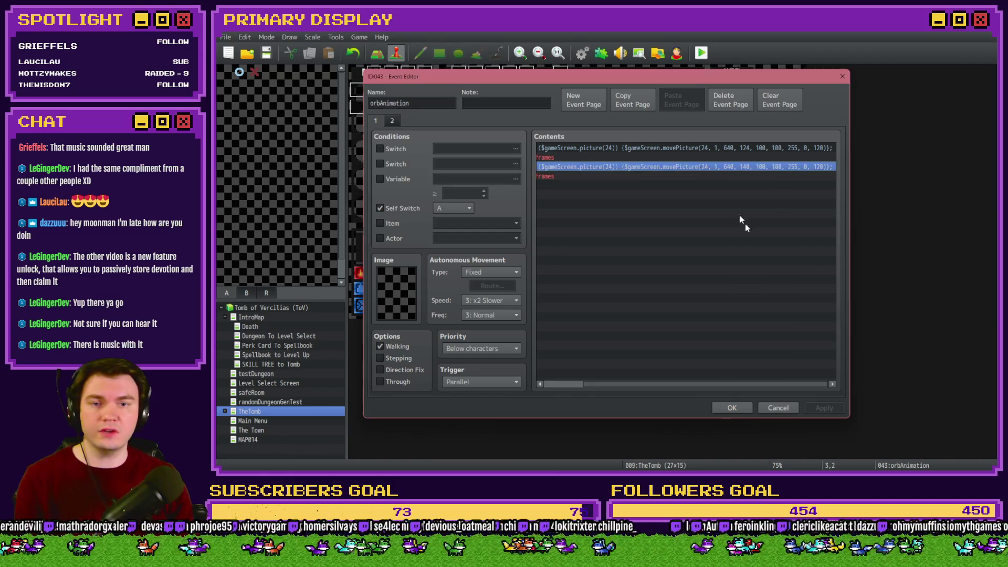
double_click(688, 202)
type("220")
left_click(713, 328)
Set the other movePicture's y to 200, close the event, and start a playtest
double_click(701, 166)
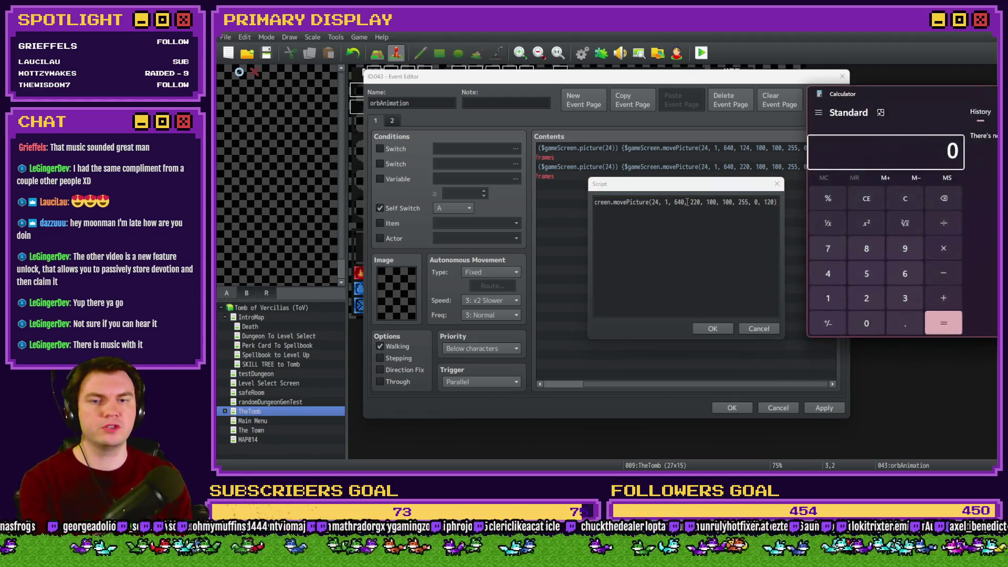
type("220")
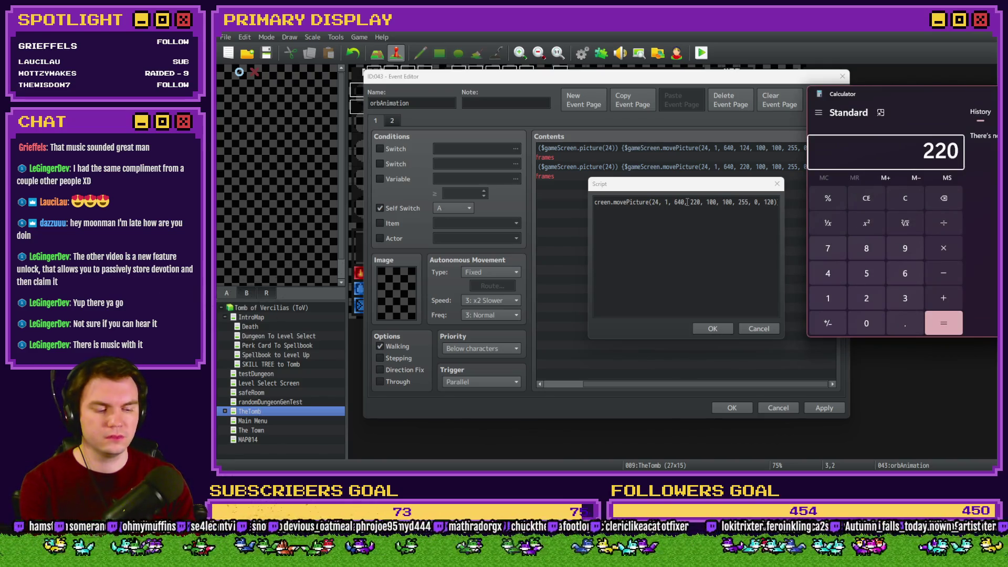
type("-4-")
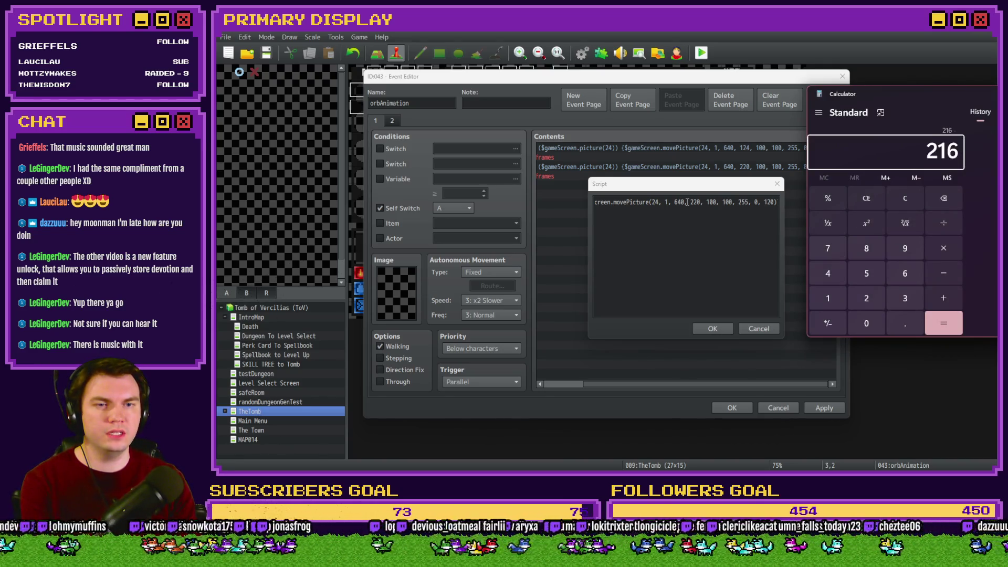
type("4-4-")
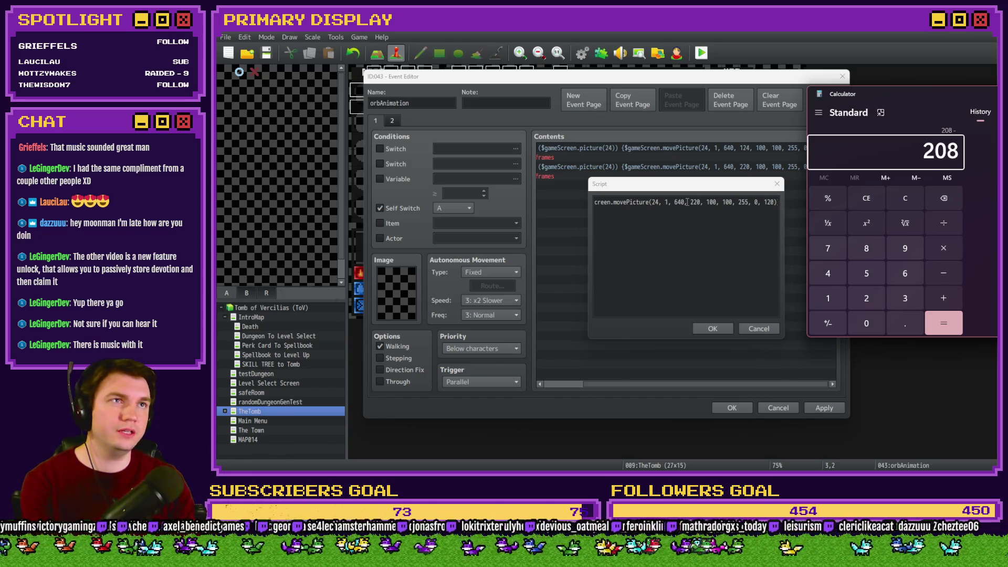
type("4-4-")
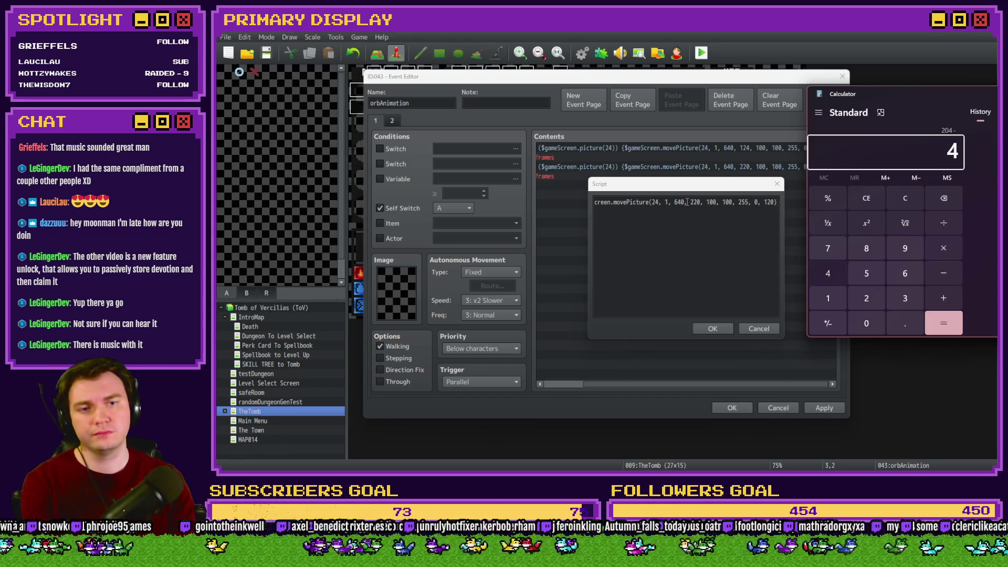
key("alt+Tab")
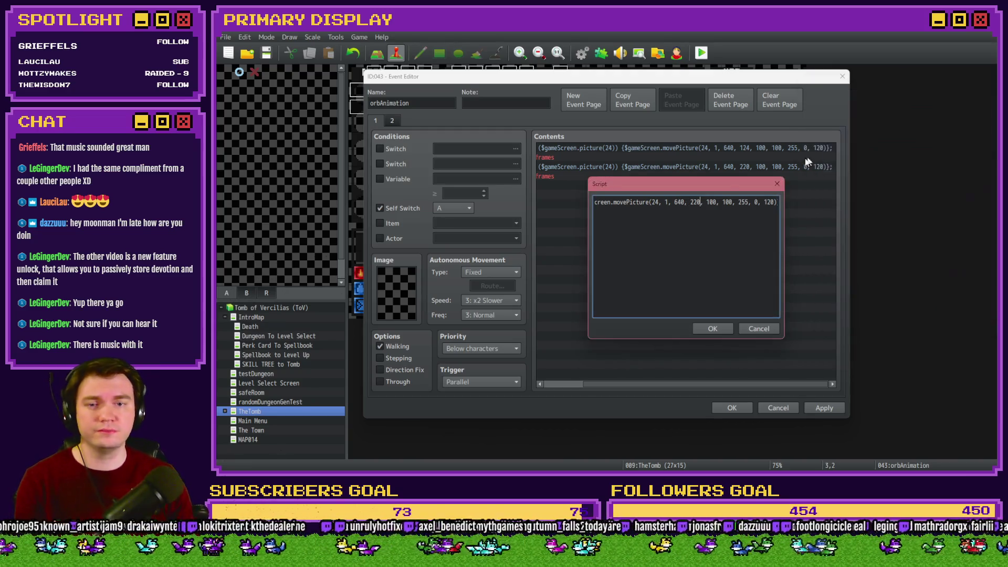
double_click(698, 202)
type("200")
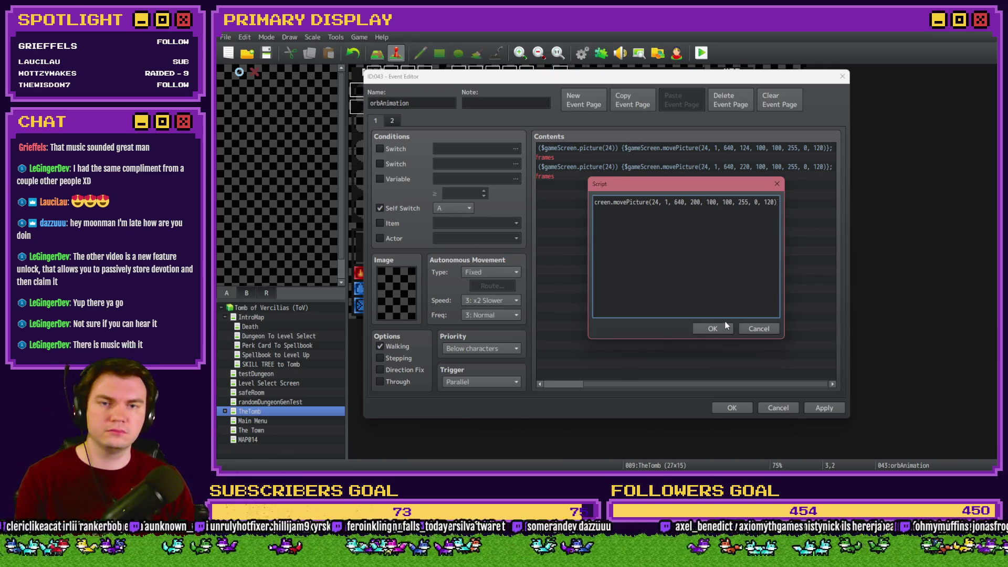
left_click(706, 329)
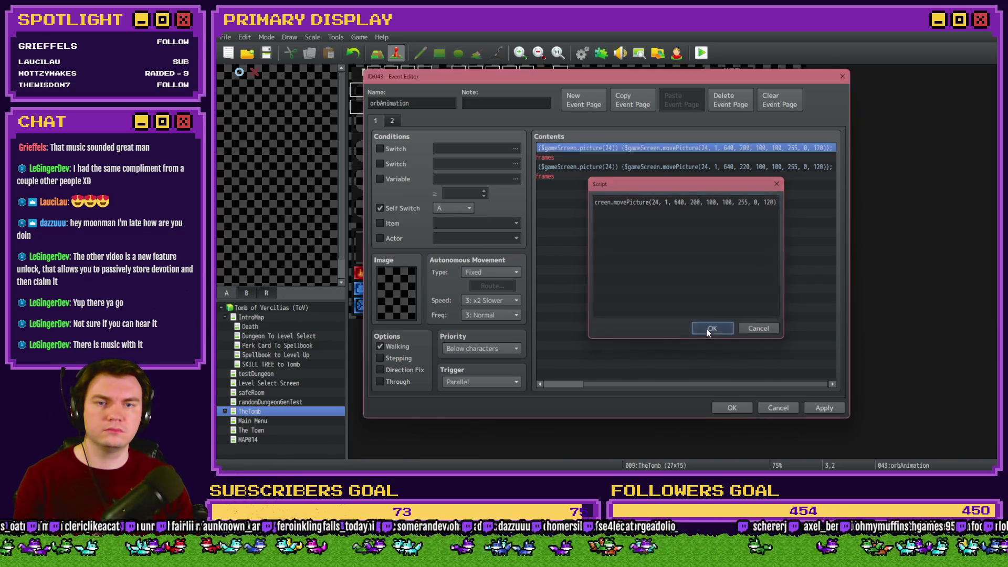
left_click(732, 407)
left_click(703, 52)
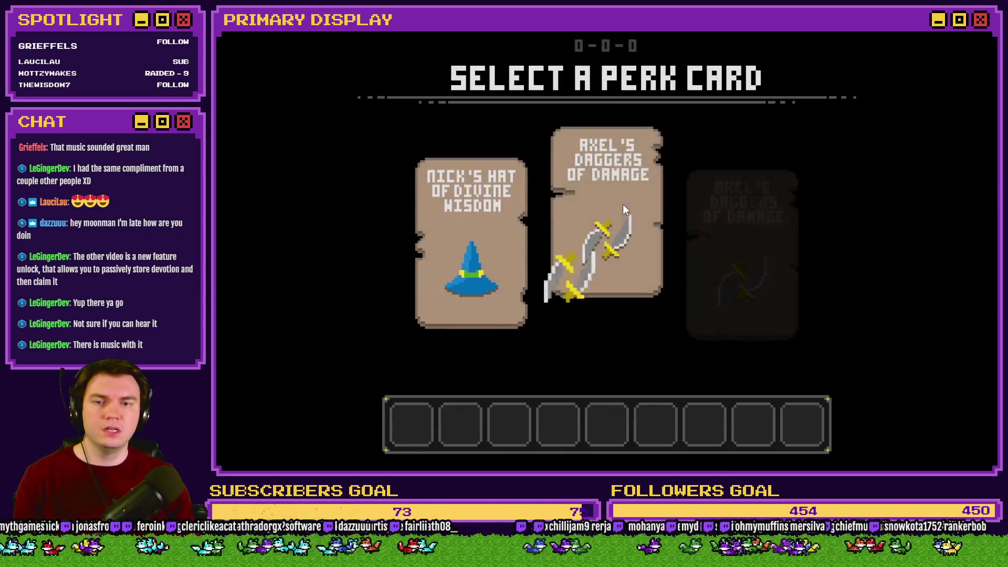
left_click(622, 204)
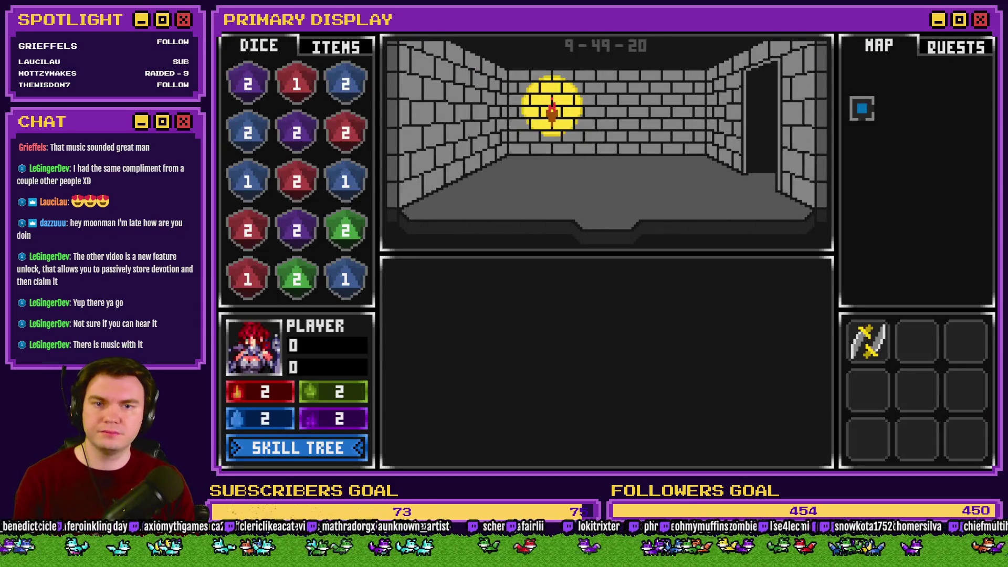
key("Down")
key("Up")
key("Up")
key("Up")
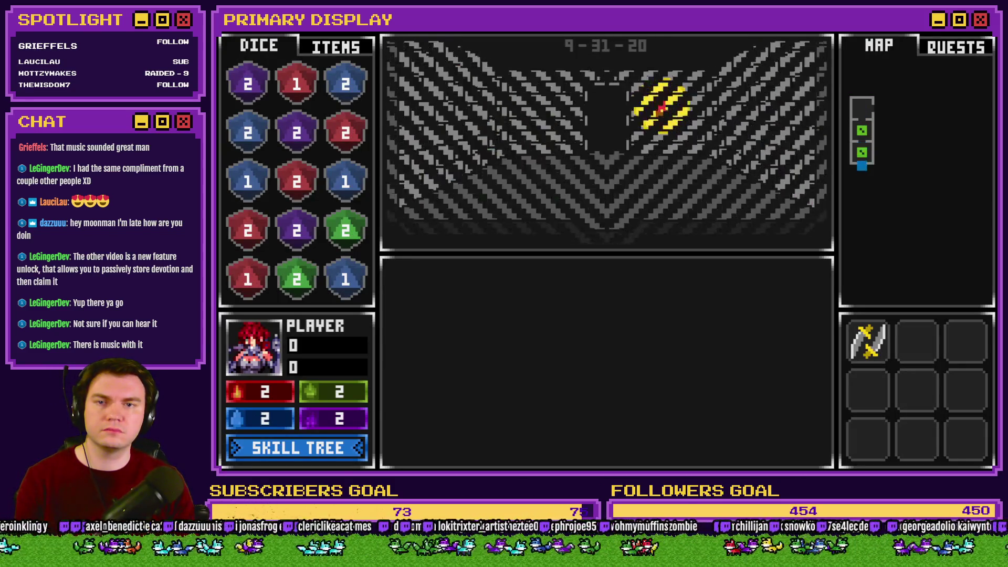
key("Right")
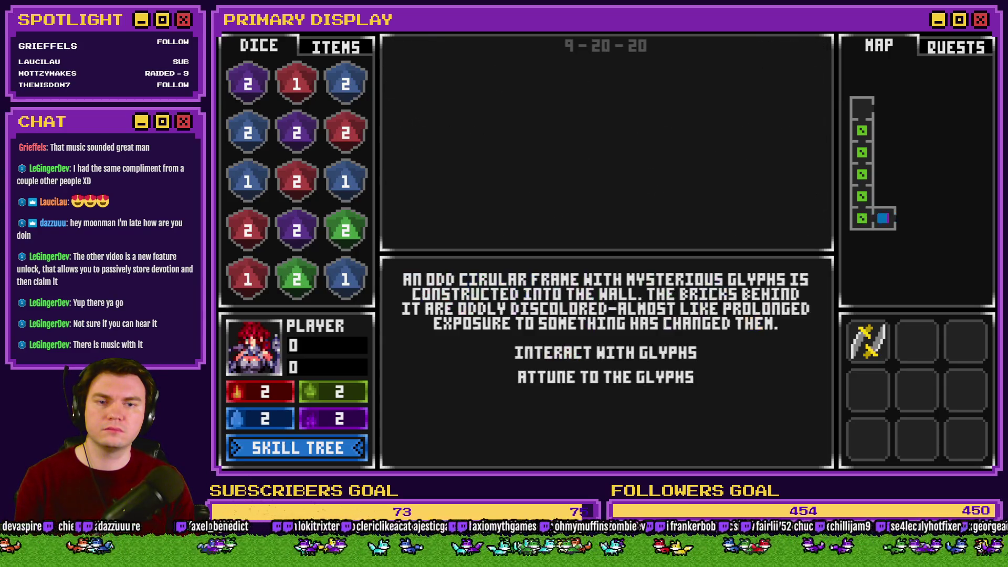
key("Right")
key("Down")
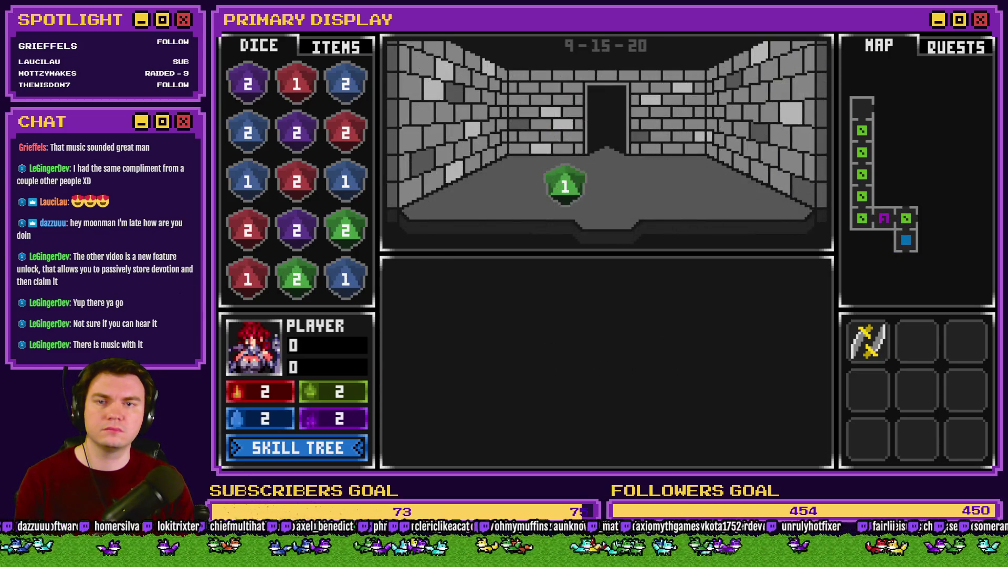
key("Down")
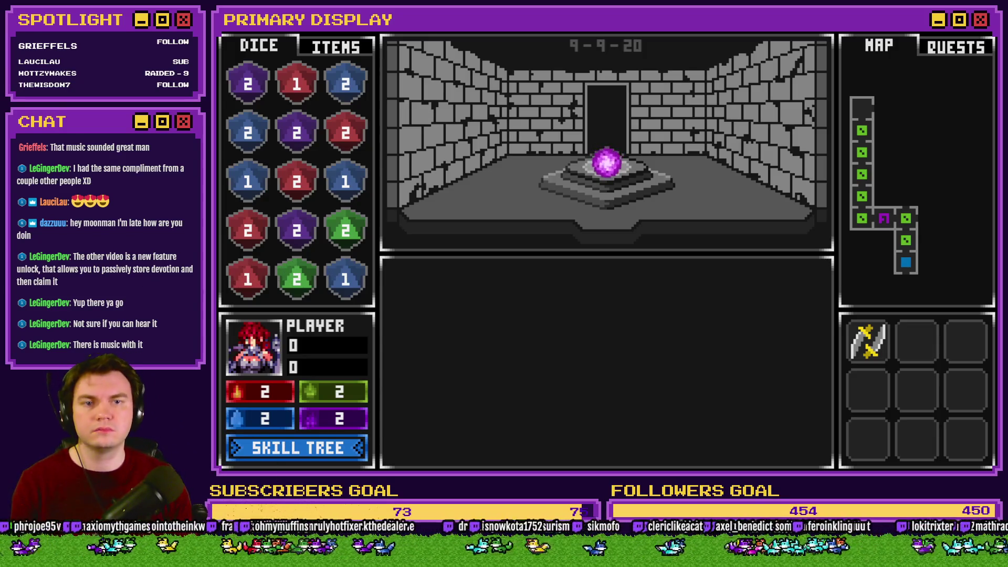
key("alt+F4")
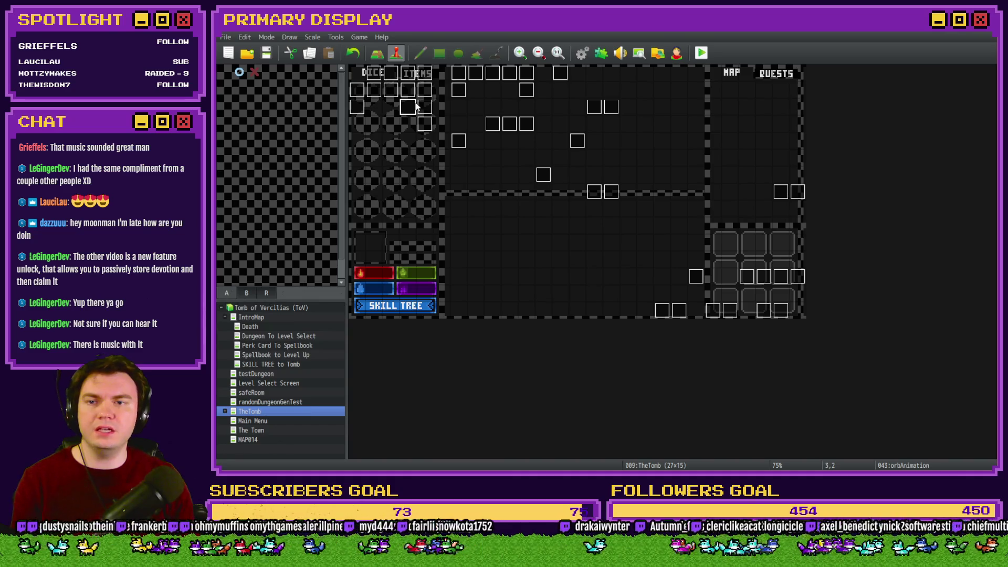
Set the orb's starting y to 208 in the page 4 show-picture script of Int/Movement
double_click(408, 107)
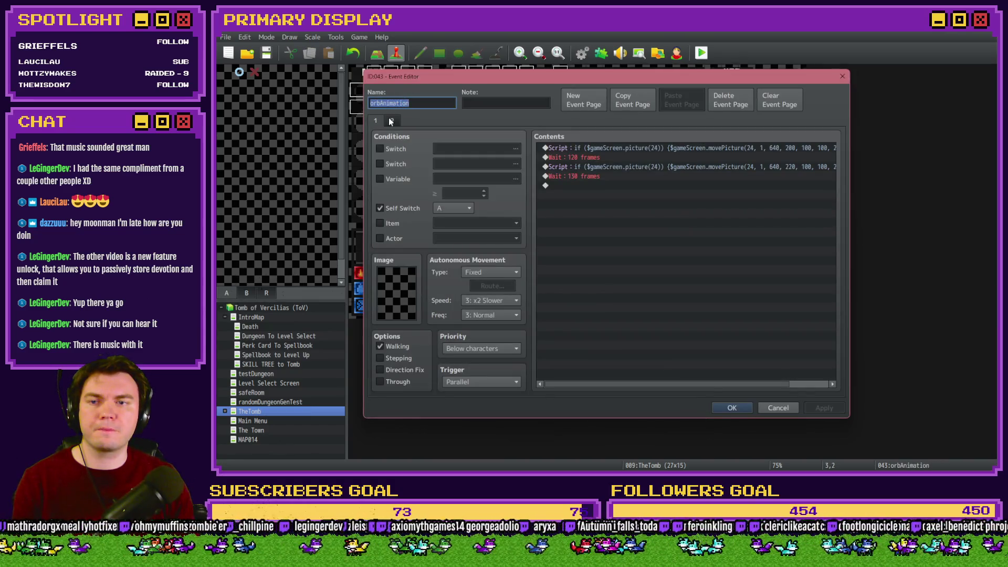
key("Escape")
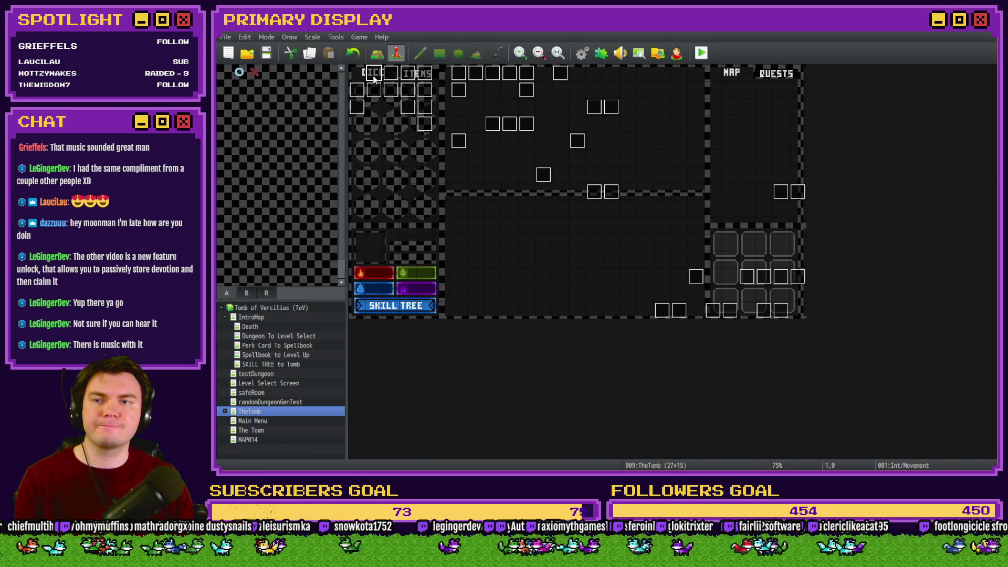
double_click(377, 79)
left_click(425, 120)
scroll(652, 272, "down", 5)
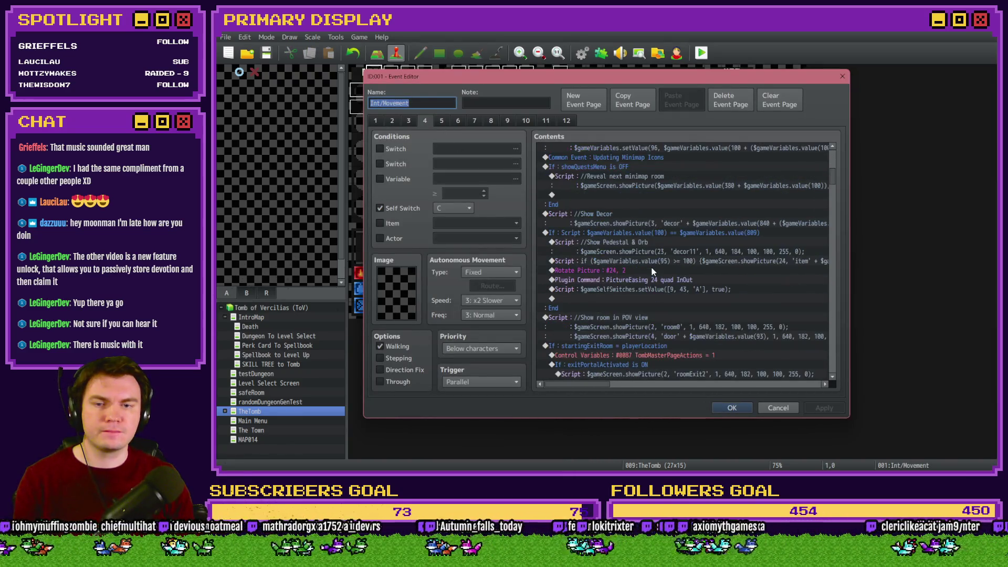
left_click(669, 242)
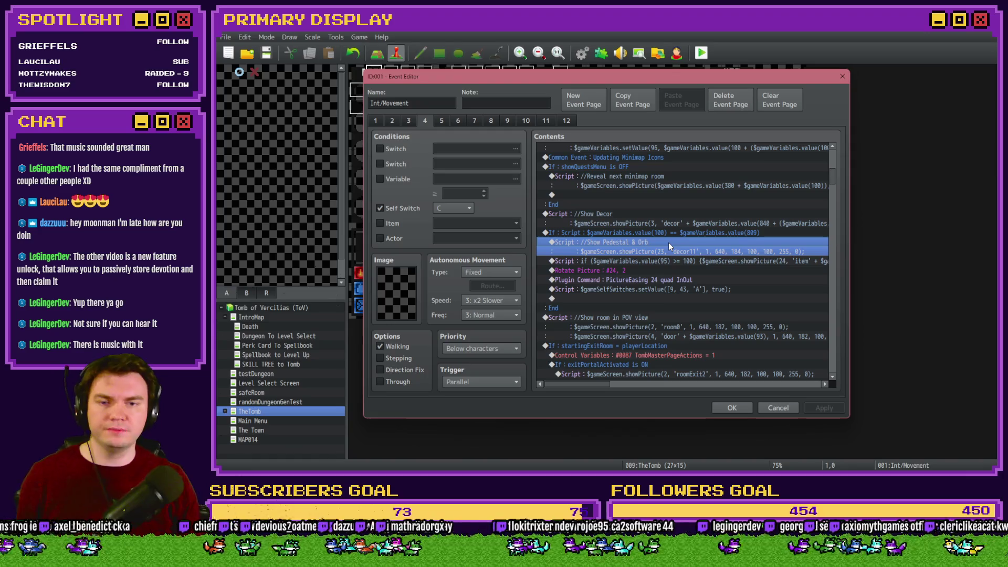
left_click(669, 257)
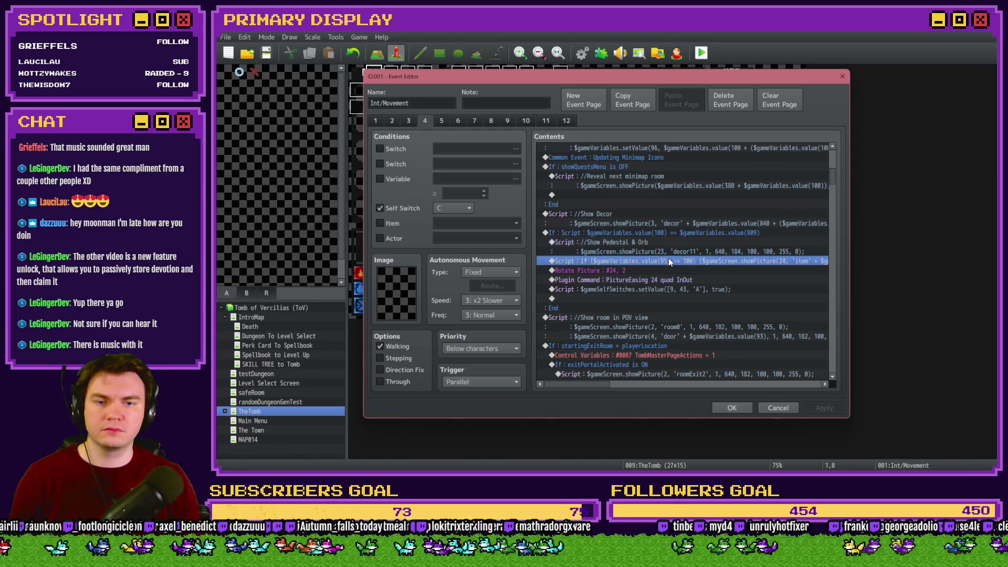
double_click(670, 260)
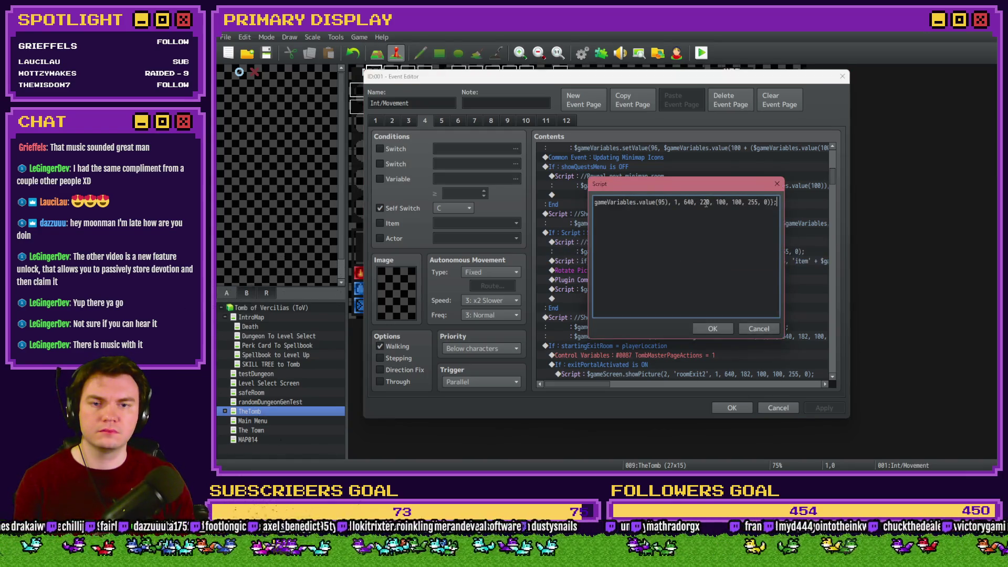
type("20")
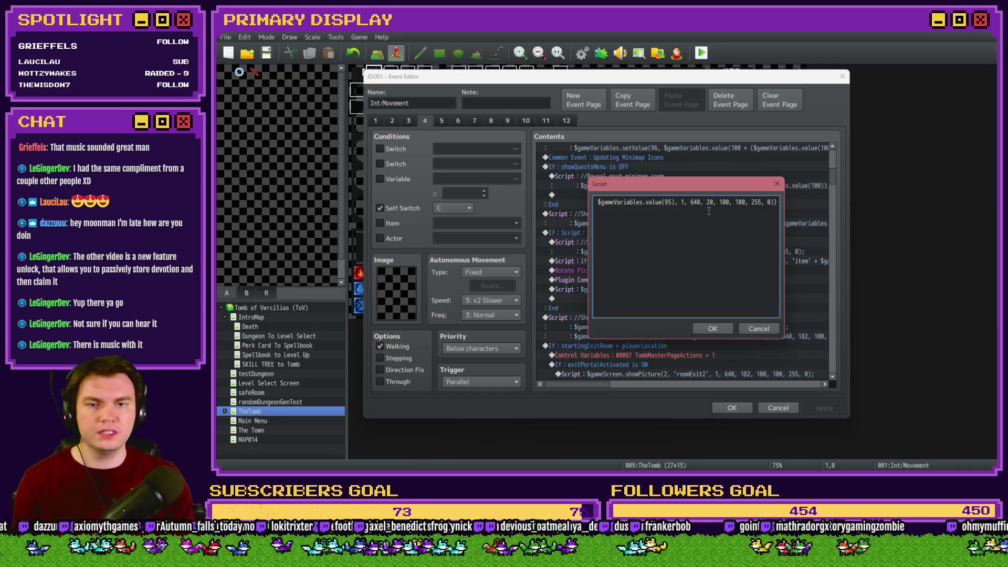
type("8")
left_click(711, 329)
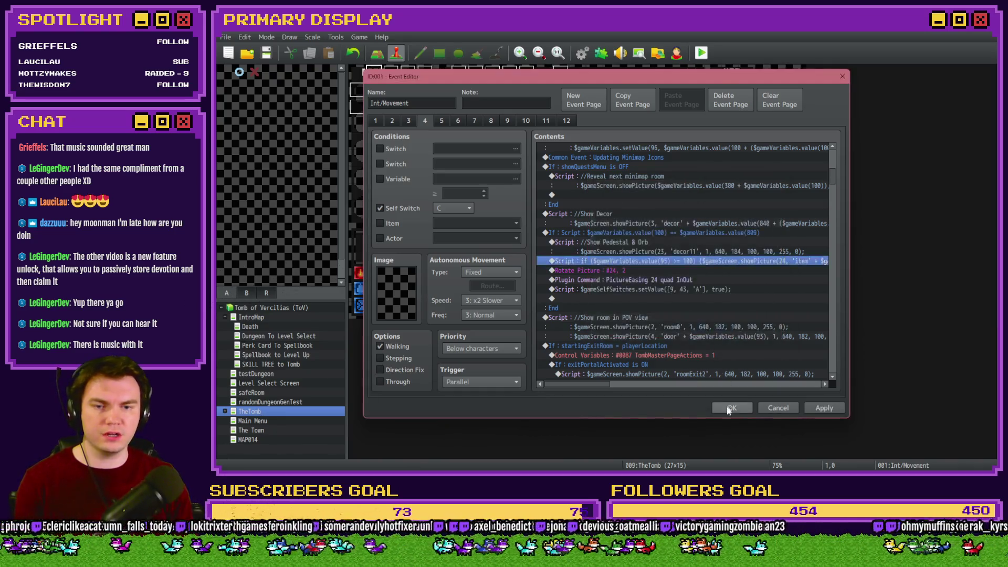
left_click(731, 407)
Make orbAnimation move the orb to heights 208 and 192, then save and playtest
double_click(410, 108)
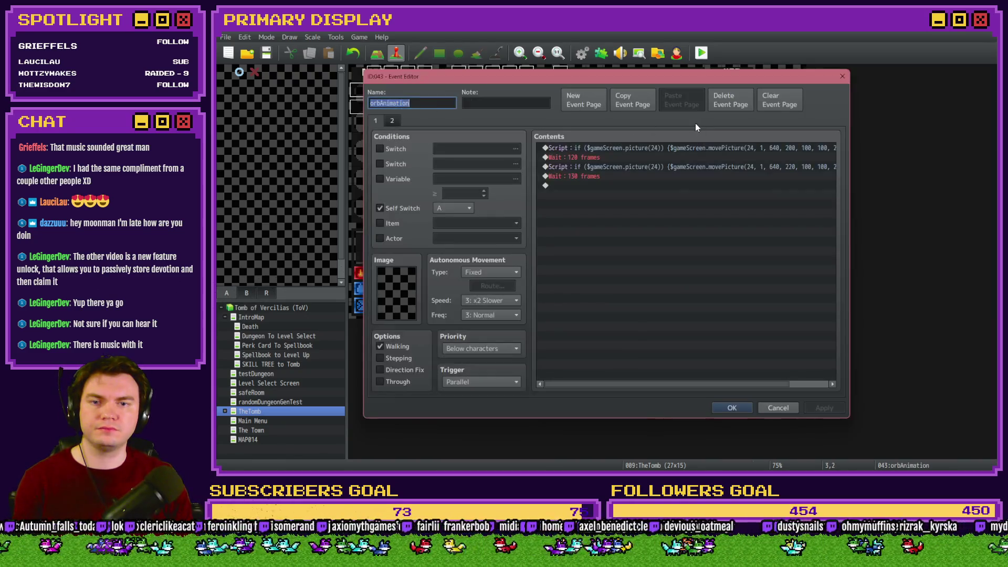
left_click(680, 167)
double_click(679, 167)
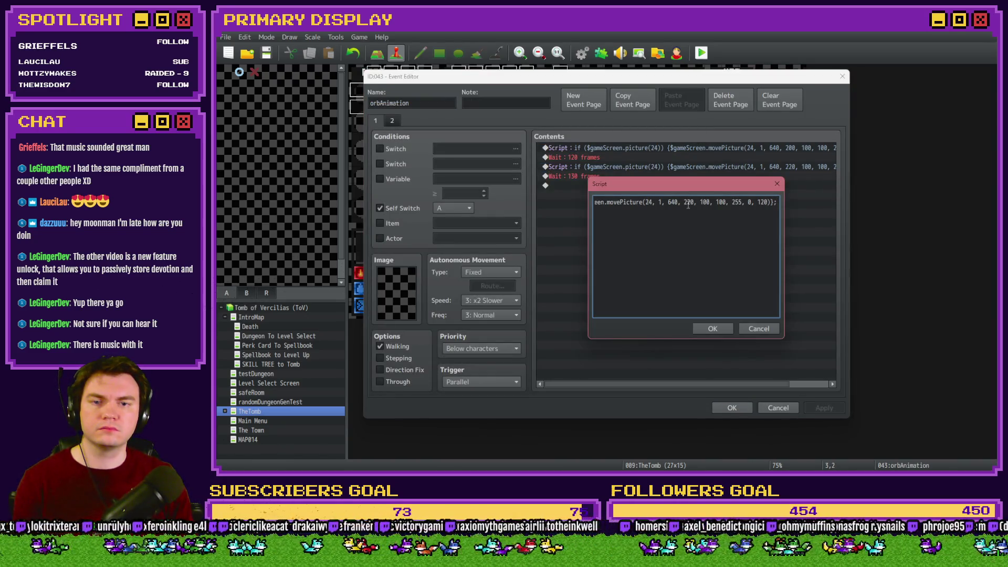
type("208")
key("Return")
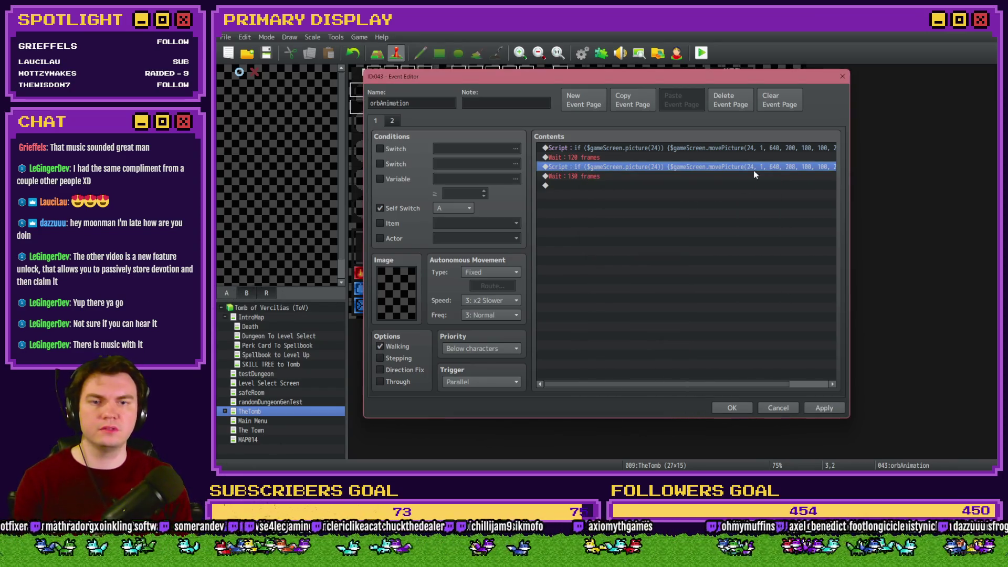
left_click(764, 149)
double_click(765, 149)
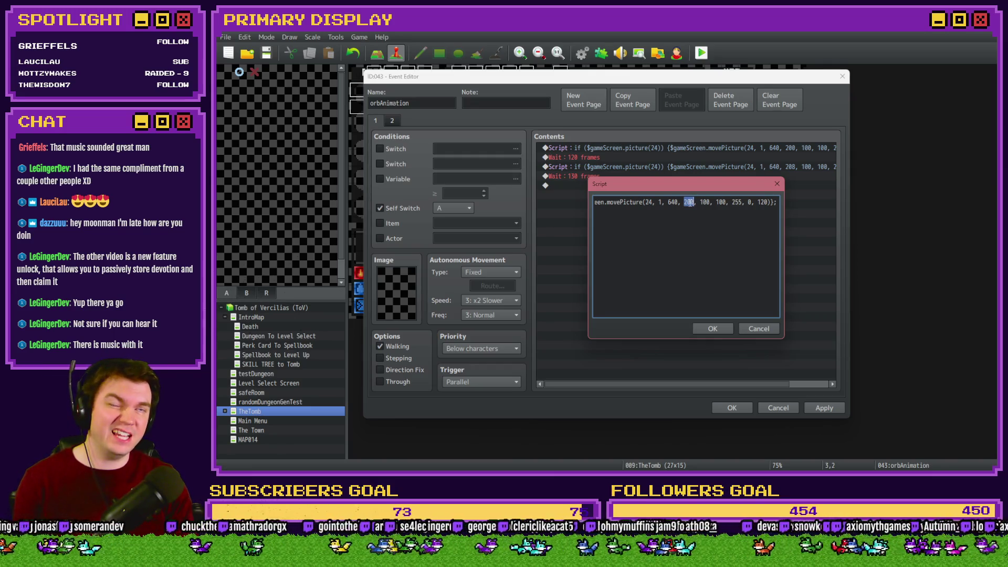
type("192")
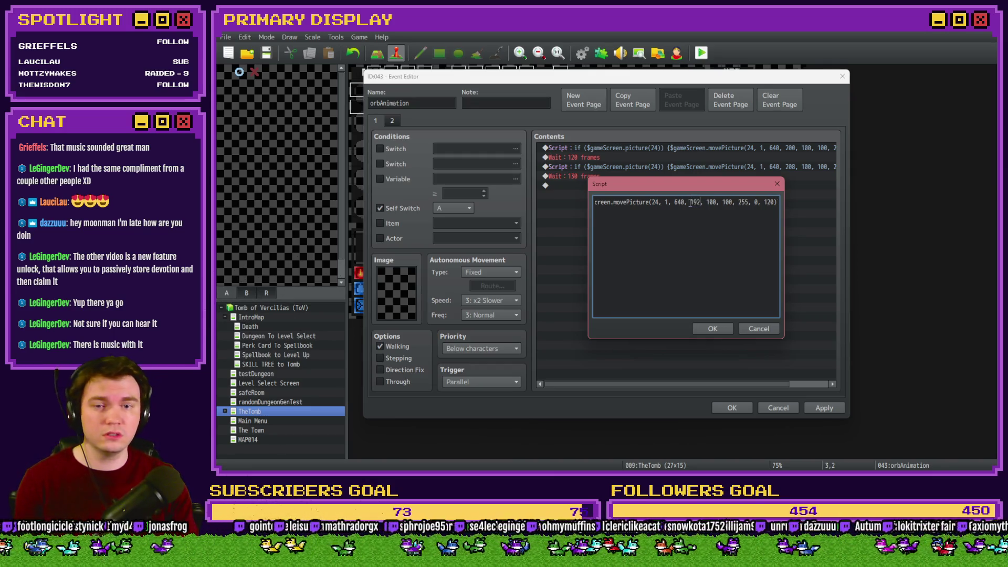
left_click(727, 325)
left_click(732, 408)
key("ctrl+r")
left_click(567, 264)
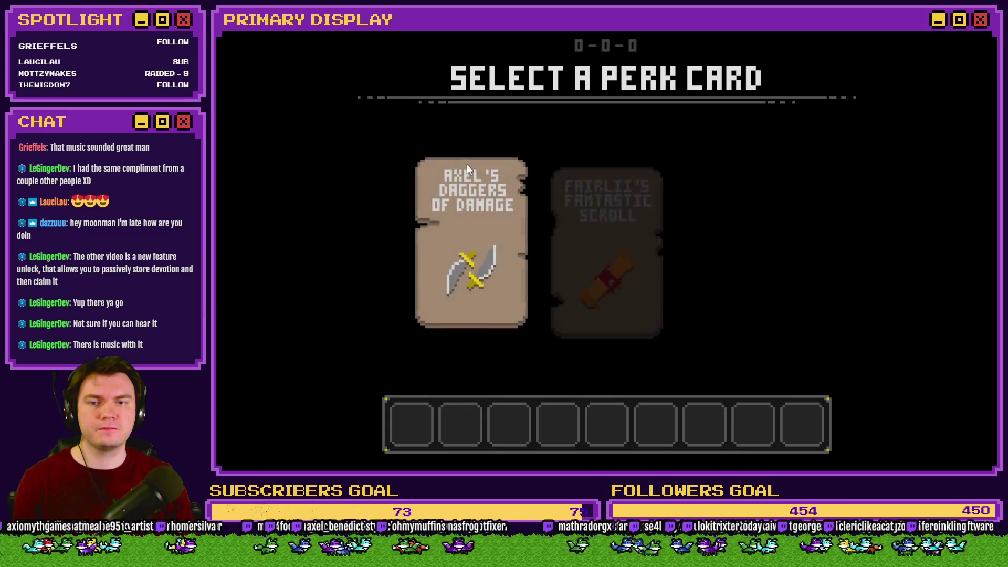
Choose the Axel's Daggers of Damage perk, walk through the rooms to the pedestal, then close the game
left_click(473, 173)
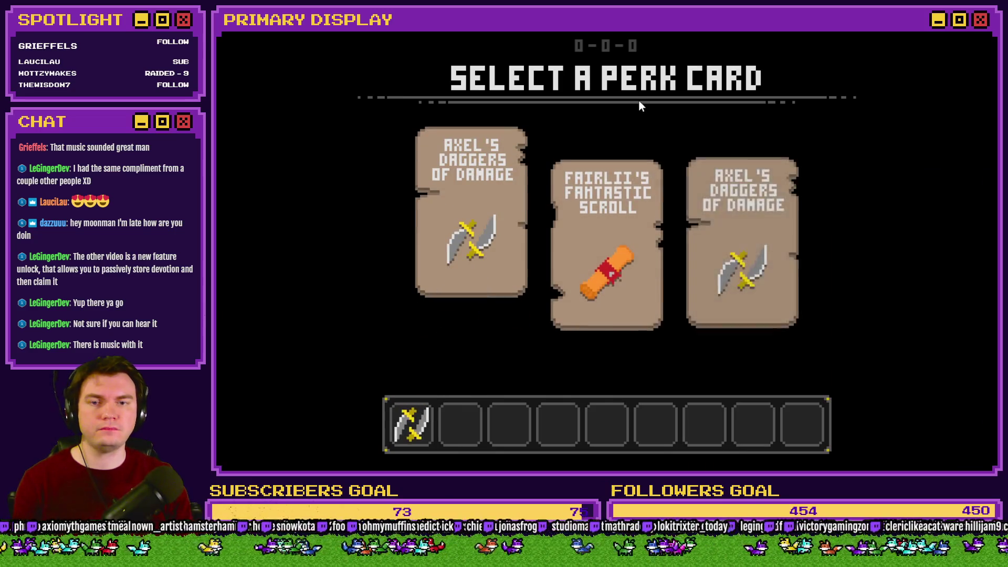
key("Up")
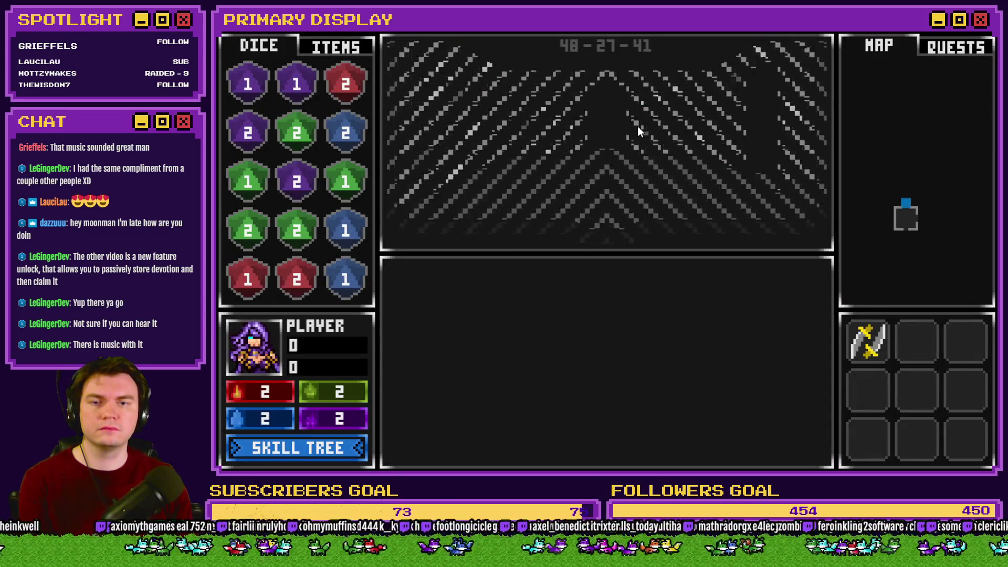
key("Up")
key("Up")
key("Up")
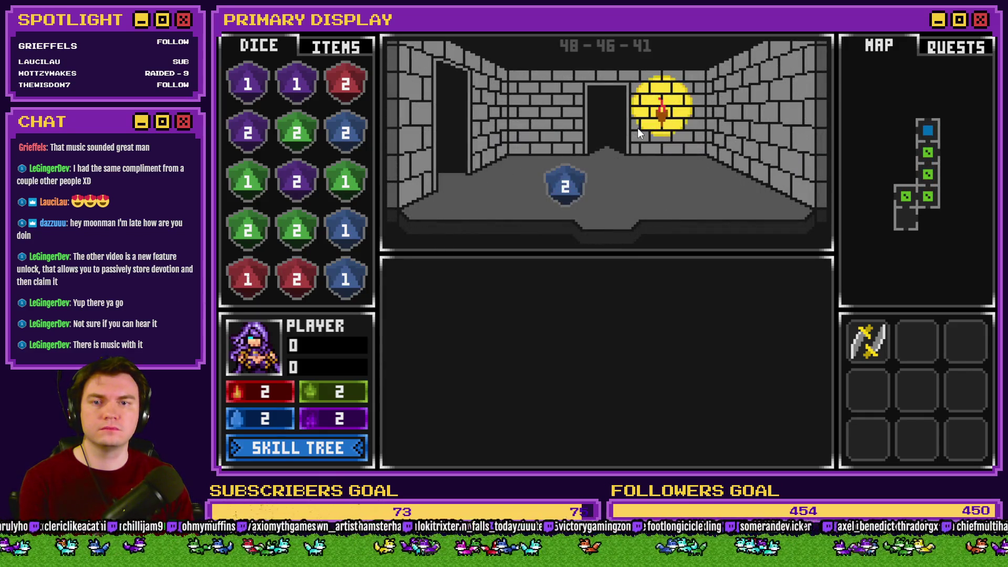
key("Down")
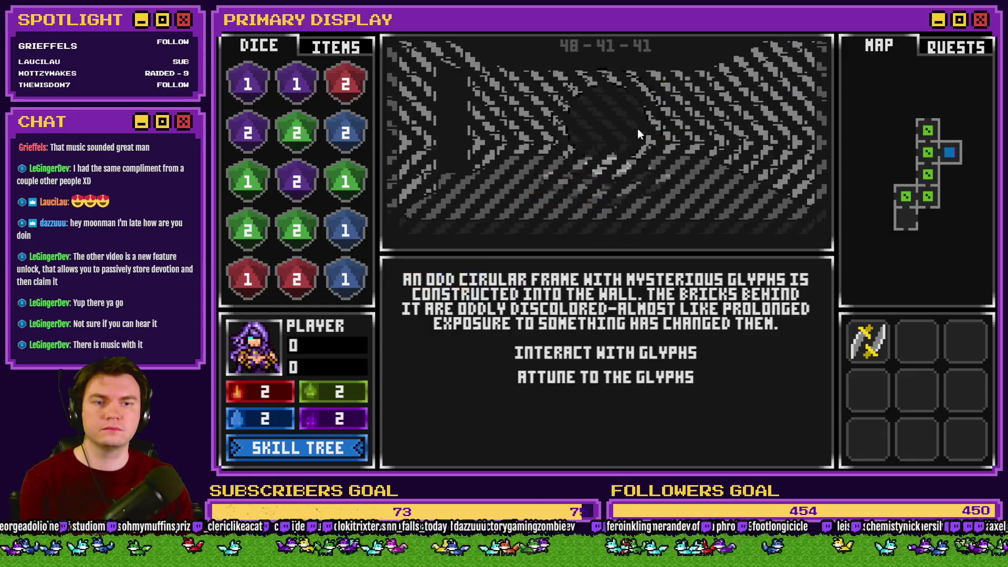
key("Up")
key("Up")
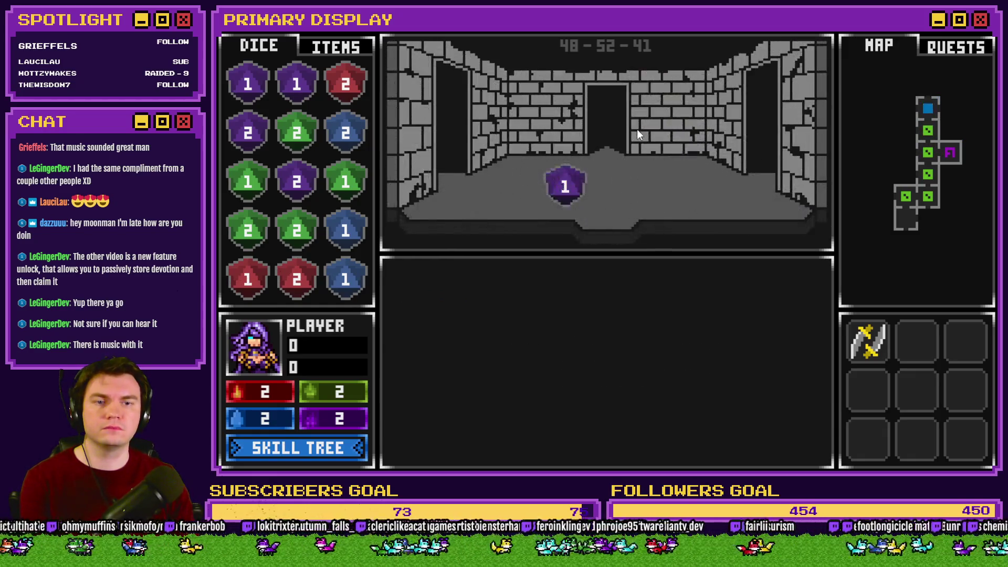
key("Right")
key("Right")
key("Down")
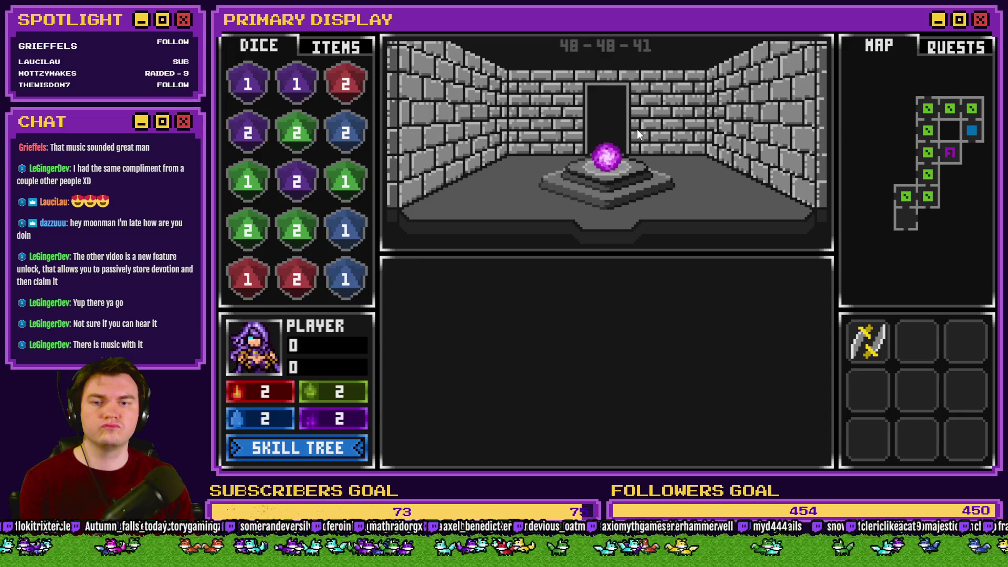
left_click(991, 37)
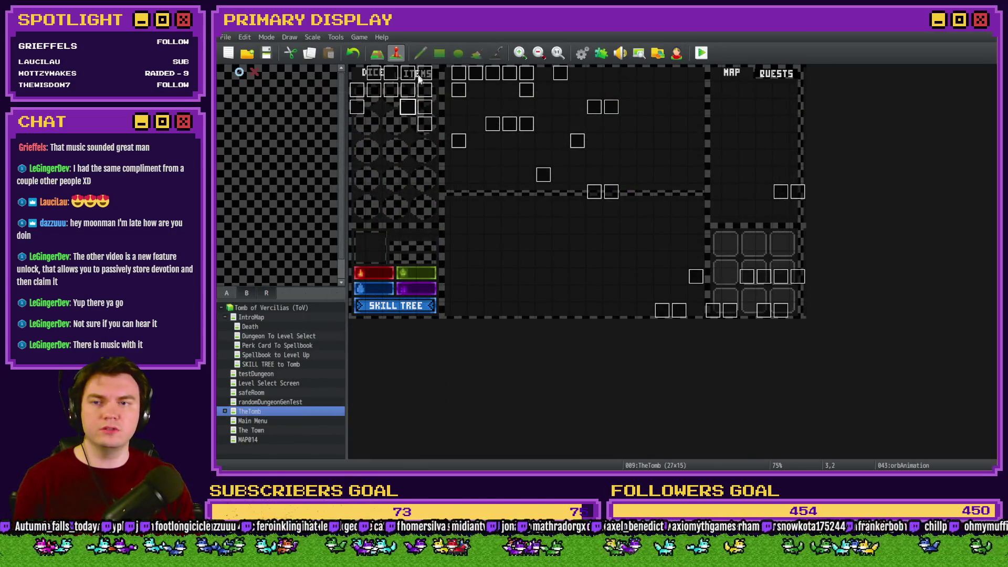
Review the Show Pedestal & Orb script lines on page 4 of Int/Movement, then return to Photoshop
double_click(408, 110)
key("Escape")
double_click(376, 75)
left_click(426, 121)
scroll(642, 263, "down", 10)
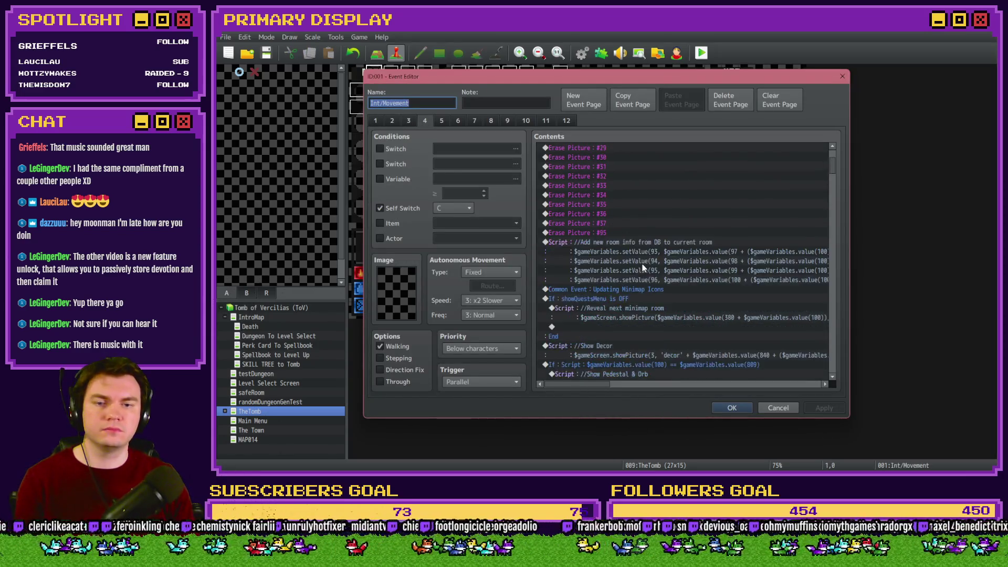
left_click(661, 223)
left_click(658, 240)
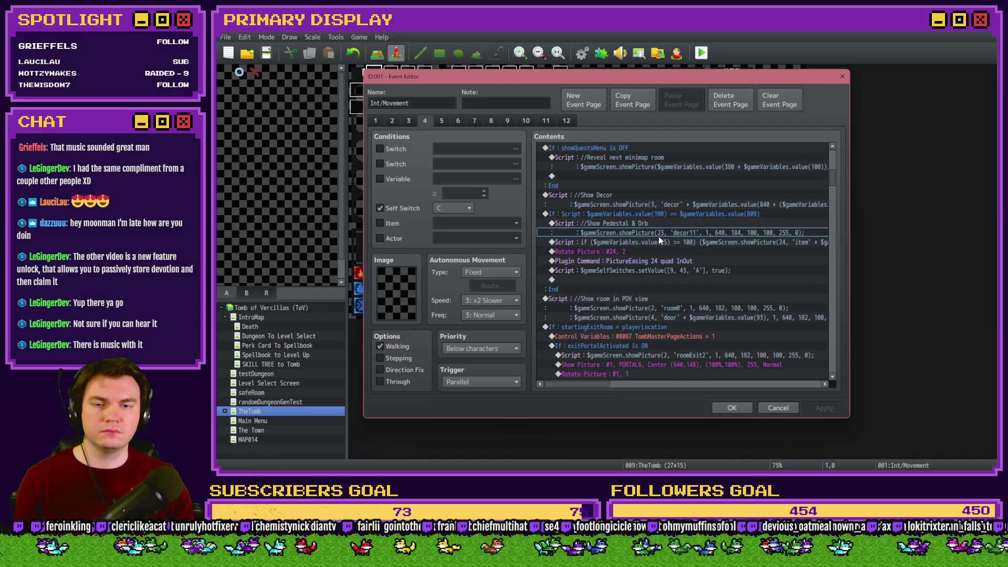
key("alt+Tab")
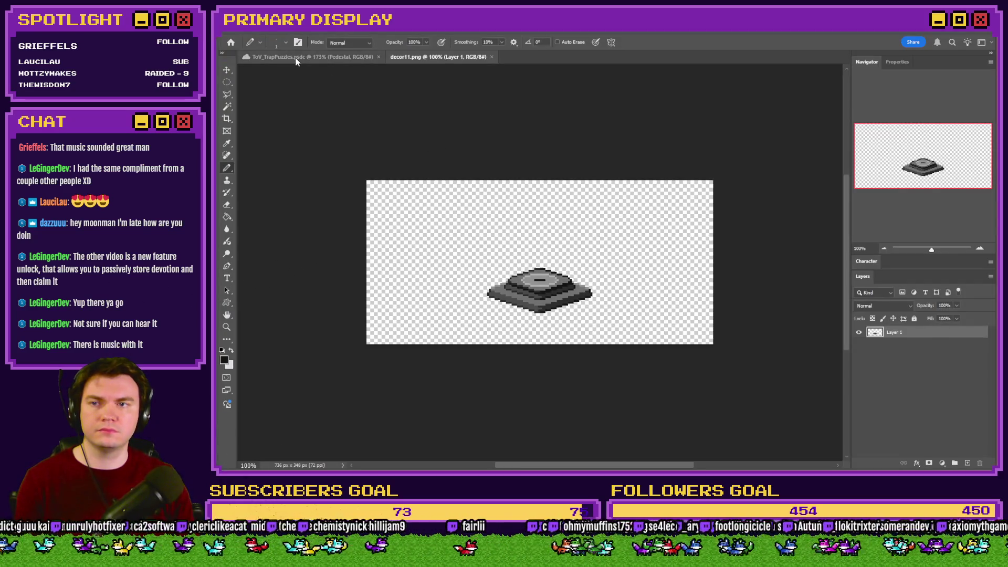
Compare the ToV_TrapPuzzles mockup with decor11.png, then open the orb's showPicture script line in RPG Maker
left_click(296, 57)
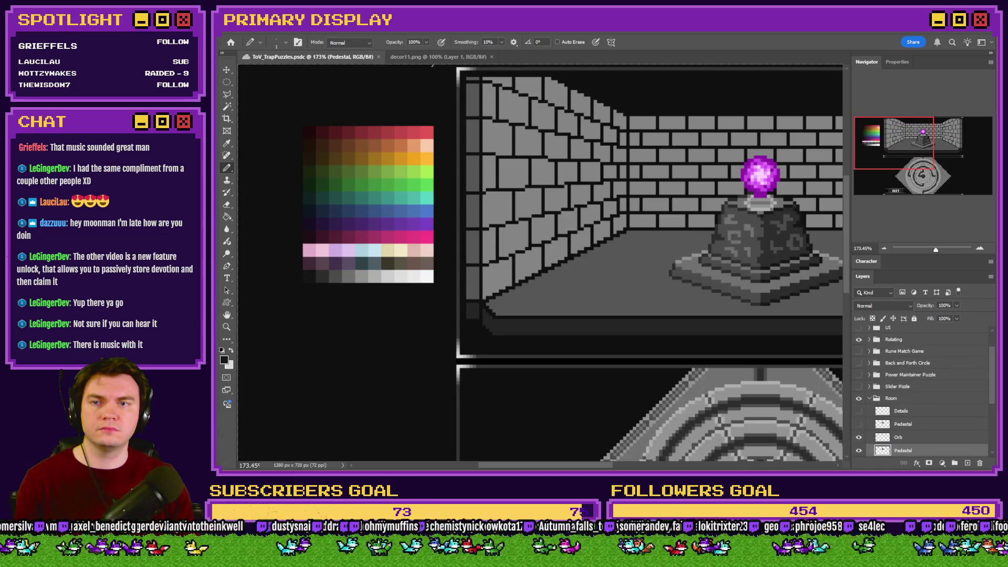
left_click(432, 57)
key("alt+Tab")
double_click(670, 243)
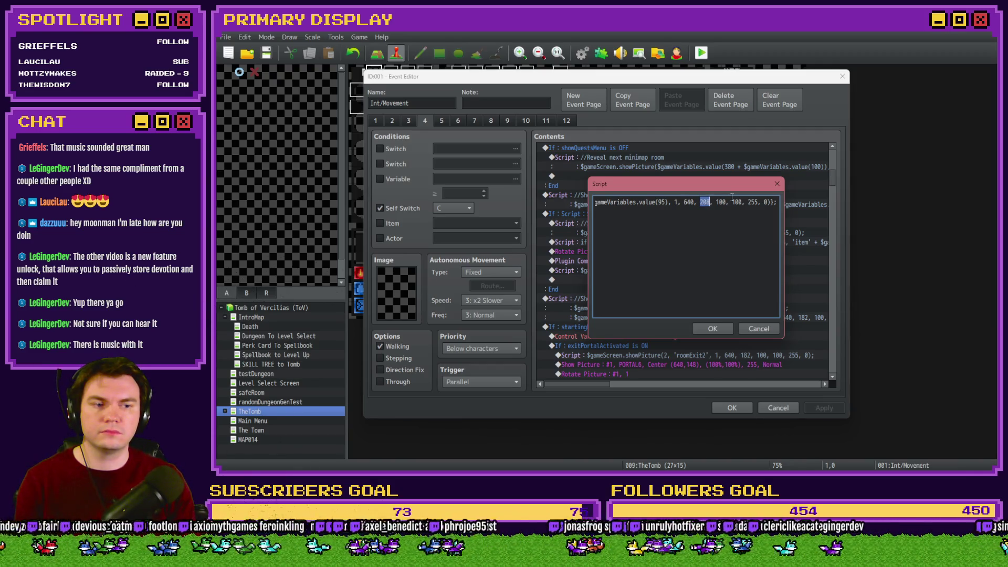
Change the orb's showPicture y value (entering 19) and close the Int/Movement event
type("196")
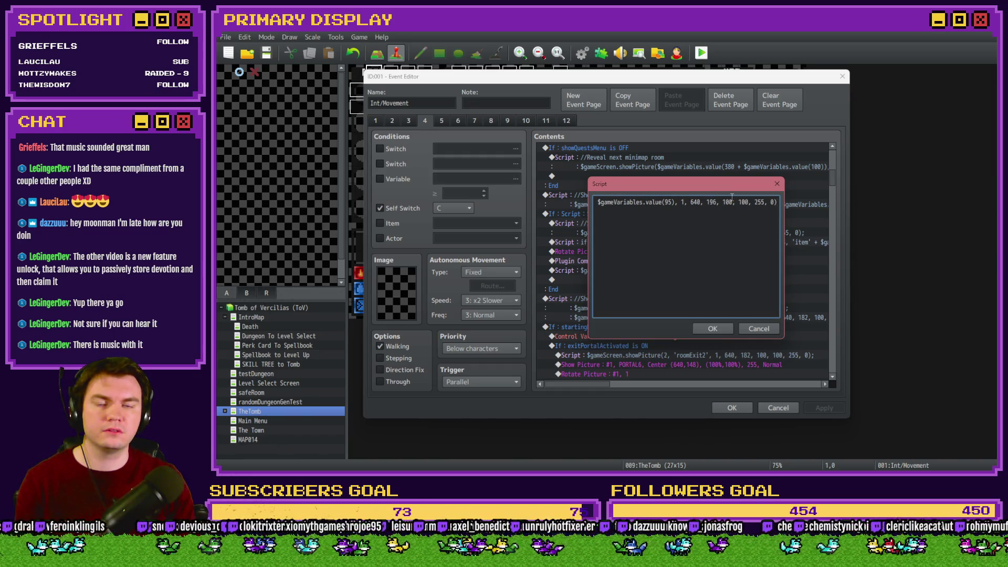
key("ctrl+Return")
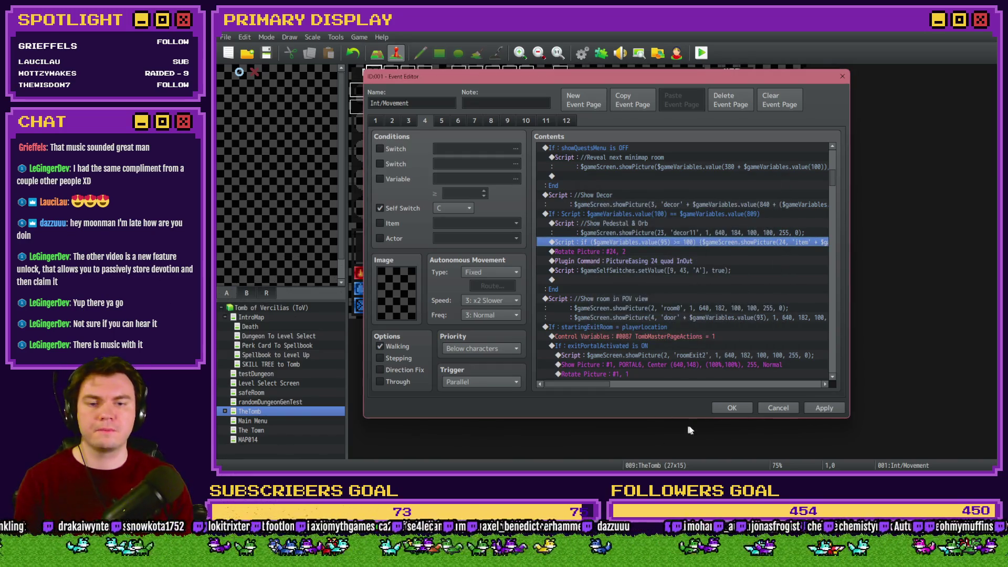
left_click(731, 411)
Set orbAnimation's second movePicture target height to 196
double_click(413, 107)
left_click(651, 167)
double_click(652, 168)
type("196")
key("ctrl+Return")
Keep the first movePicture at 192, close orbAnimation, and start a playtest
double_click(722, 150)
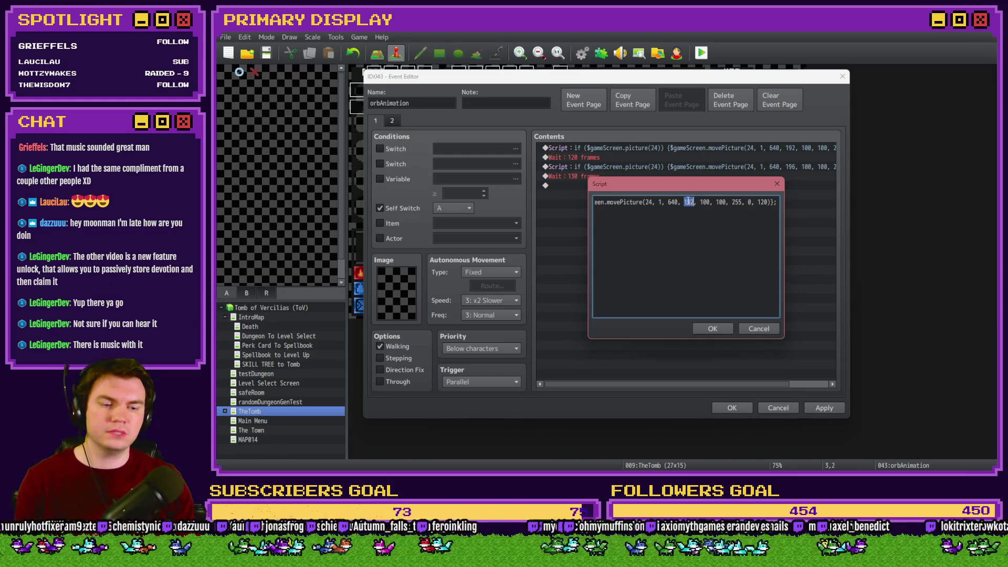
key("super+e")
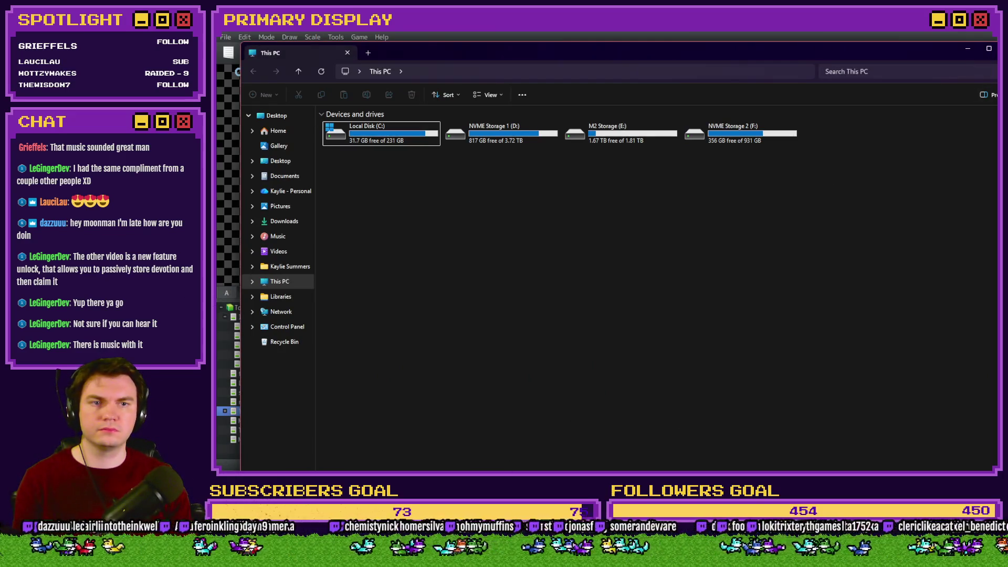
key("alt+F4")
type("192, 100, 100, 255, 0, 120")
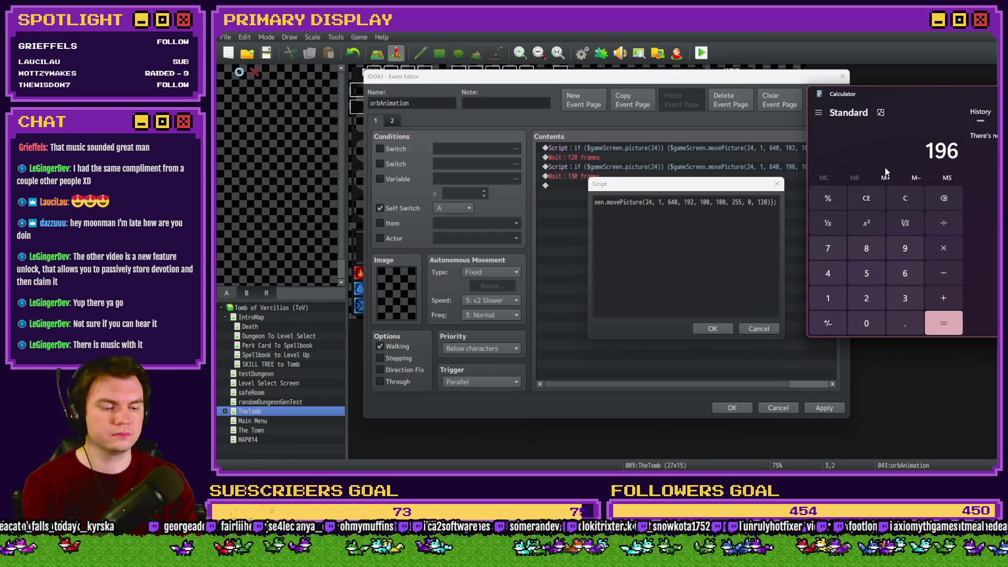
type("4-4-")
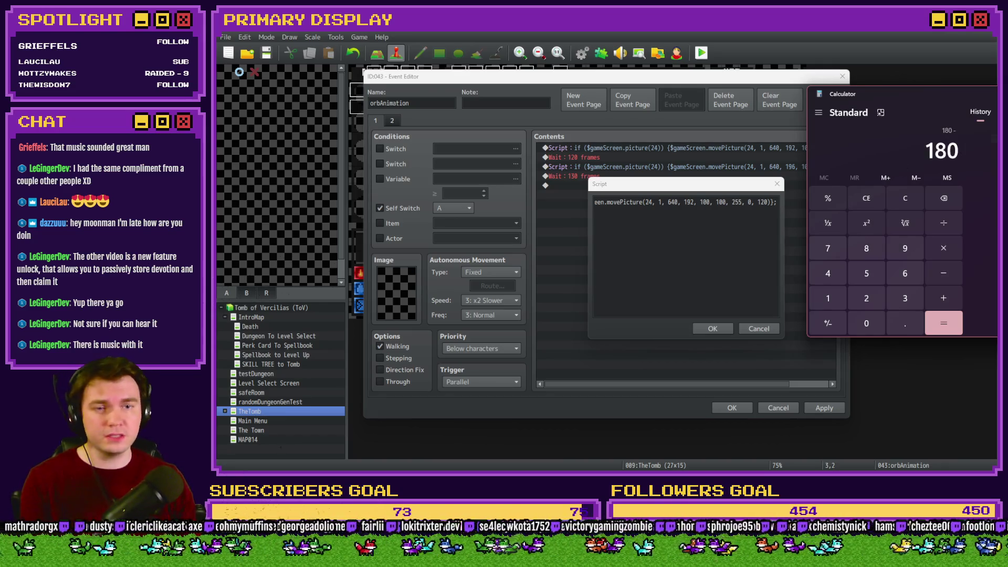
left_click(768, 188)
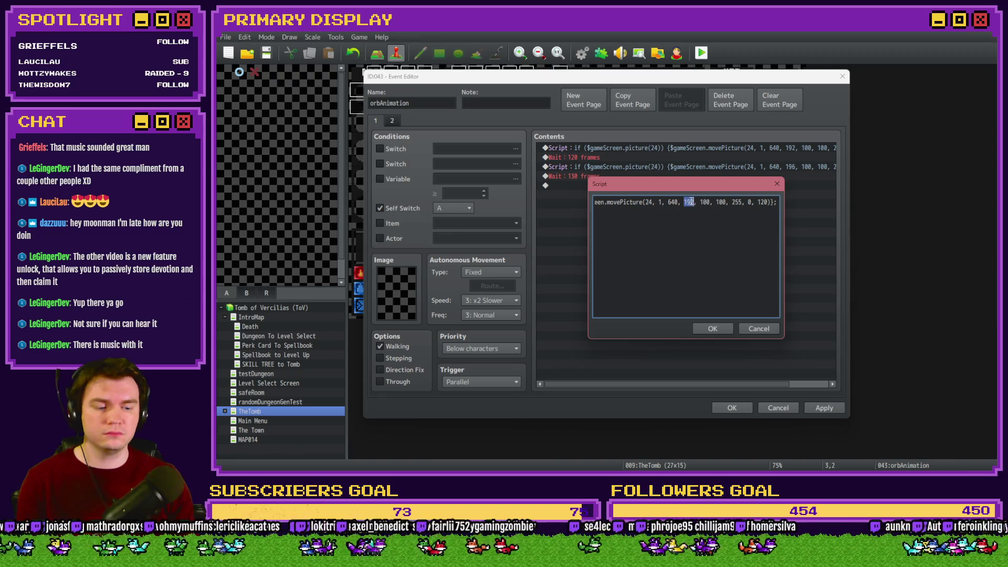
key("Escape")
key("Escape")
left_click(702, 53)
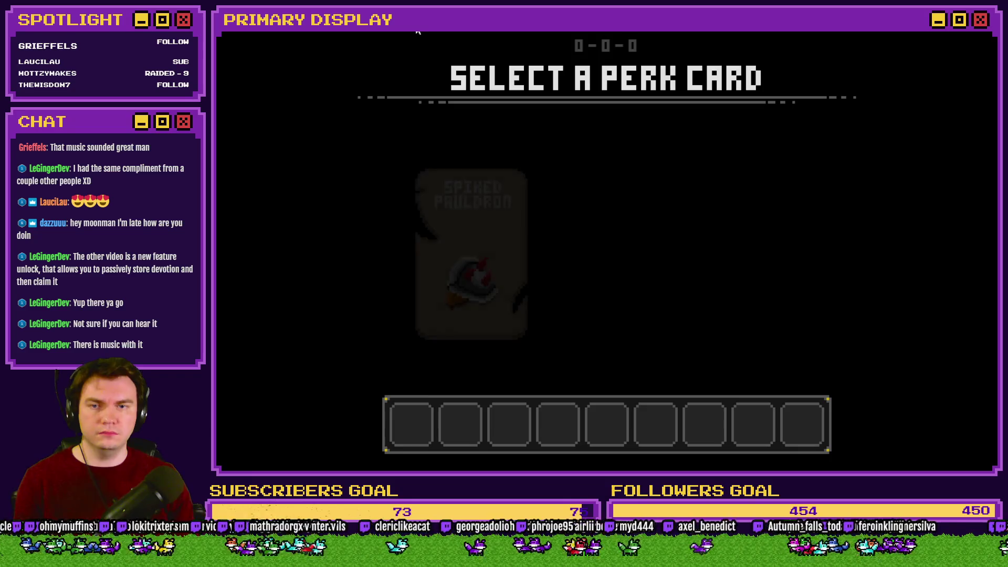
Choose the Spiked Pauldron perk, walk forward with W to the orb room, then close the game
left_click(455, 185)
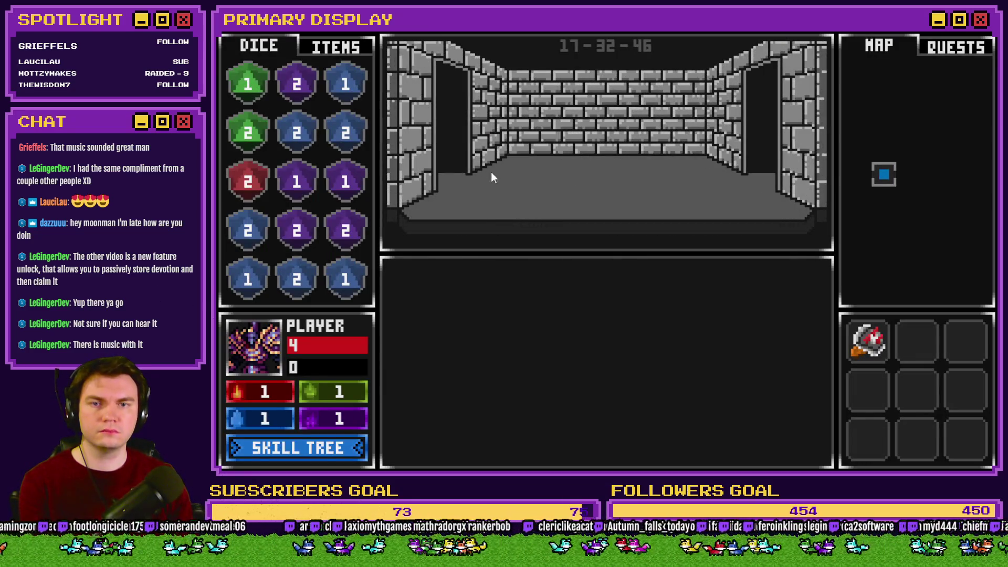
key("w")
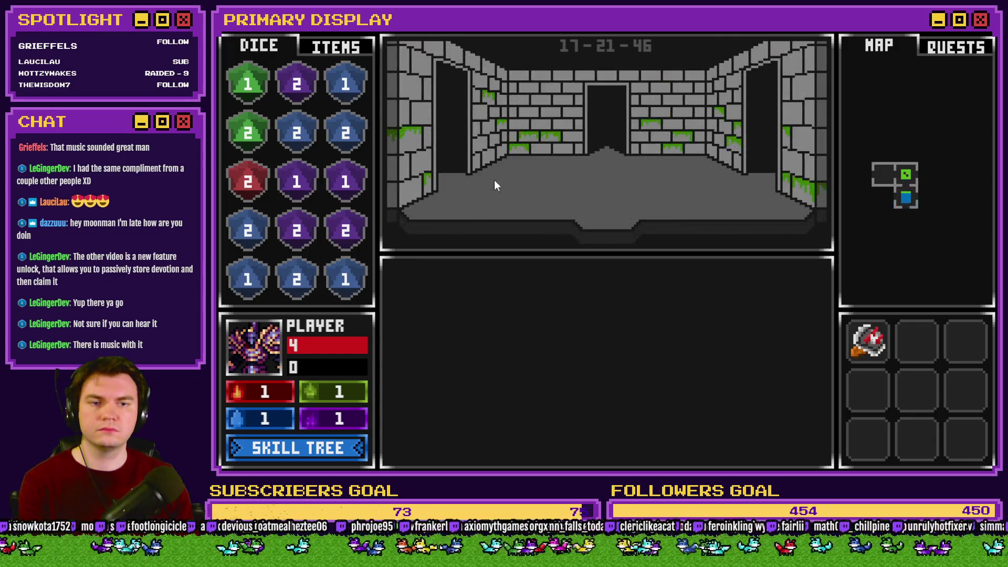
key("w")
key("w")
key("w")
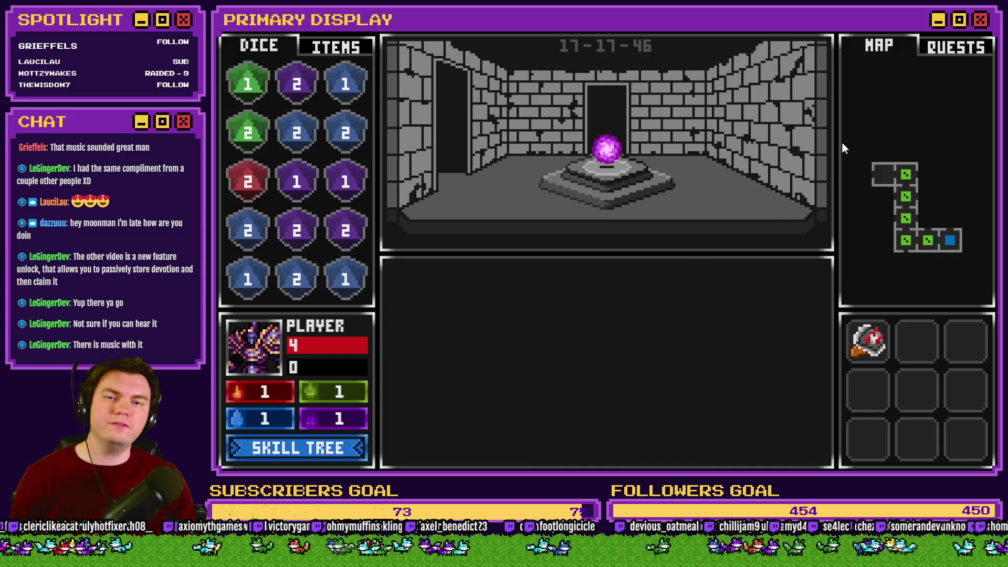
left_click(978, 28)
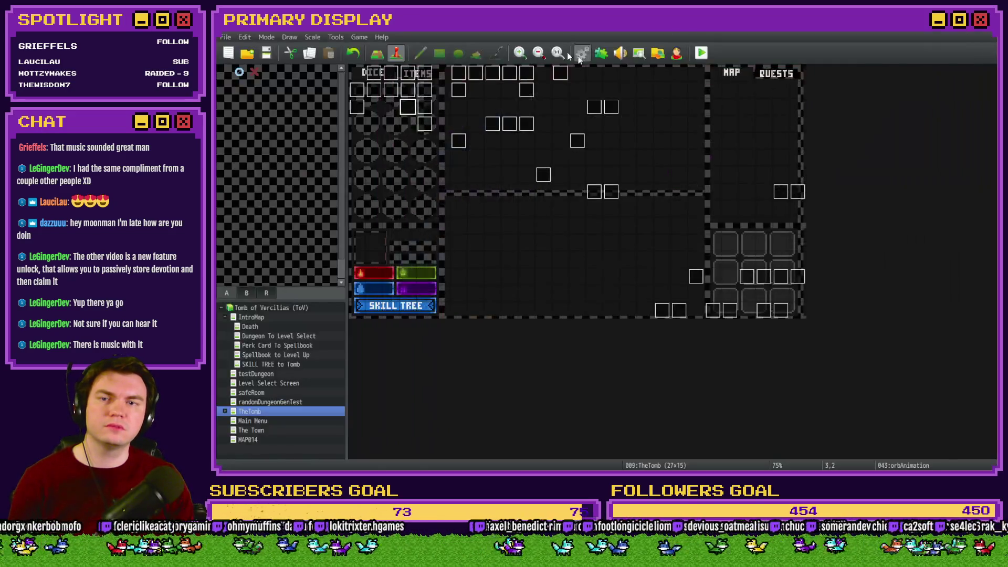
Inspect the Show Pedestal & Orb script on Int/Movement's page 4 and close it unchanged
double_click(379, 78)
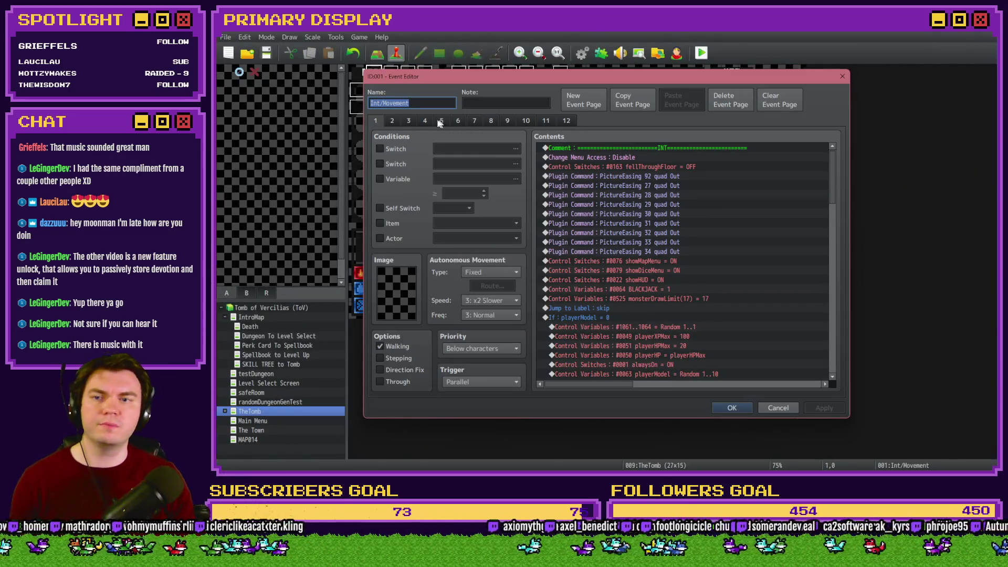
left_click(425, 121)
scroll(632, 212, "down", 5)
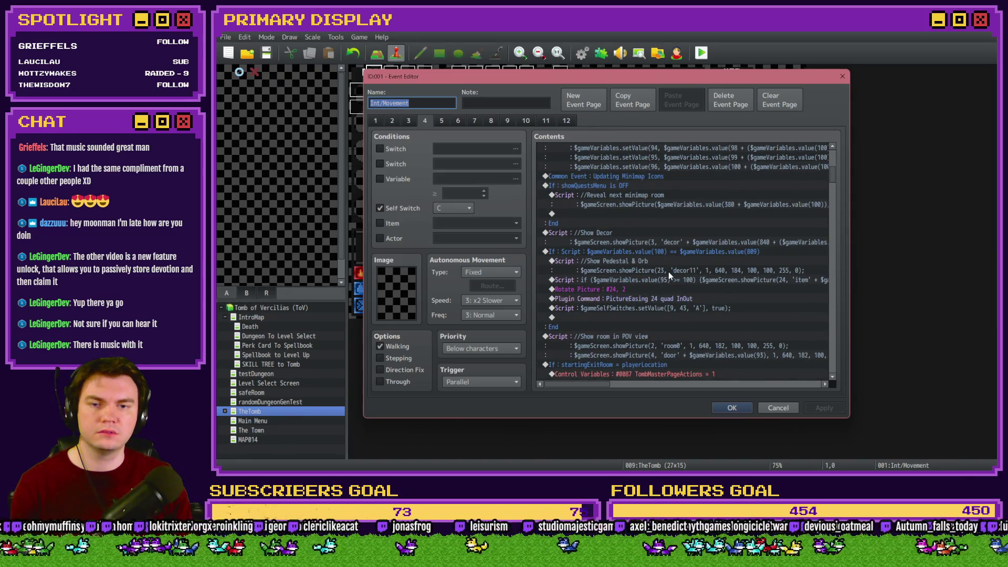
left_click(669, 272)
double_click(672, 278)
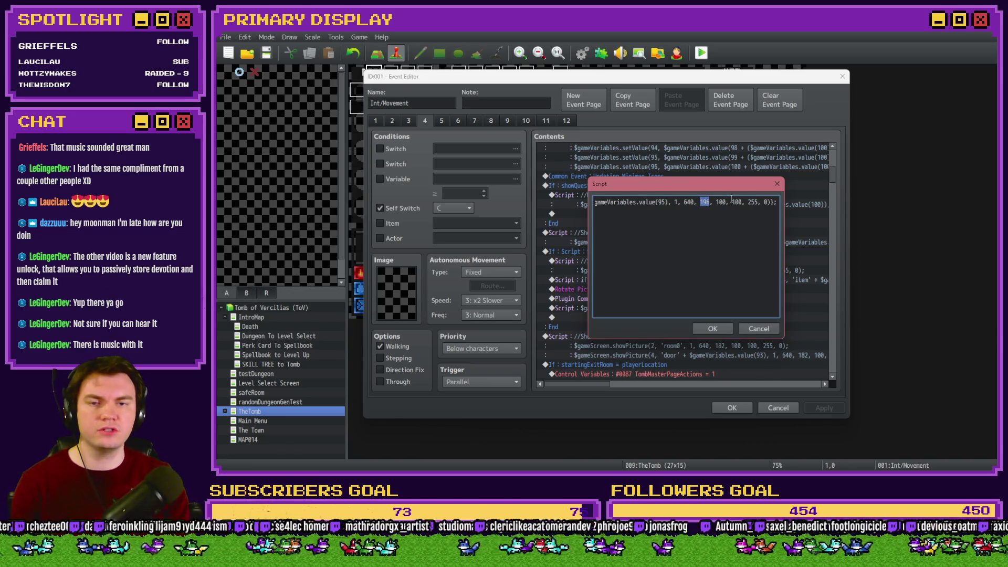
key("Escape")
key("Escape")
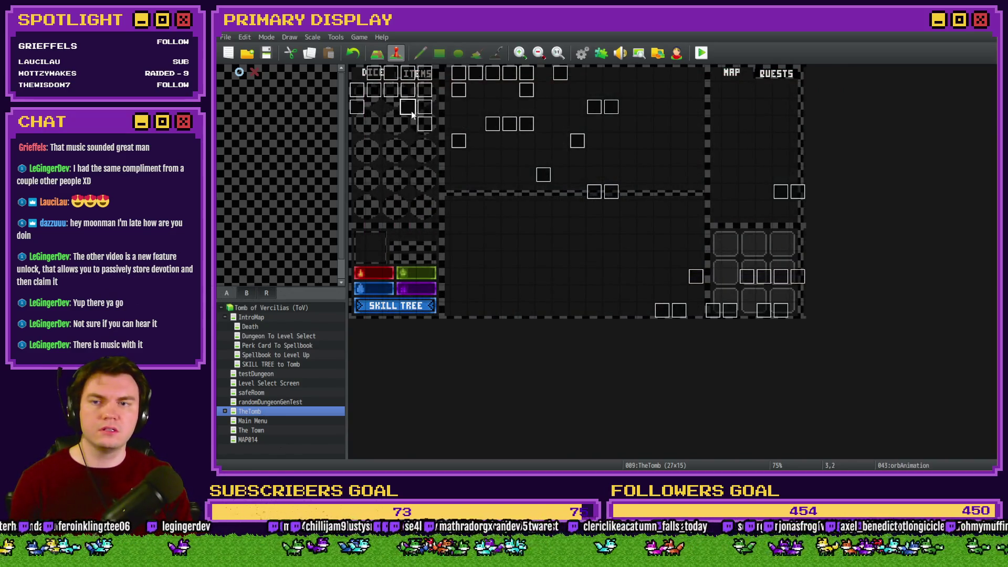
Change orbAnimation's second movePicture target from 196 to 180 and close the event
double_click(412, 113)
left_click(646, 167)
double_click(646, 167)
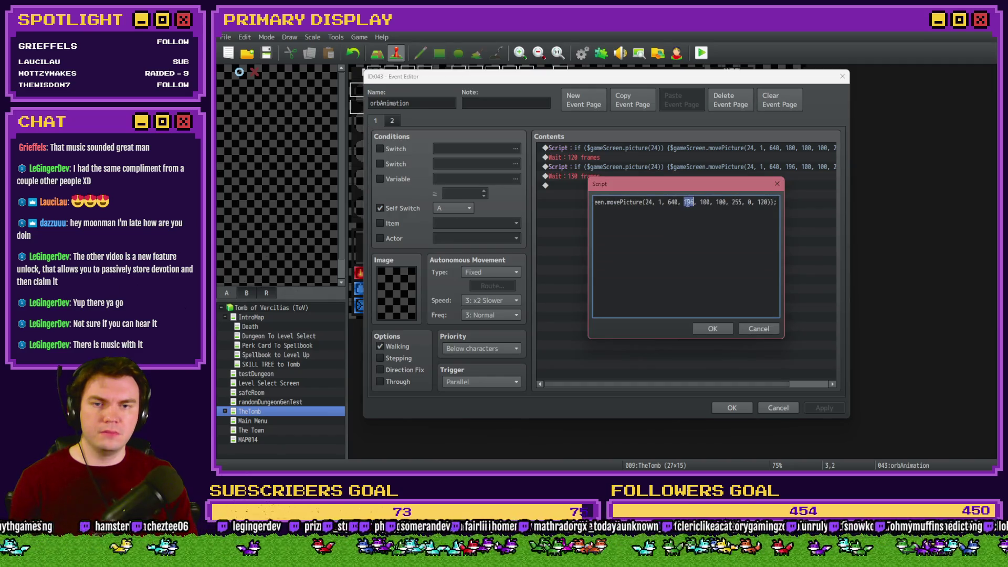
type("180")
key("Escape")
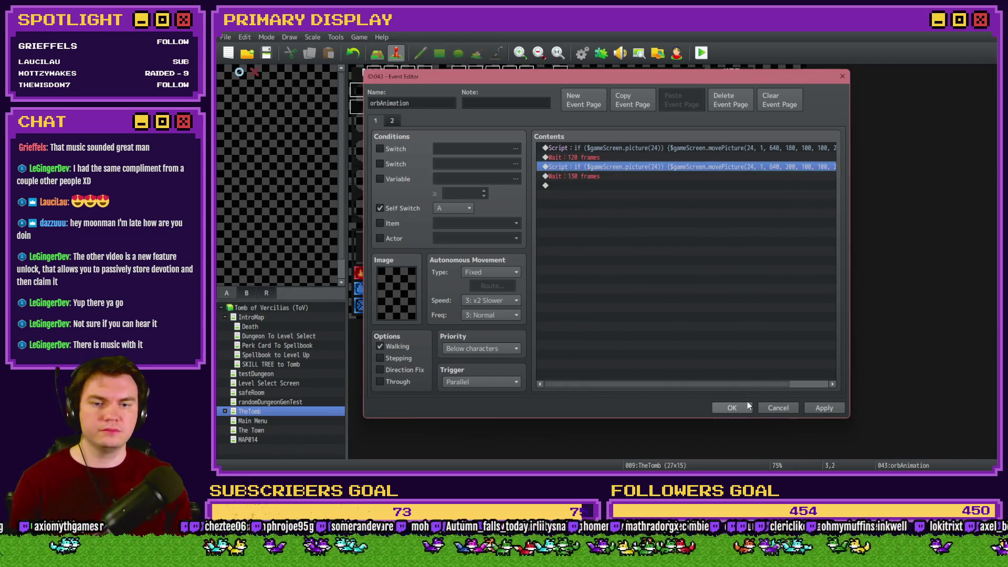
key("Escape")
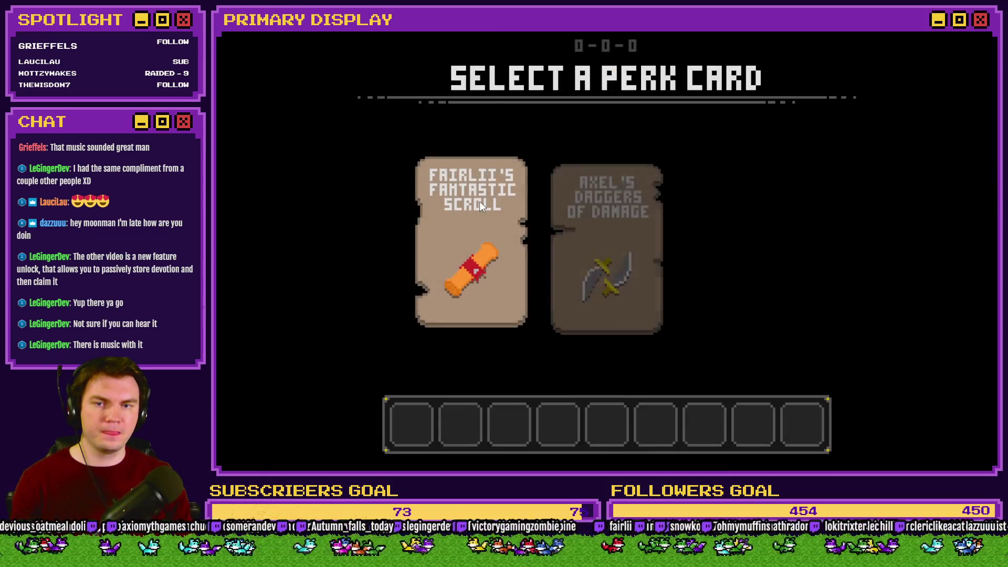
Pick the scroll perk, walk to the pedestal room, drag the purple orb into ITEMS, and end the test
left_click(480, 200)
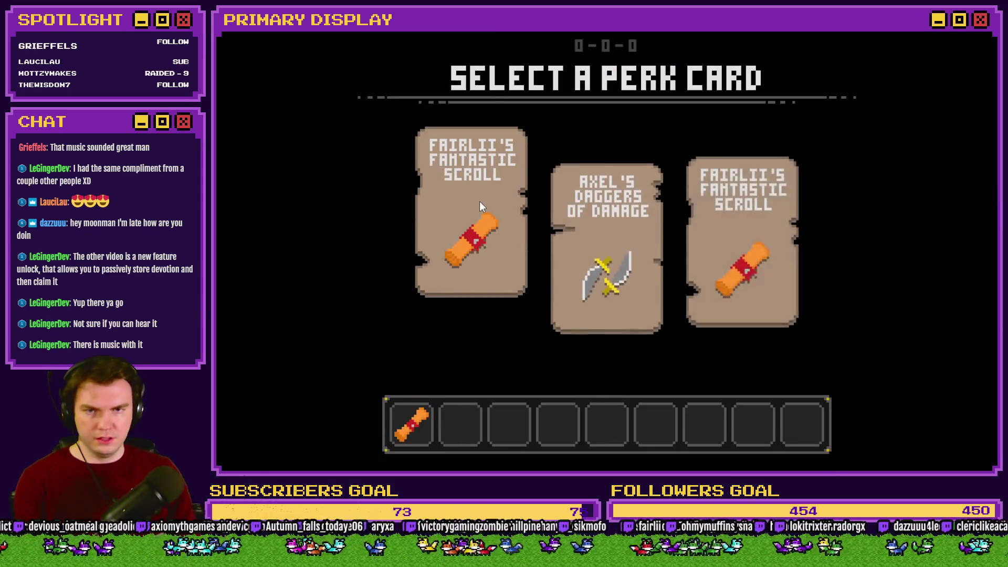
key("w")
key("w")
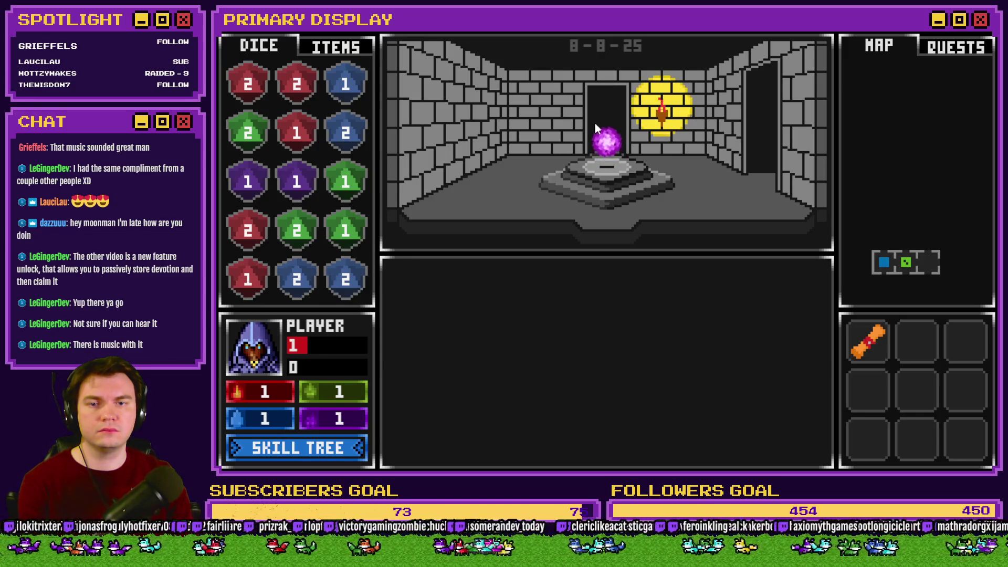
left_click(325, 49)
mouse_move(605, 142)
left_mouse_down()
mouse_move(545, 141)
mouse_move(342, 185)
left_mouse_up()
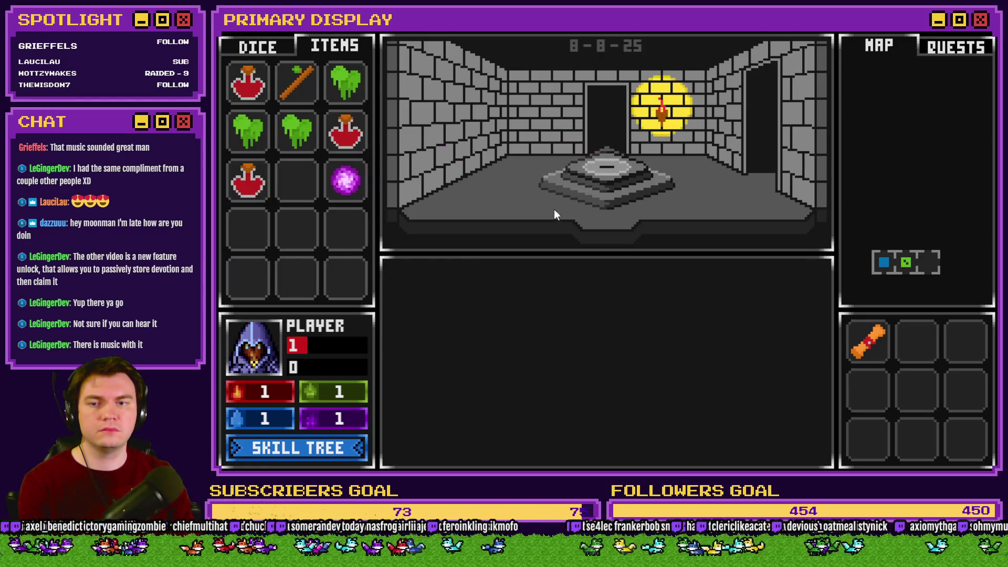
key("alt+F4")
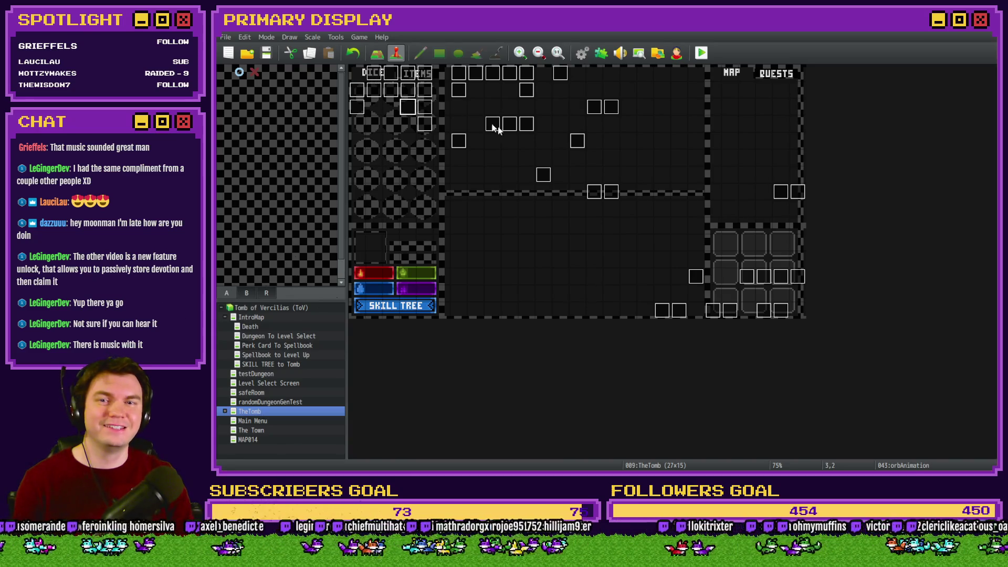
key("alt+Tab")
key("alt+Tab")
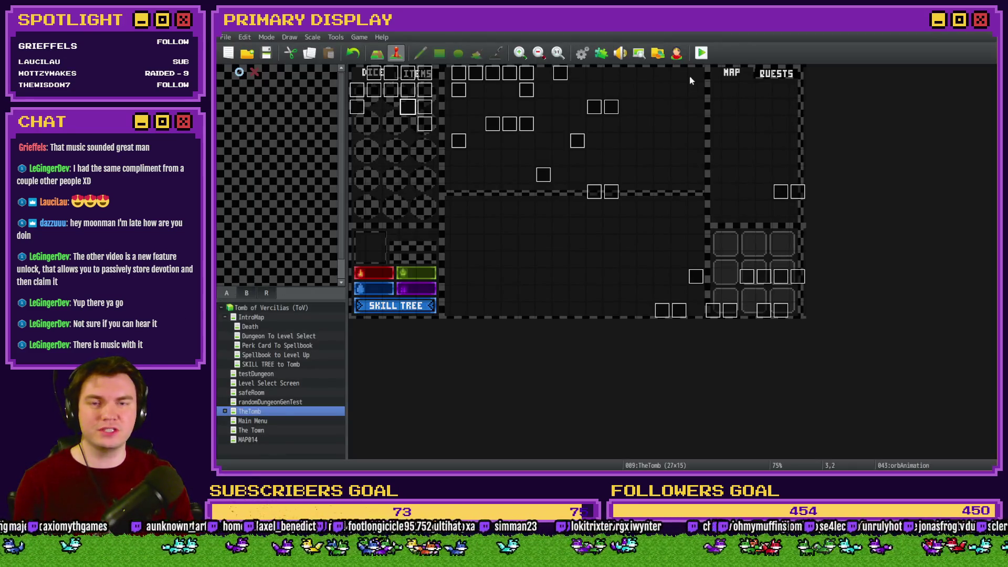
key("ctrl+r")
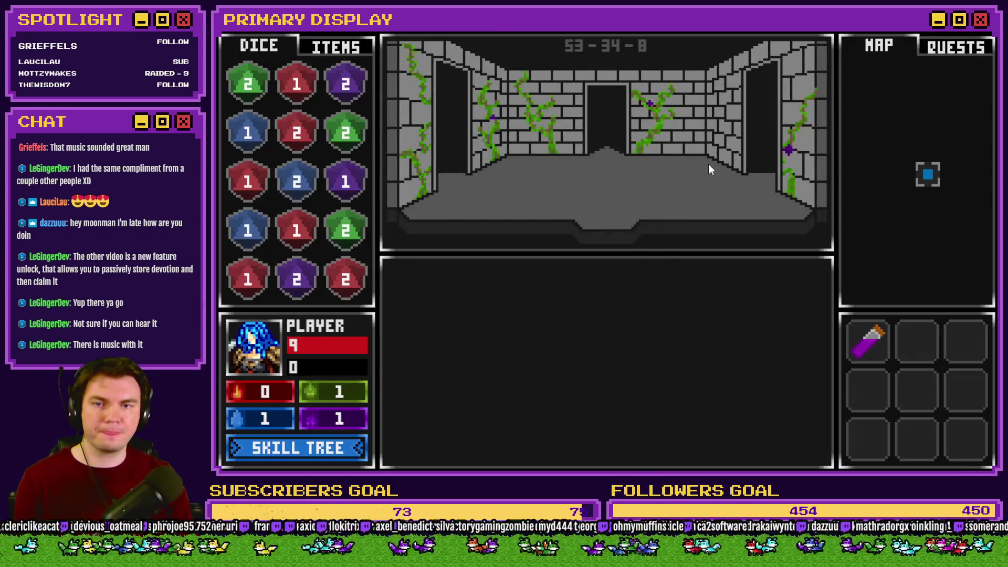
key("w")
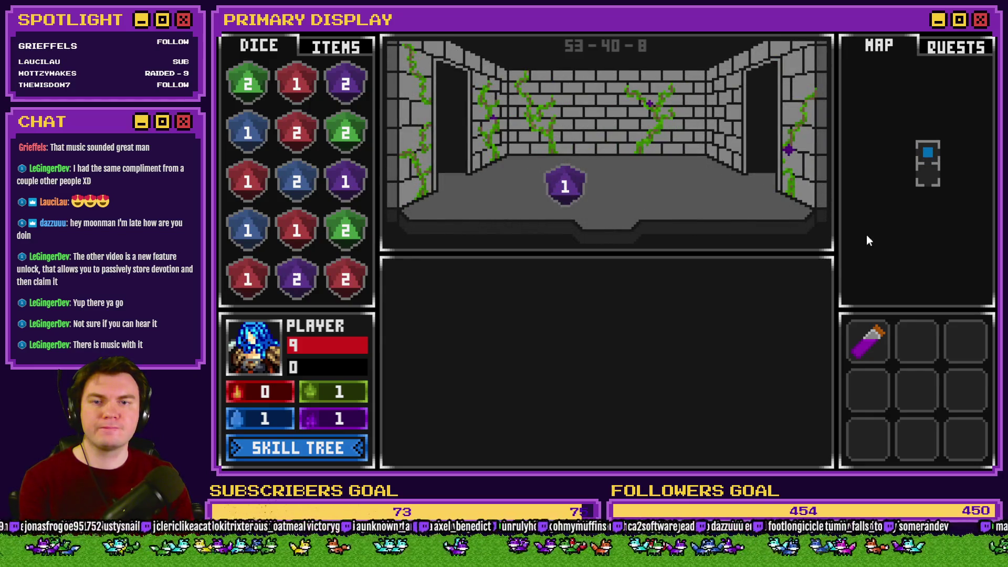
key("a")
key("w")
key("w")
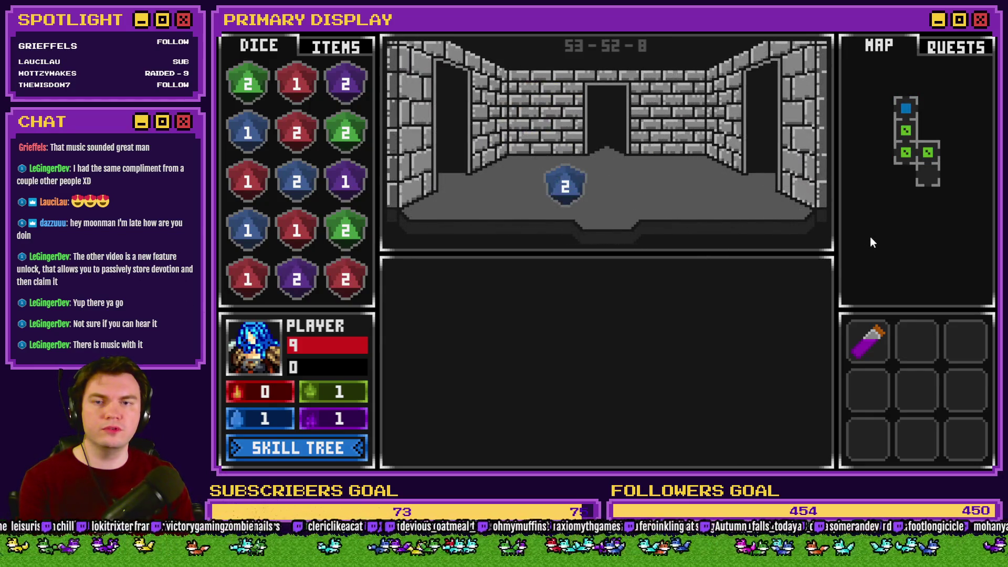
key("d")
key("d")
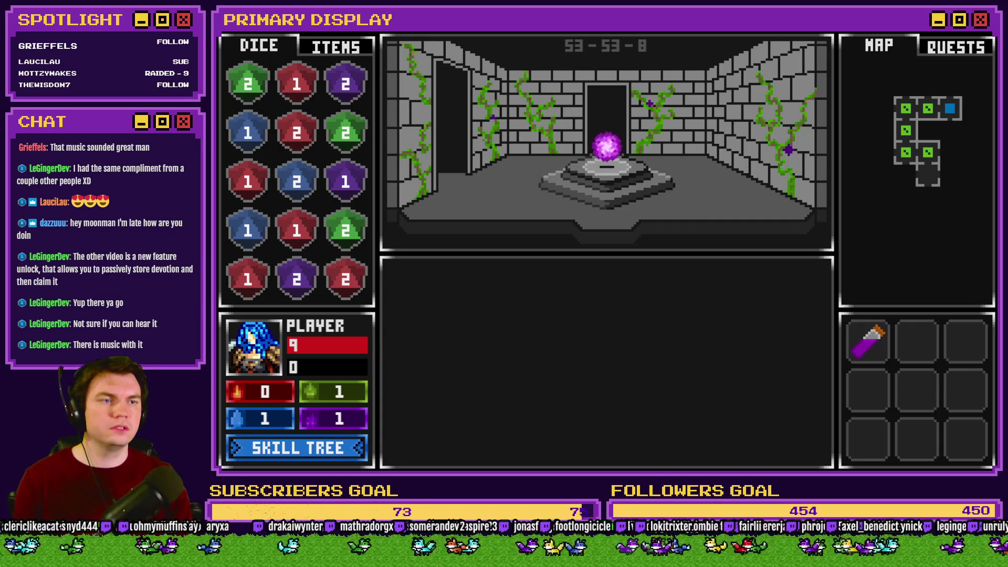
key("alt+F4")
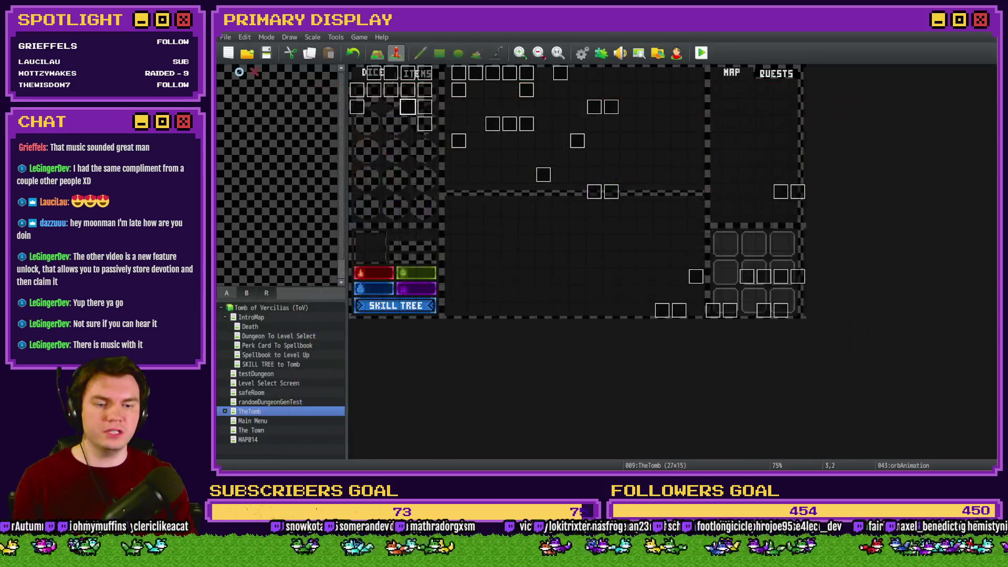
Paste the game screenshot into a new document, marquee-select part of it, then discard it unsaved
key("alt+Tab")
key("ctrl+n")
left_click(682, 401)
key("ctrl+v")
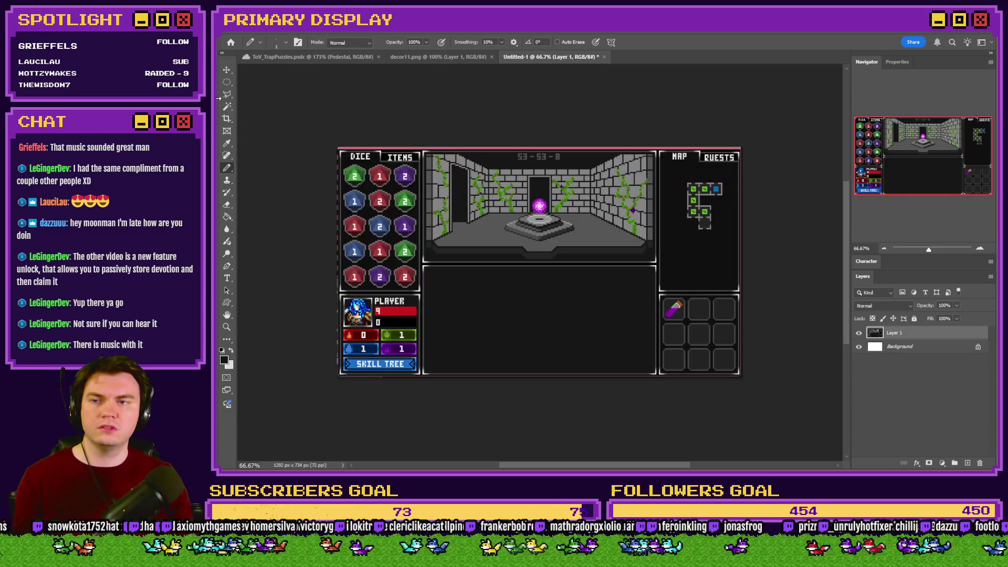
scroll(304, 155, "up", 10)
scroll(303, 155, "left", 1)
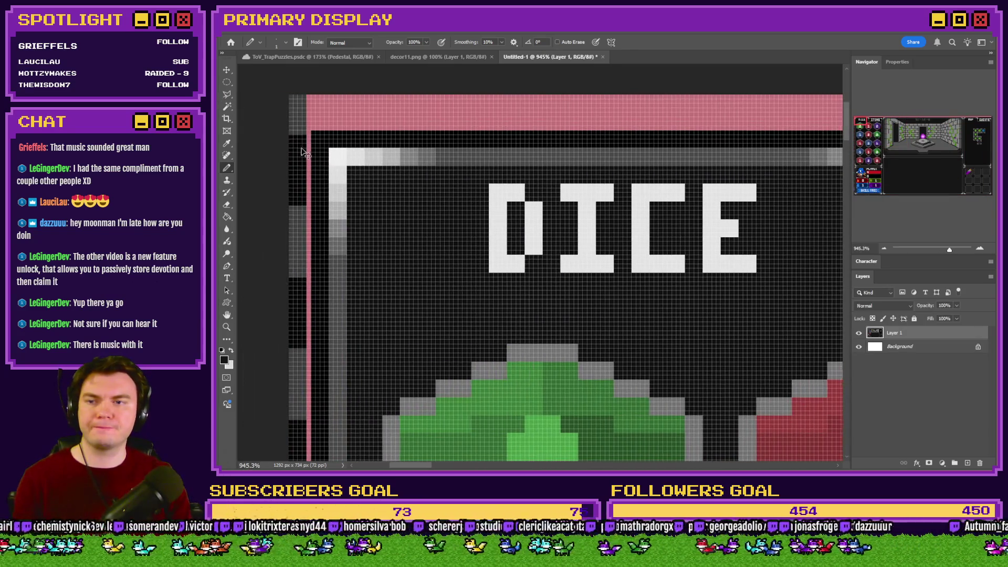
left_click(227, 82)
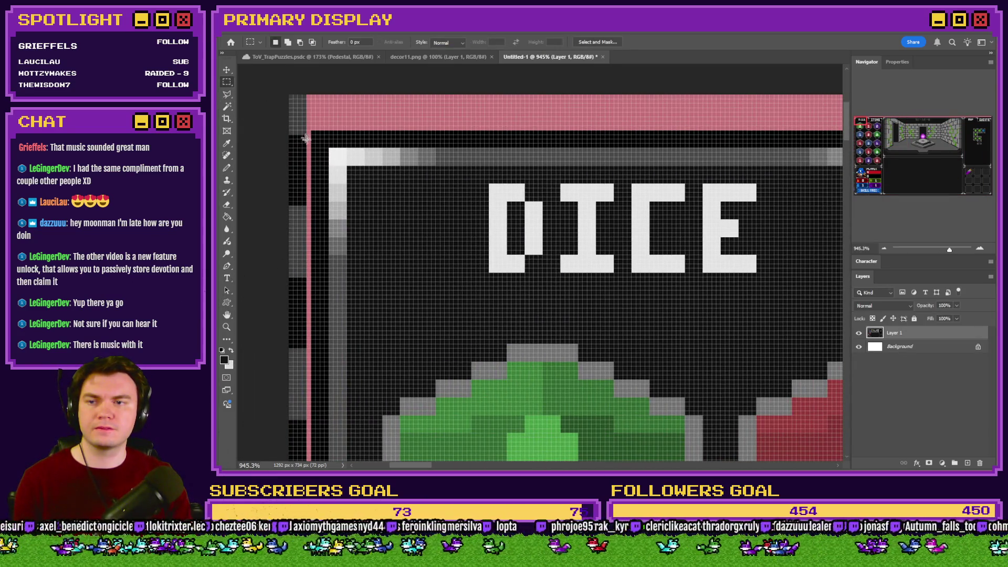
mouse_move(313, 135)
left_mouse_down()
mouse_move(845, 465)
mouse_move(767, 317)
mouse_move(579, 268)
mouse_move(590, 274)
mouse_move(581, 300)
left_mouse_up()
left_click(603, 57)
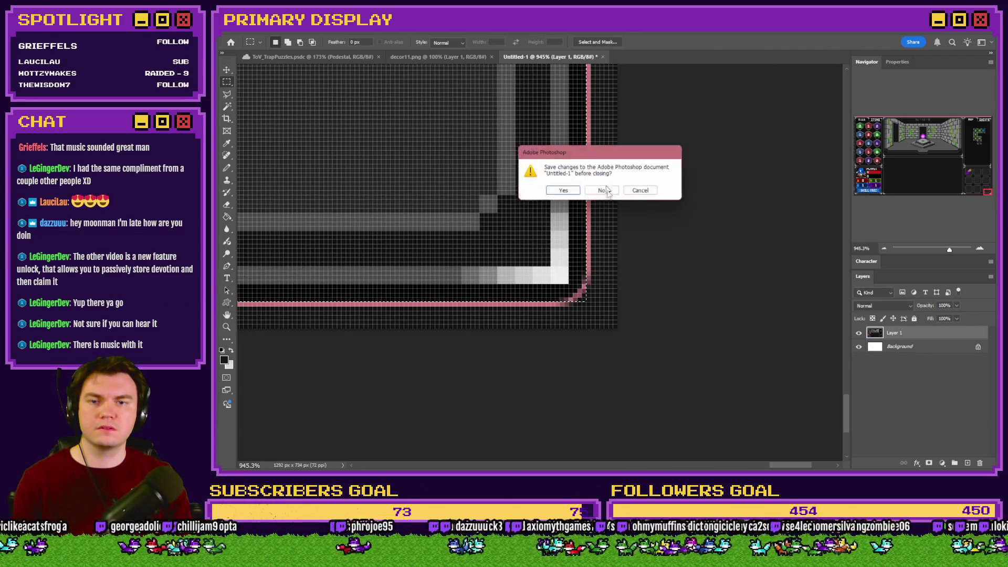
left_click(602, 191)
Paste the screenshot into a fresh 1280×720 document, select around the orb, and add a new layer
key("ctrl+n")
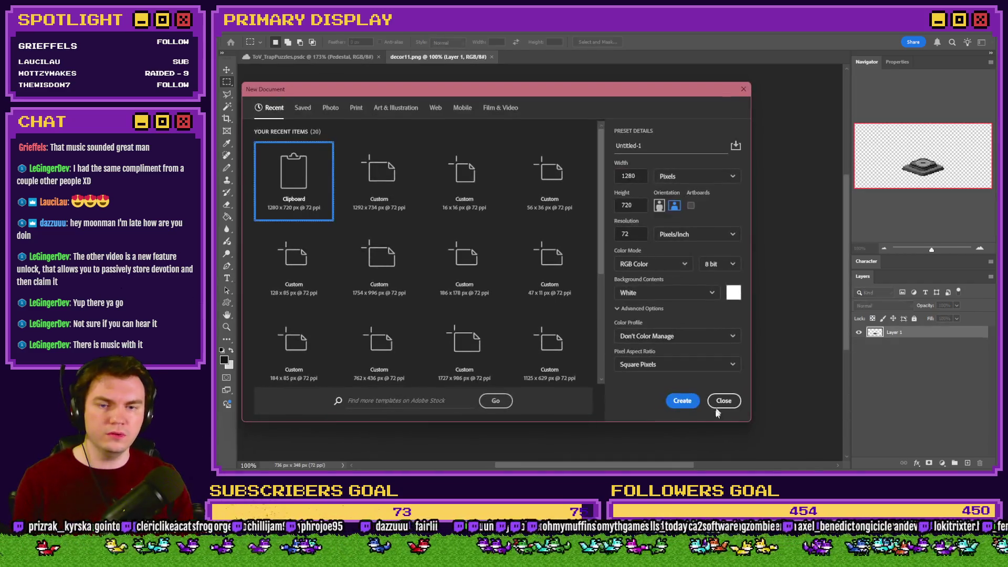
left_click(683, 401)
key("ctrl+v")
scroll(551, 198, "up", 10)
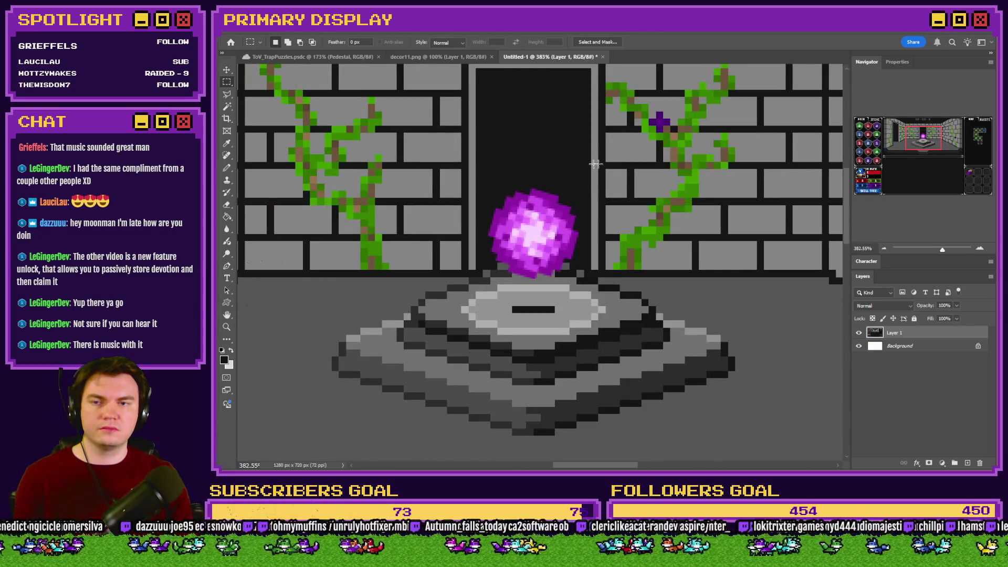
scroll(477, 166, "up", 3)
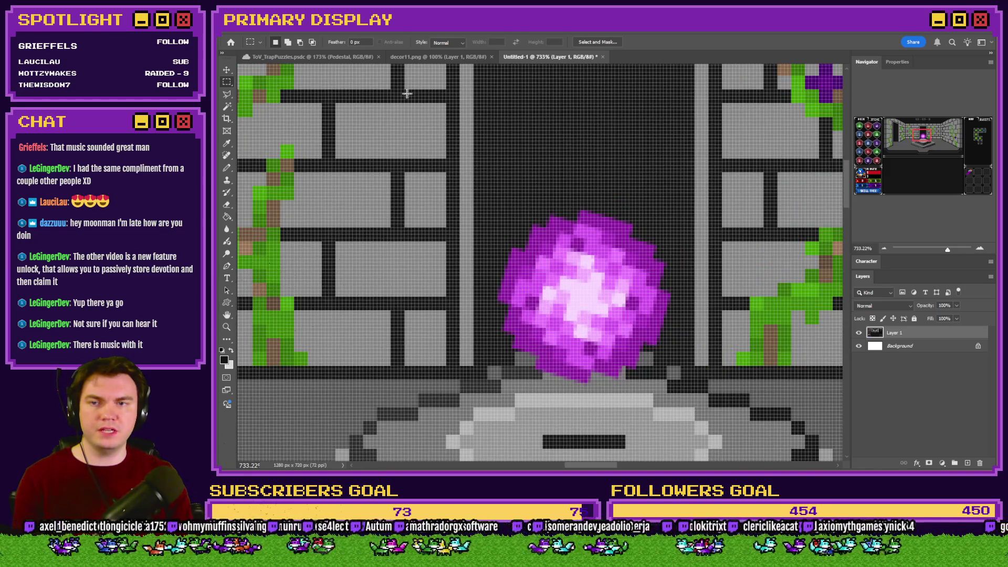
mouse_move(392, 90)
left_mouse_down()
mouse_move(627, 256)
mouse_move(666, 420)
left_mouse_up()
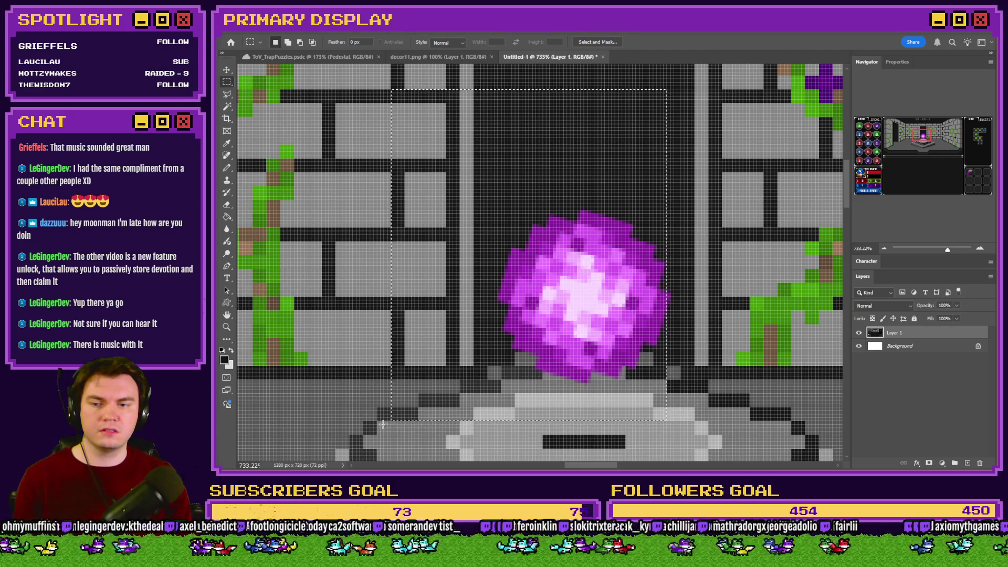
mouse_move(378, 420)
left_mouse_down()
mouse_move(412, 363)
mouse_move(417, 92)
mouse_move(644, 289)
mouse_move(722, 418)
mouse_move(788, 418)
left_mouse_up()
left_click(968, 463)
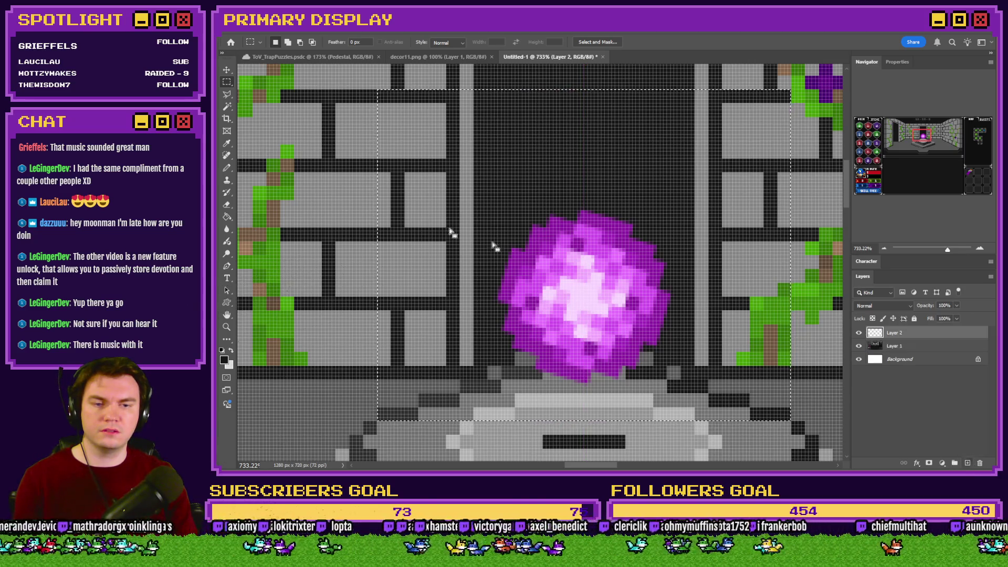
Fill a selection over the pedestal top with light grey on Layer 2
left_click(227, 216)
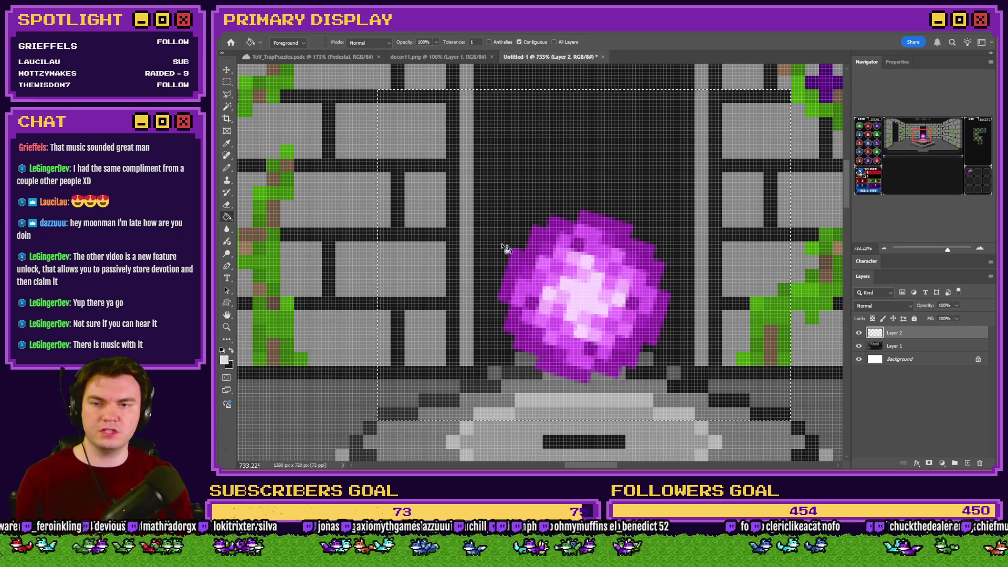
left_click(505, 248)
key("m")
scroll(367, 218, "down", 3)
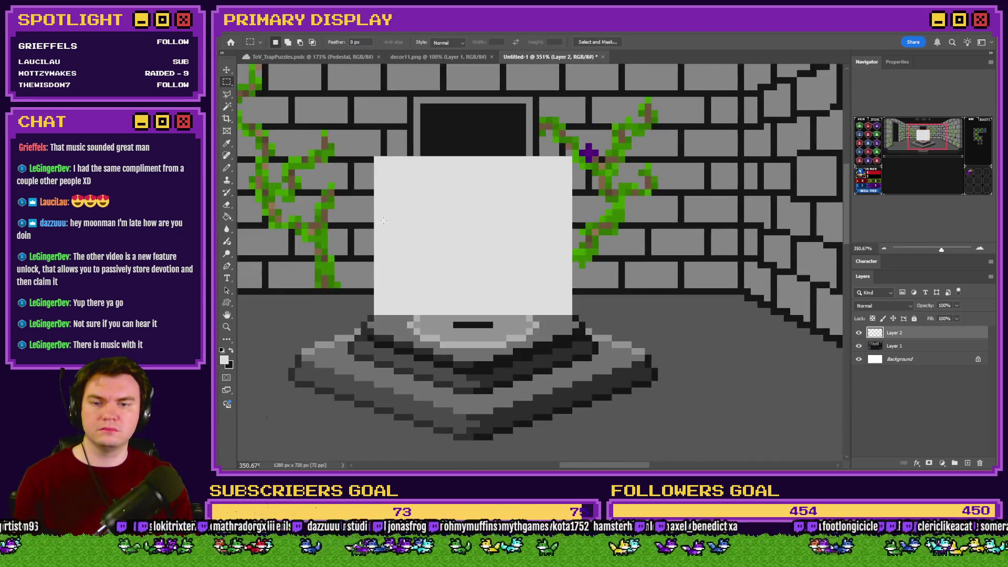
scroll(382, 325, "up", 4)
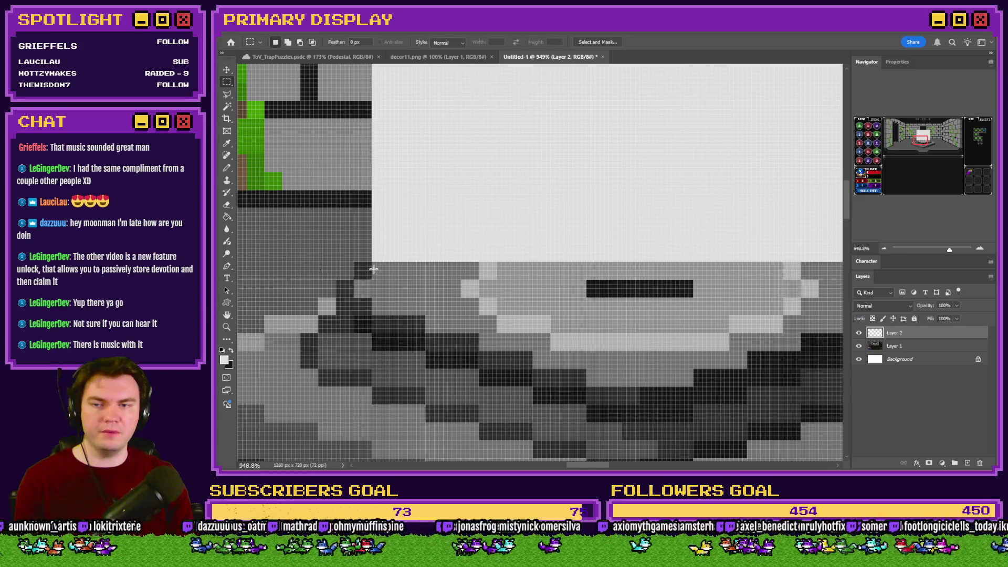
mouse_move(373, 264)
left_mouse_down()
mouse_move(840, 388)
mouse_move(788, 404)
left_mouse_up()
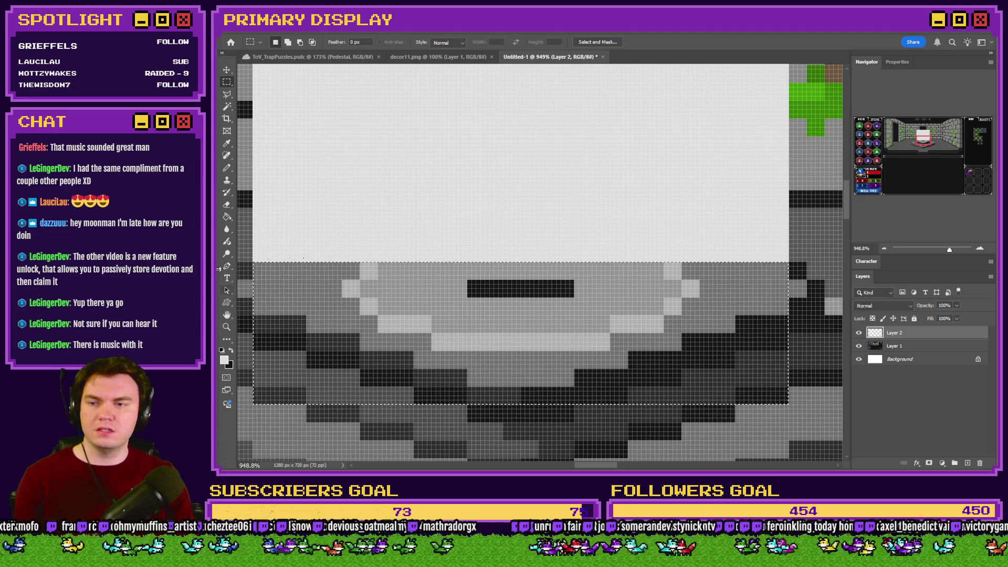
left_click(227, 217)
key("alt+BackSpace")
Measure the white square's top-left offset (about 580 × 120 px) with the Rectangular Marquee, then return to RPG Maker
left_click(227, 82)
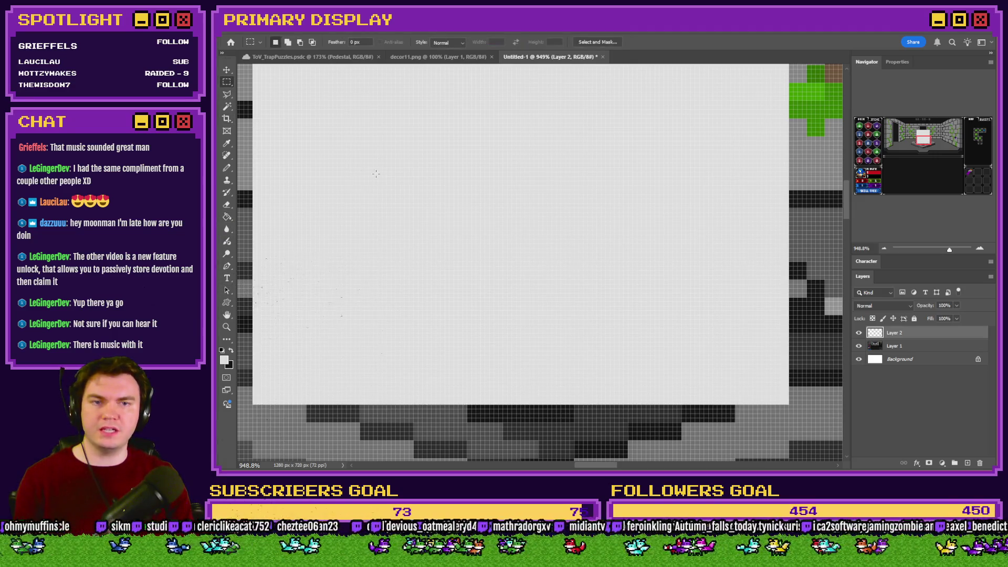
scroll(499, 258, "down", 10)
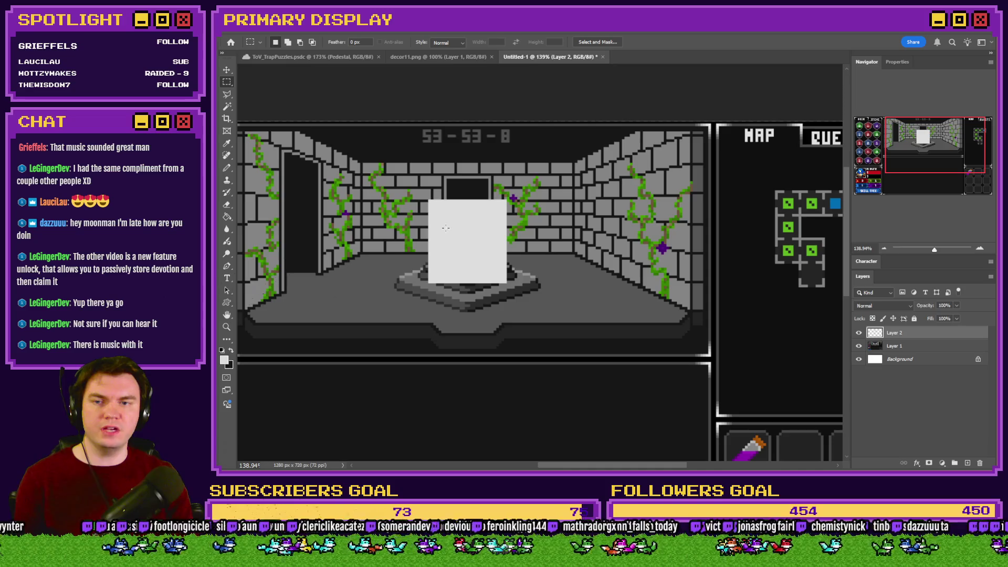
scroll(439, 214, "up", 10)
mouse_move(415, 187)
left_mouse_down()
mouse_move(325, 158)
mouse_move(242, 73)
mouse_move(585, 184)
left_mouse_up()
key("alt+Tab")
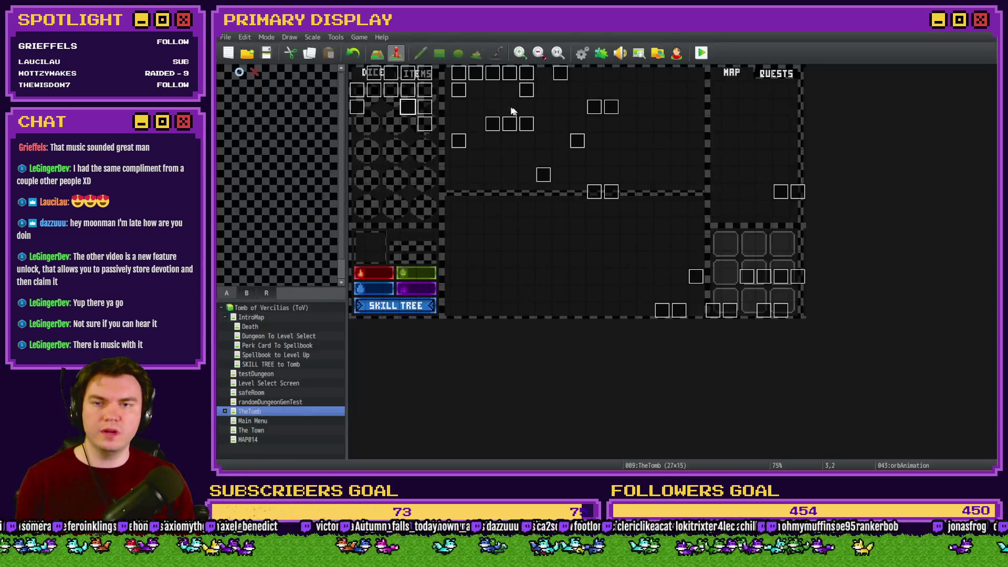
Open DiceMove's page 7, scroll to Pedestal Slot, and select 596 in its If: Script condition
double_click(407, 107)
key("Escape")
double_click(382, 71)
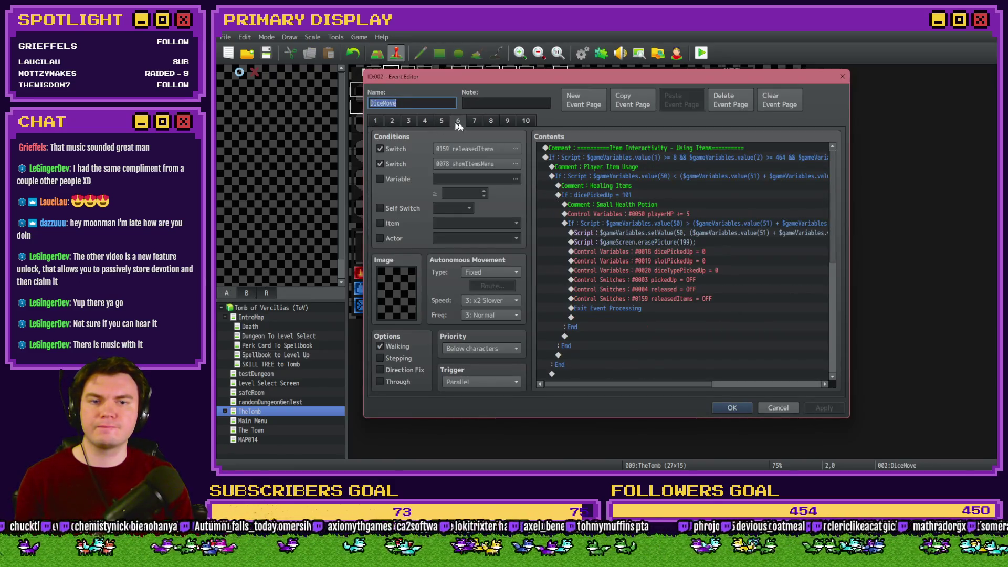
left_click(475, 122)
left_click(808, 186)
mouse_move(834, 156)
left_mouse_down()
mouse_move(840, 339)
mouse_move(852, 308)
left_mouse_up()
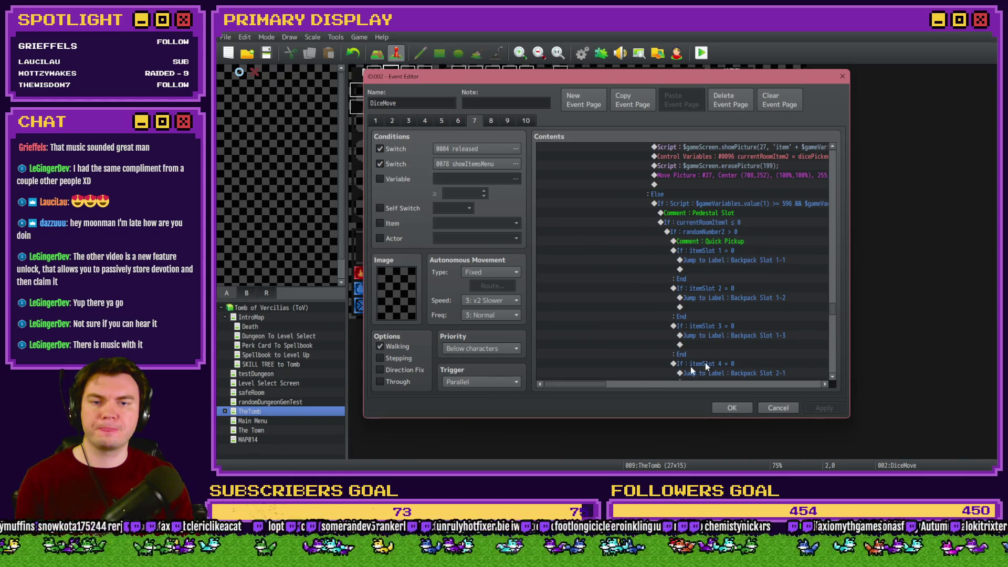
left_click_drag(602, 385, 629, 385)
double_click(681, 207)
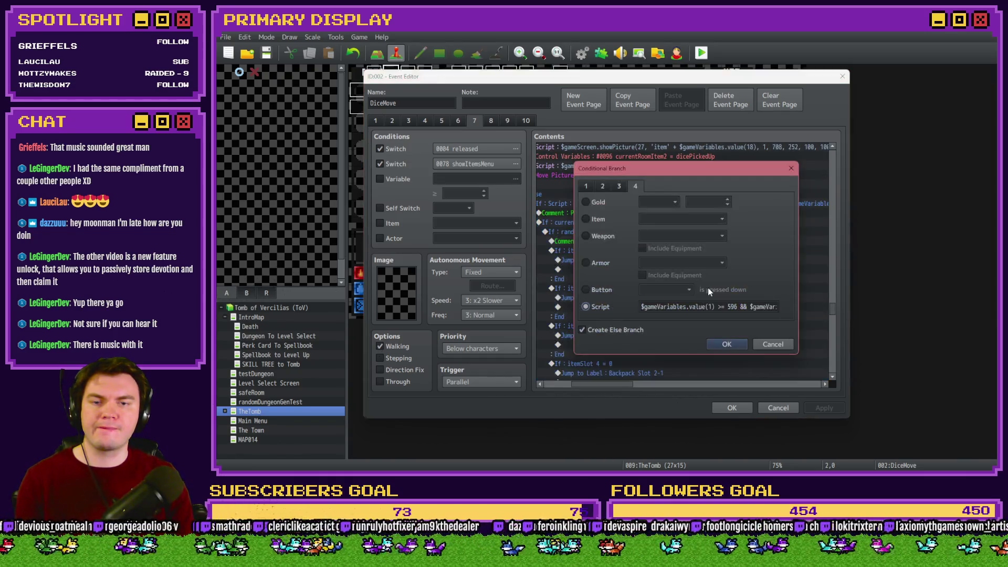
double_click(731, 307)
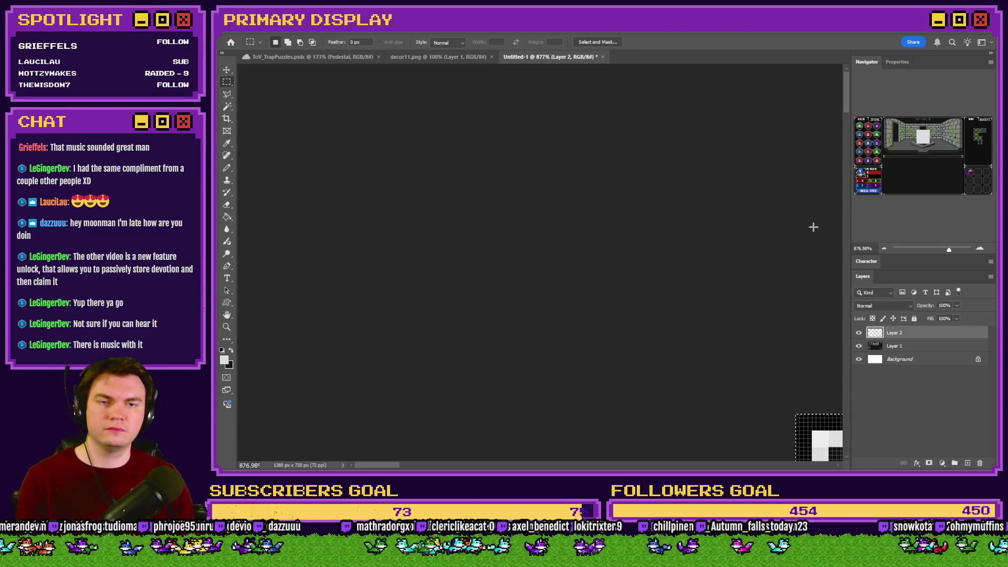
Marquee-measure the white square's lower-right corner (W 700, H 248), then return to RPG Maker
key("Right")
key("Right")
key("Right")
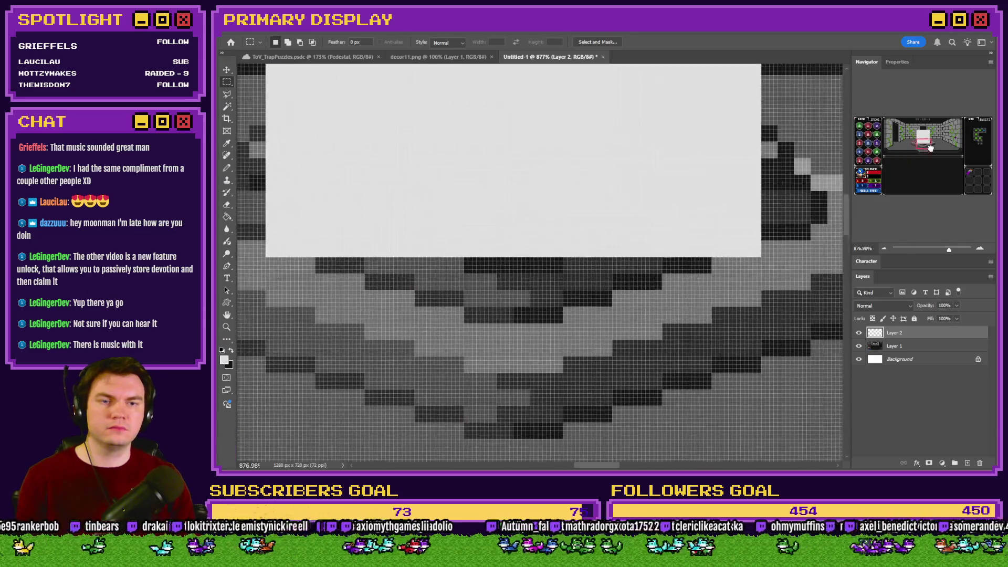
mouse_move(719, 254)
left_mouse_down()
mouse_move(368, 105)
mouse_move(263, 79)
mouse_move(503, 157)
left_mouse_up()
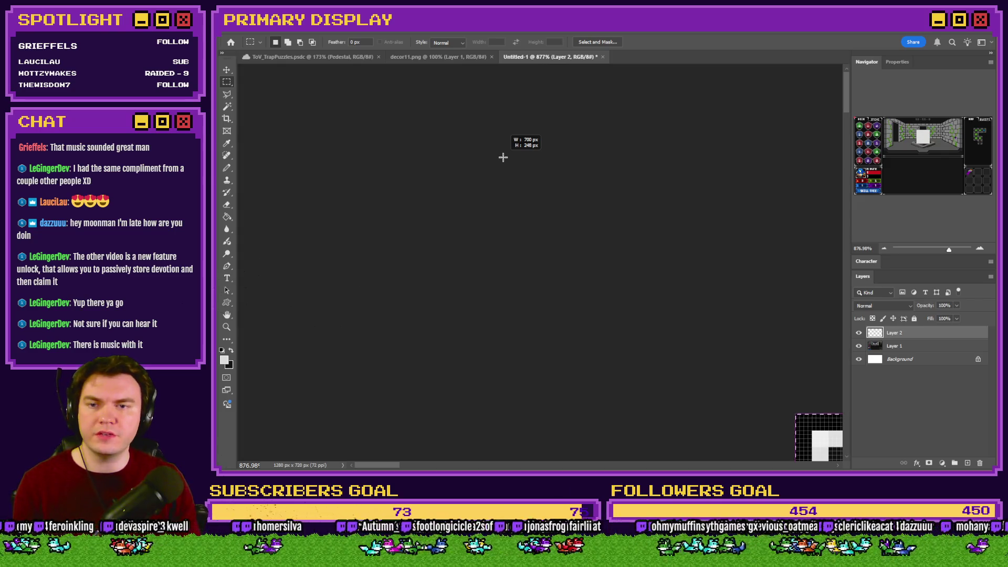
key("alt+Tab")
Complete the script condition with x <= 700, change the y limit 190 to 248, and confirm the event
type("riab")
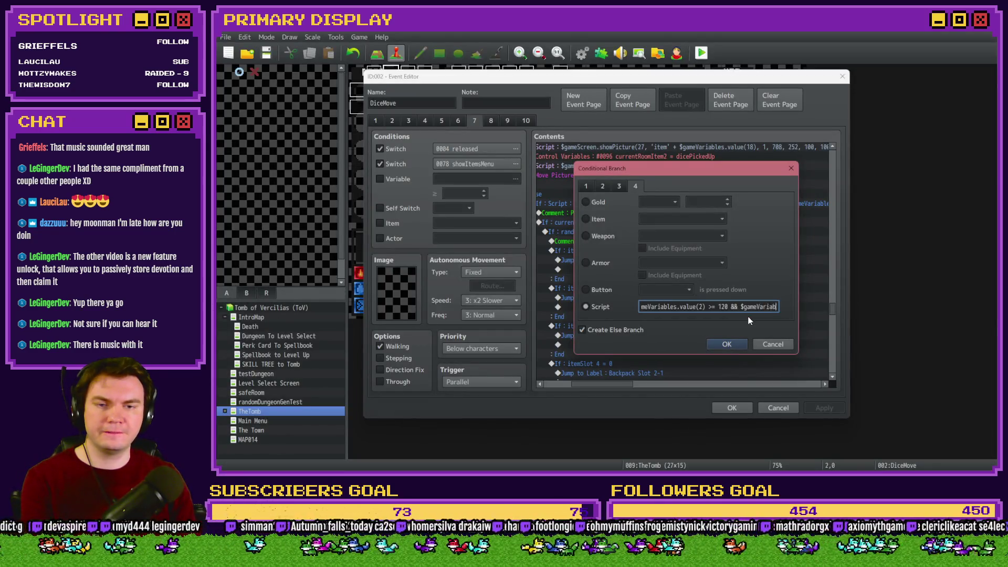
type("les.value(1) <= 7")
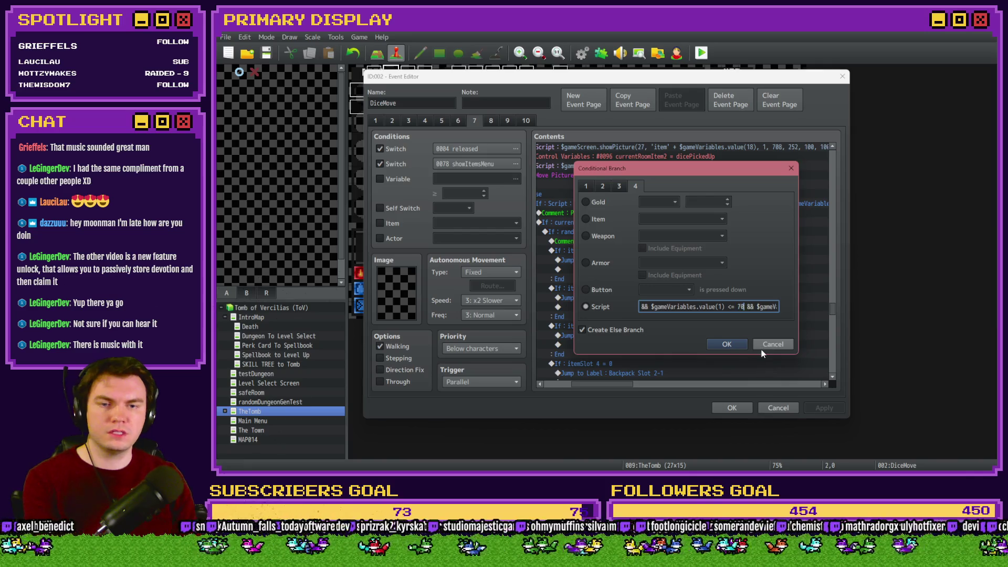
key("Right")
key("Right")
key("Right")
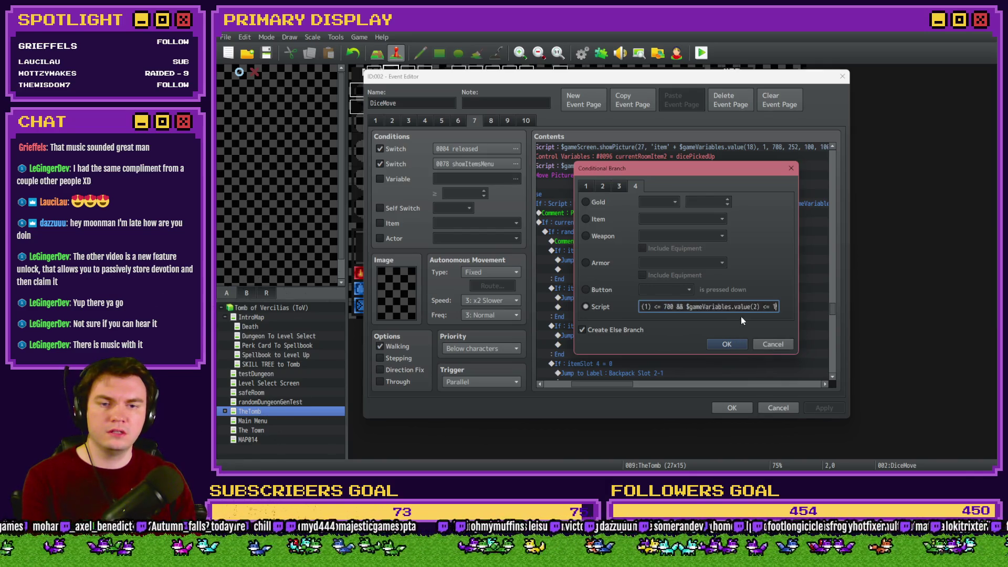
double_click(758, 306)
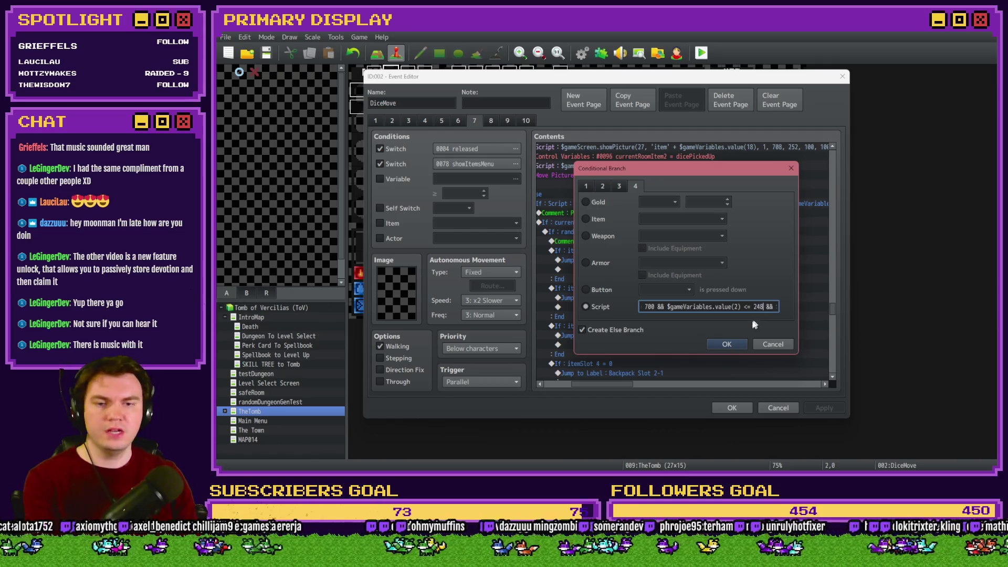
left_click(726, 345)
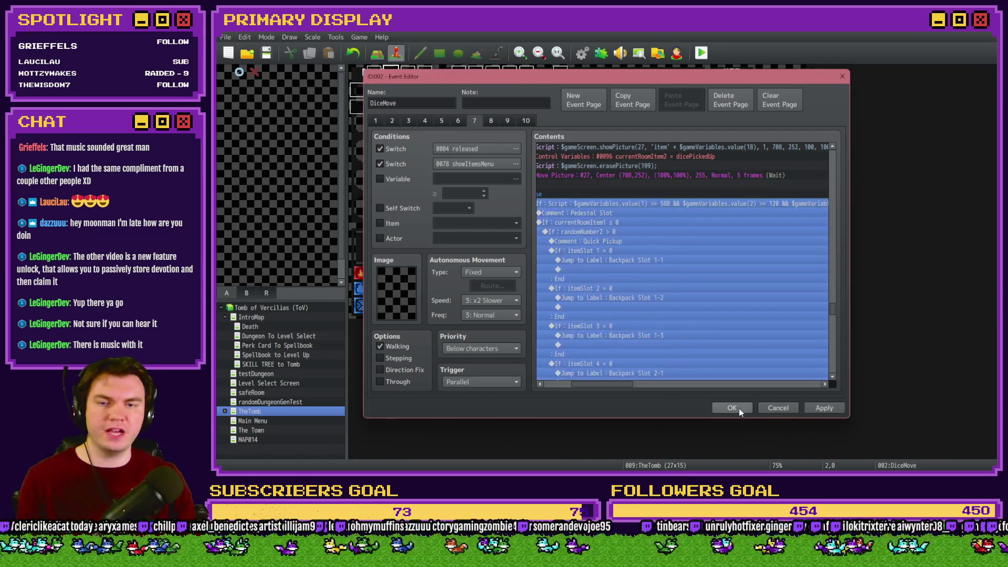
left_click(731, 408)
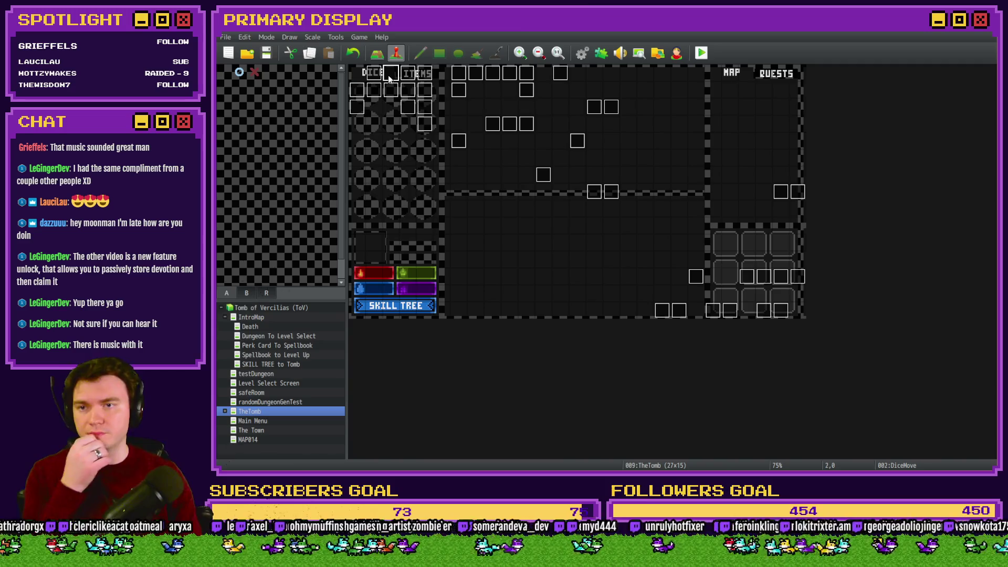
double_click(388, 74)
left_click(442, 121)
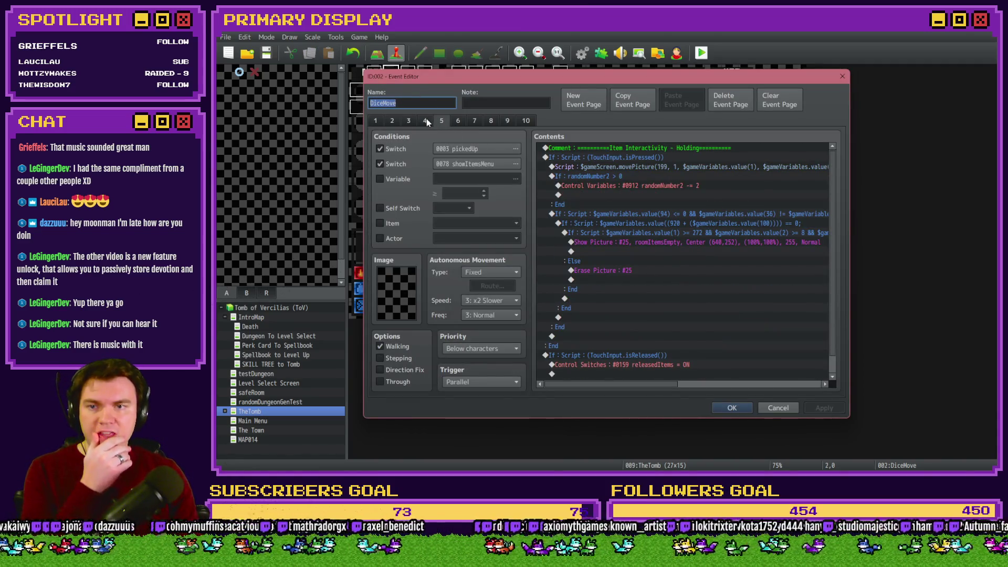
left_click(426, 120)
left_click_drag(833, 159, 830, 347)
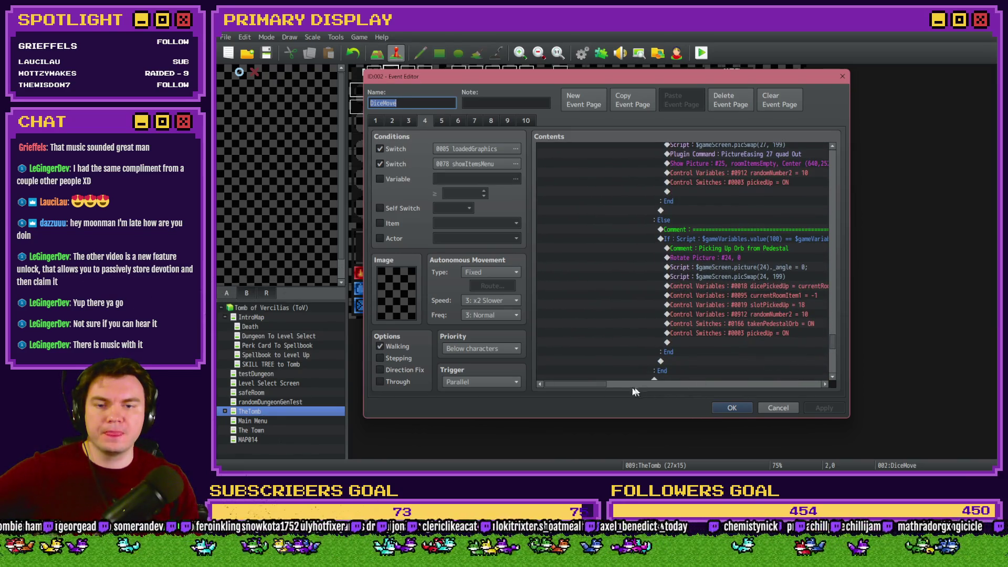
mouse_move(594, 385)
left_mouse_down()
mouse_move(633, 382)
mouse_move(609, 380)
left_mouse_up()
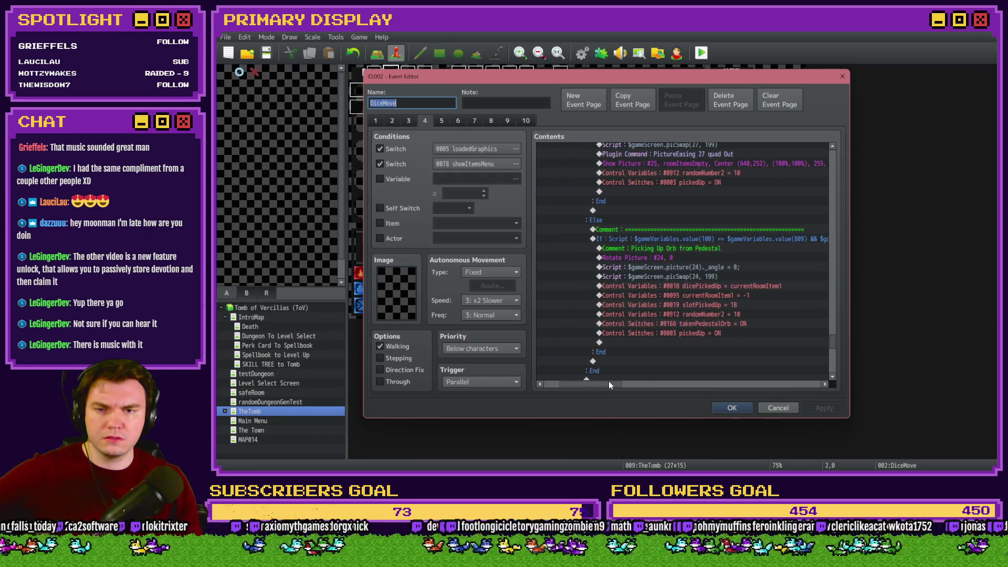
scroll(628, 319, "up", 5)
scroll(629, 319, "up", 5)
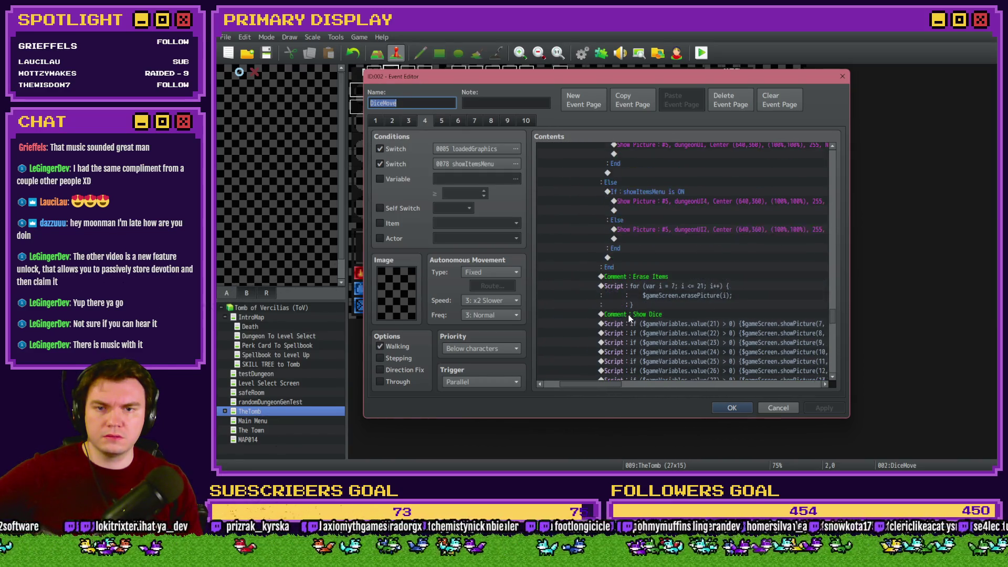
scroll(629, 313, "up", 5)
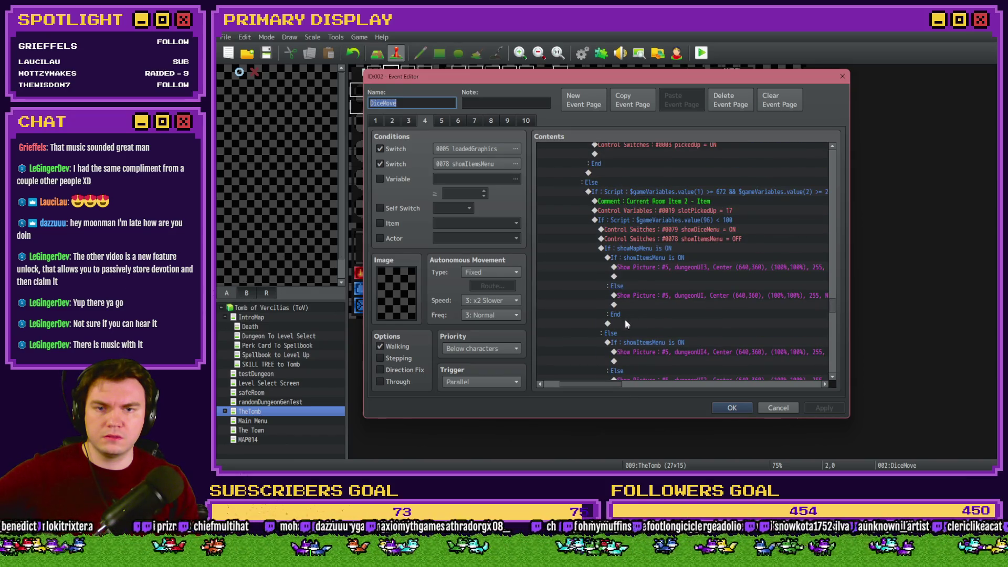
scroll(664, 279, "down", 15)
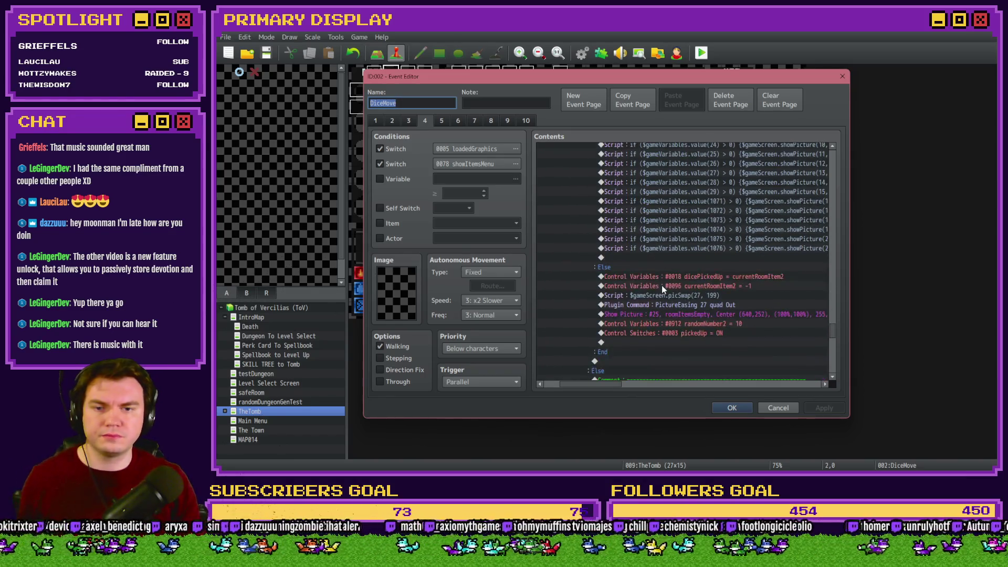
scroll(661, 290, "down", 3)
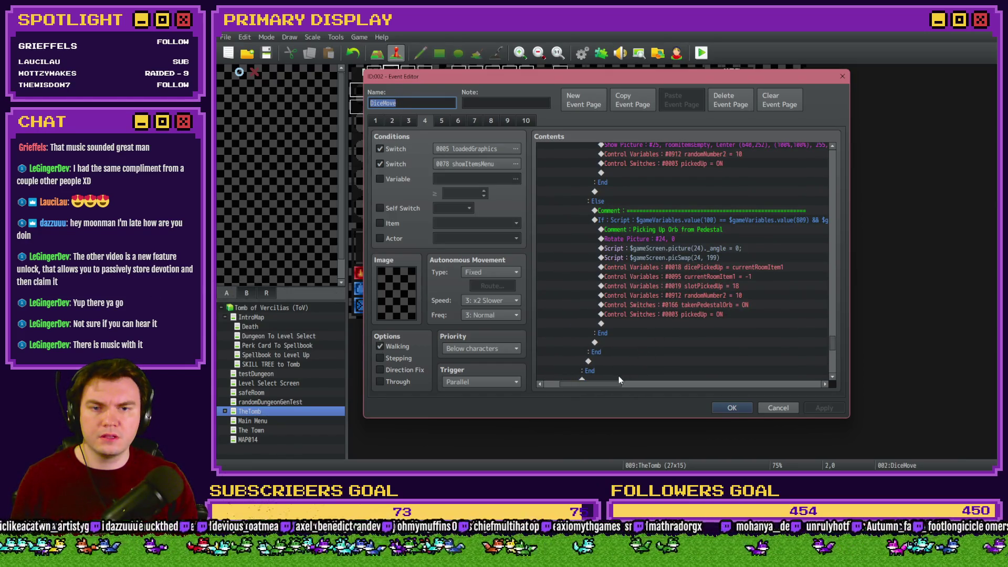
left_click_drag(587, 384, 687, 377)
left_click(745, 409)
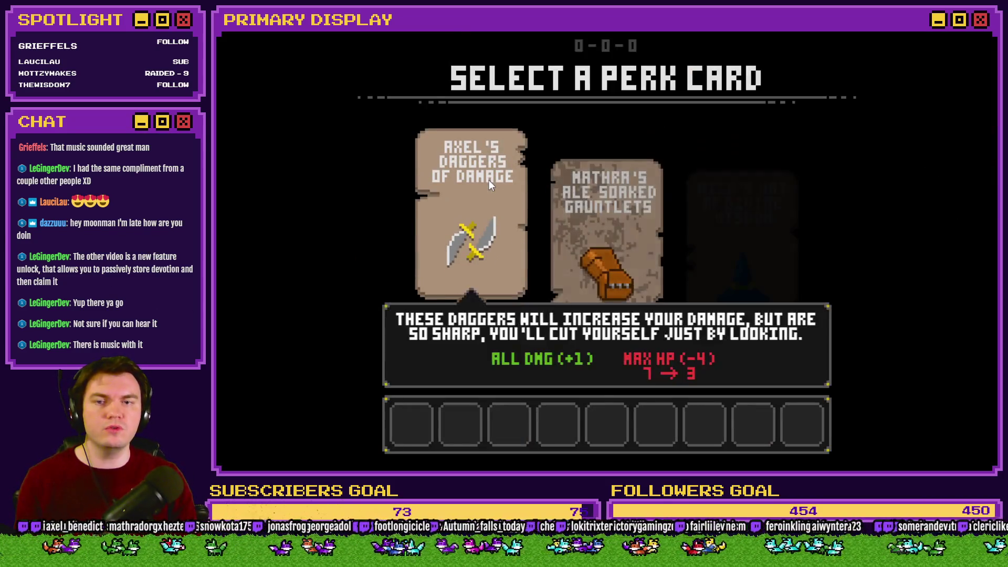
left_click(490, 181)
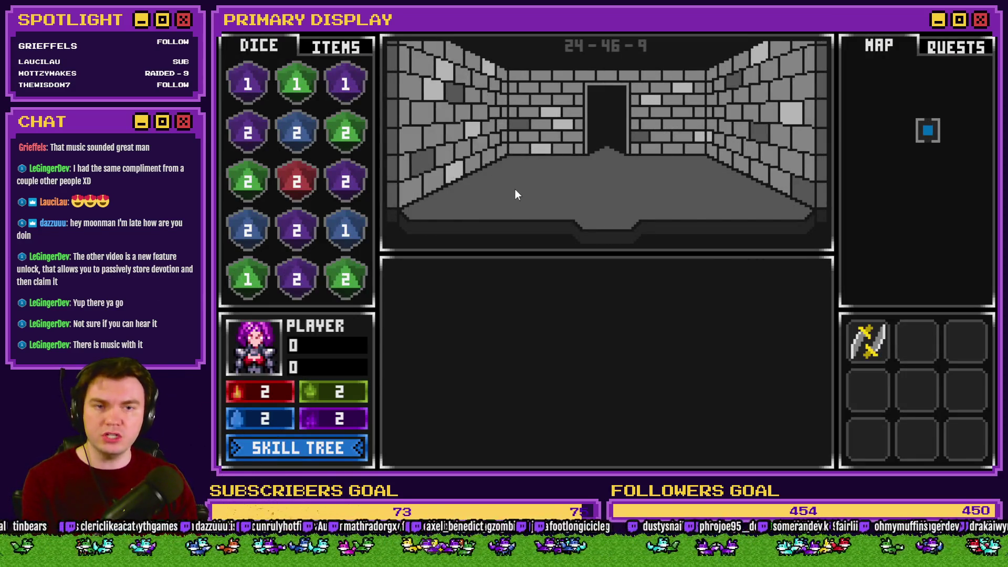
key("w")
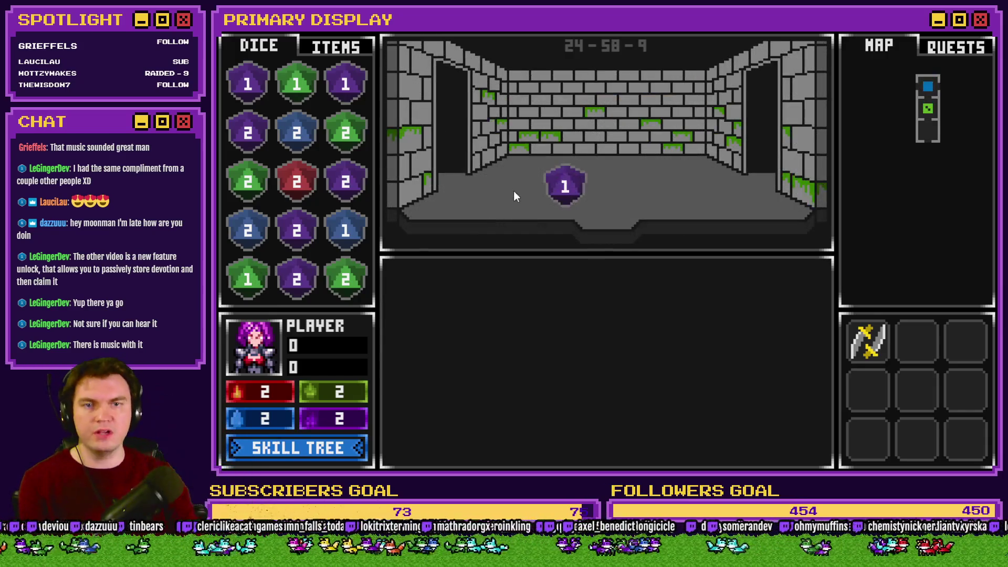
key("s")
key("s")
key("s")
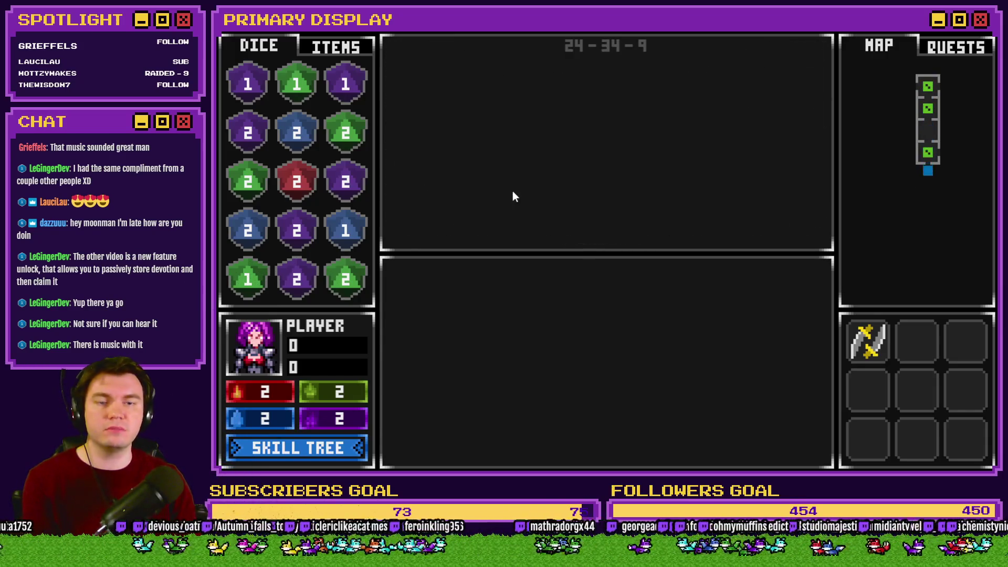
key("s")
key("a")
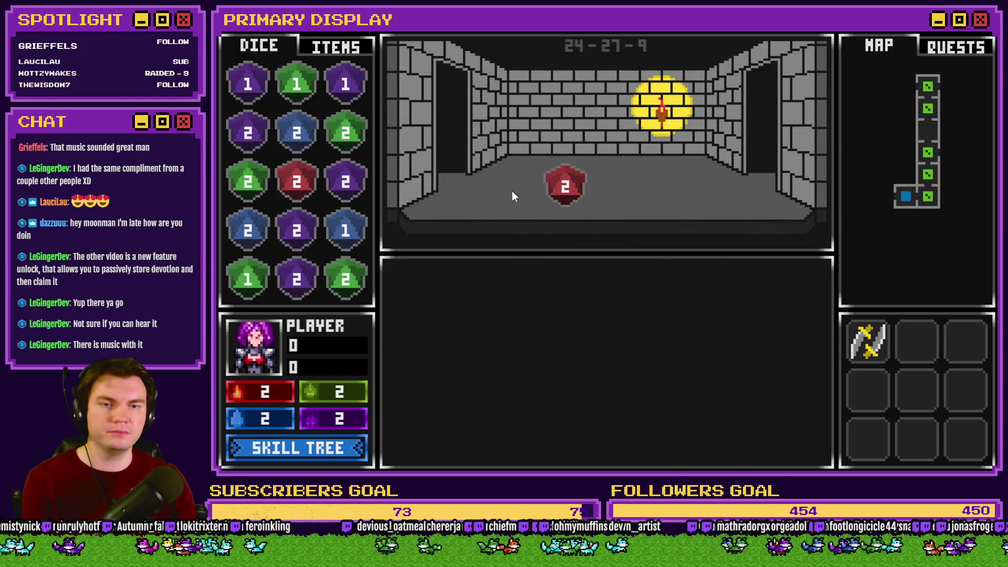
key("w")
key("d")
key("w")
key("d")
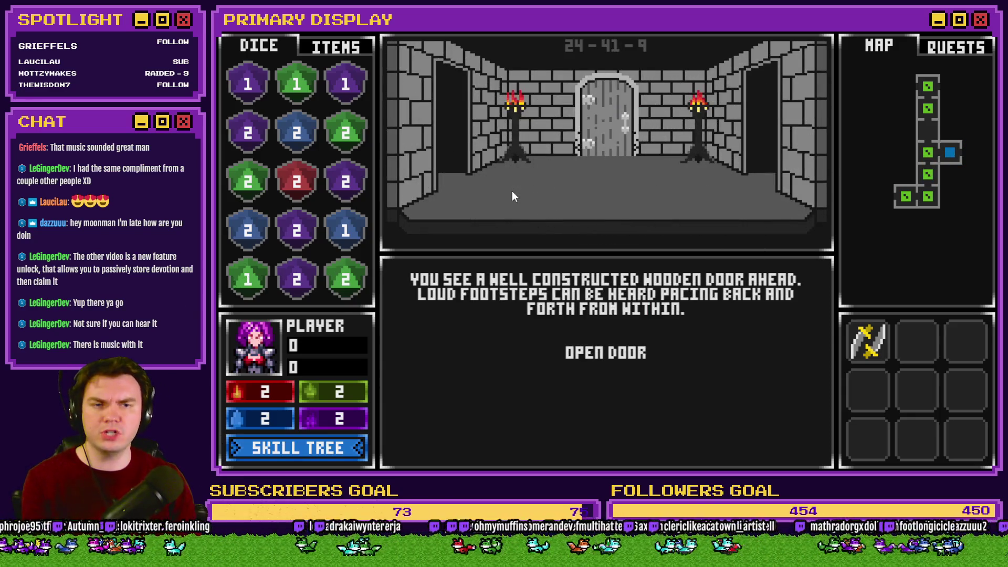
key("d")
key("s")
key("s")
key("s")
key("s")
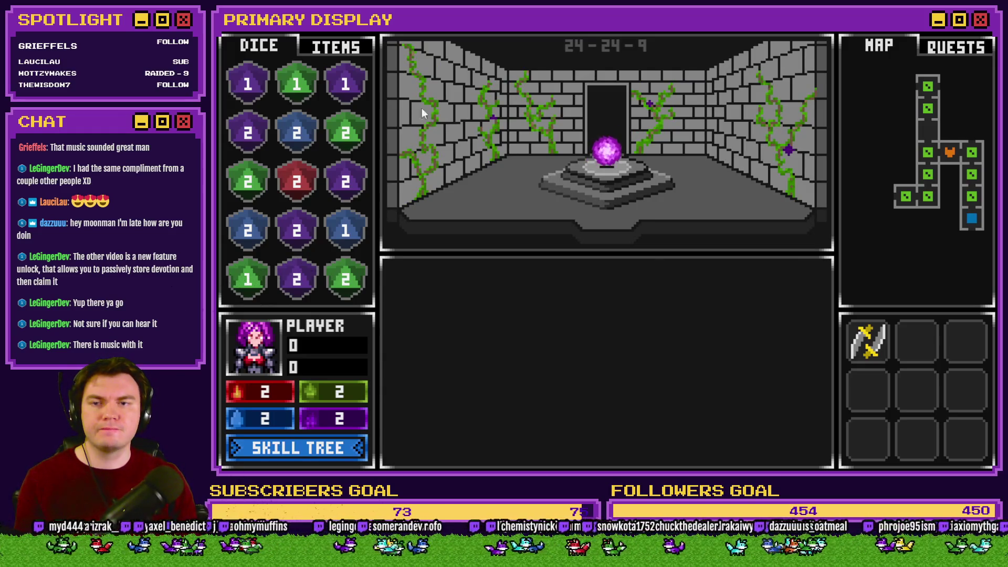
left_click(346, 46)
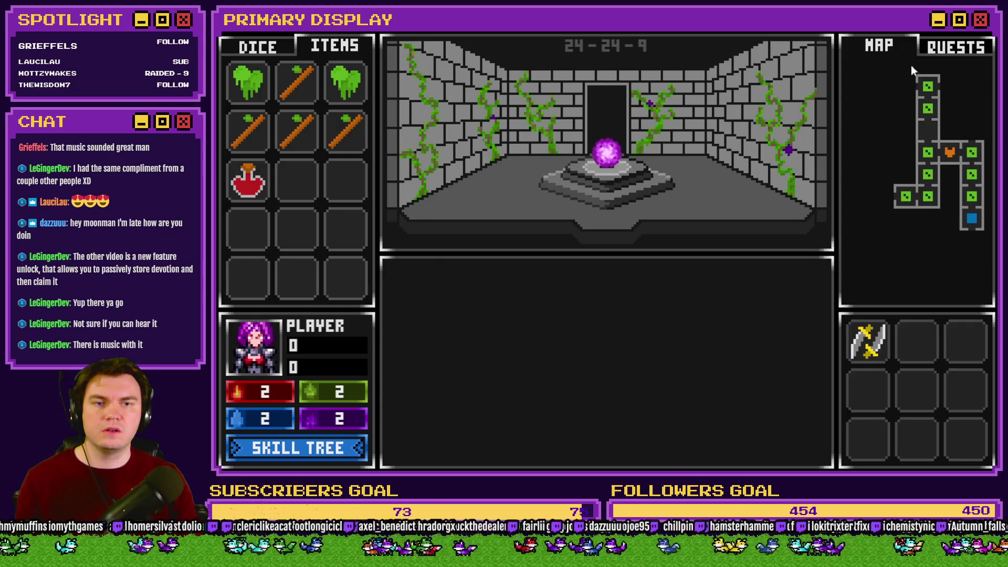
left_click(990, 26)
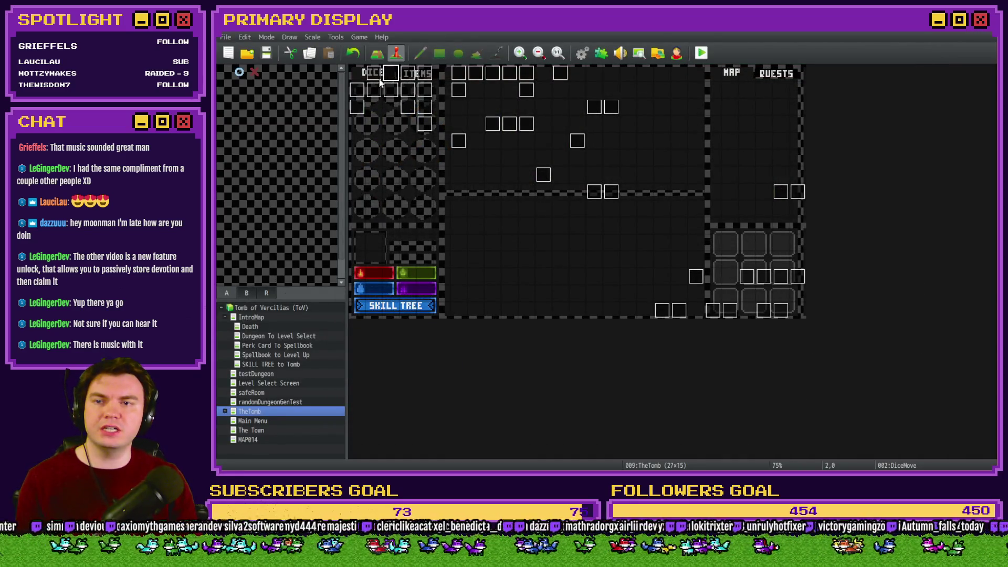
Inspect the orbAnimation event's pages and close it without changes
double_click(407, 103)
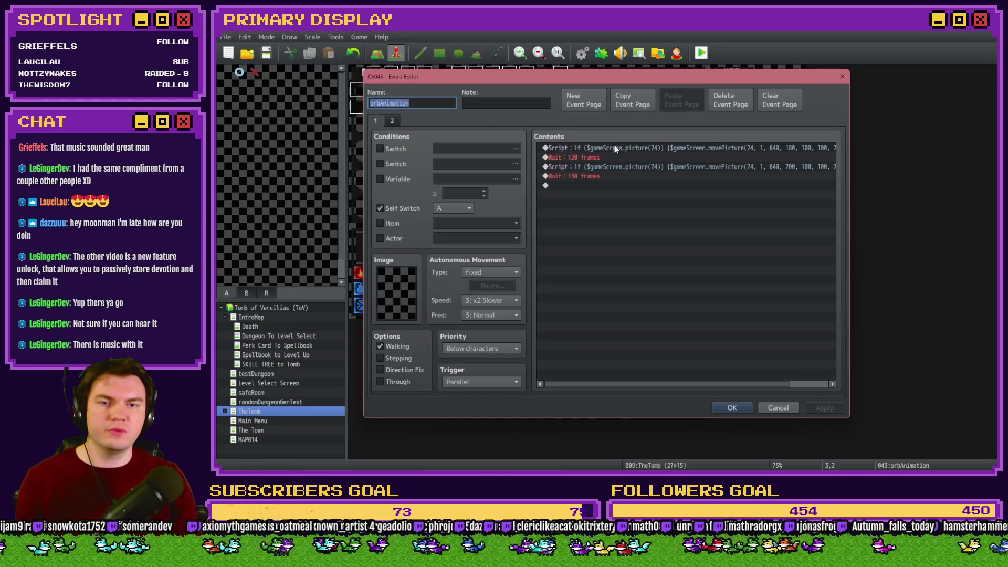
left_click_drag(639, 390, 680, 385)
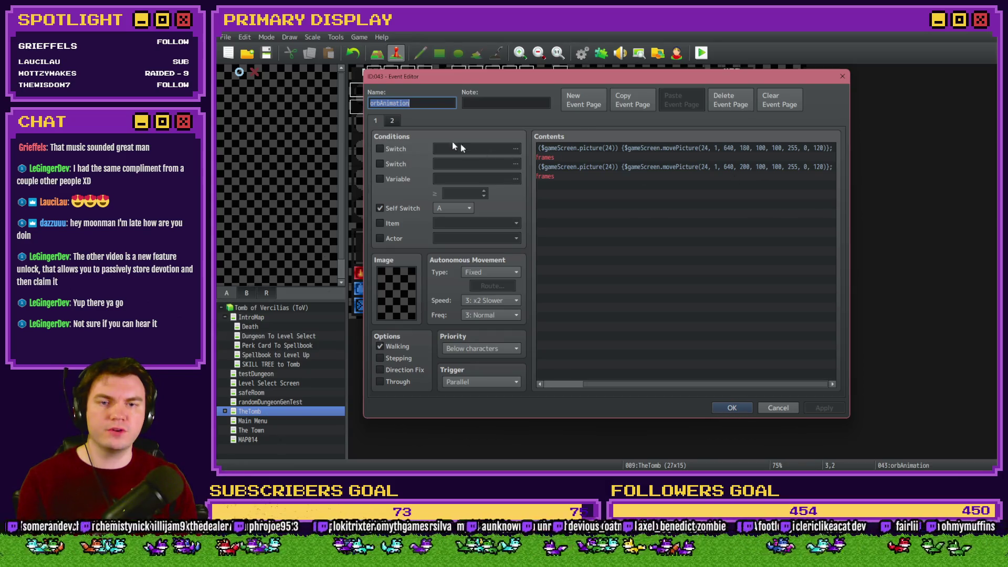
key("Escape")
left_click(424, 122)
left_click(442, 121)
key("Escape")
In the DiceMove event, set the first Move Picture #24 command's Y to 200
double_click(386, 75)
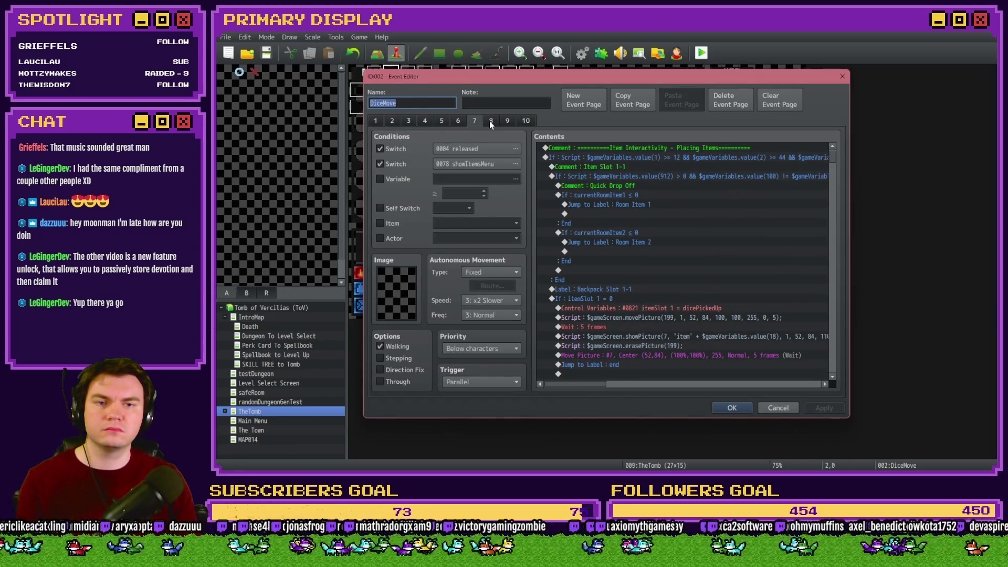
left_click_drag(832, 155, 836, 311)
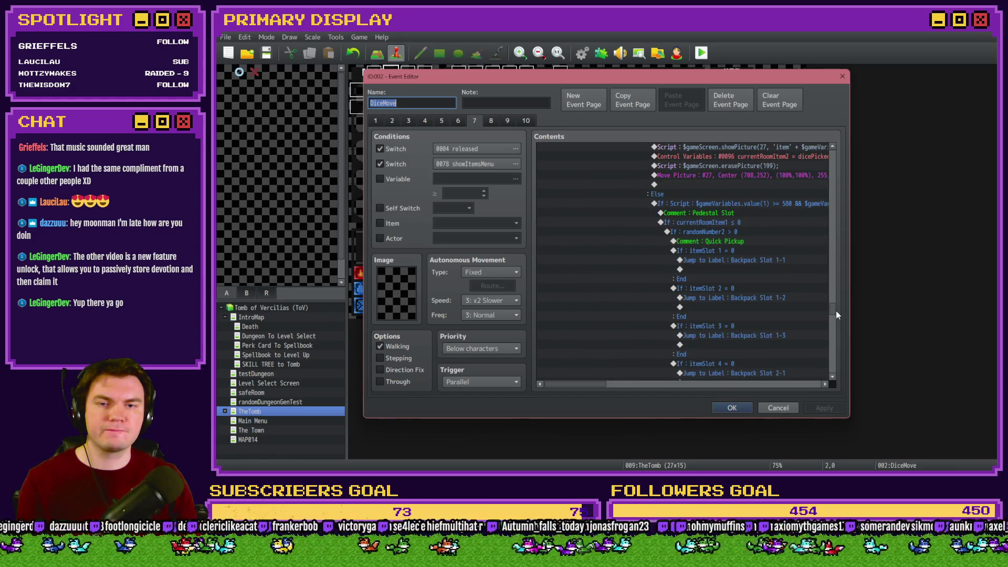
left_click_drag(585, 386, 604, 386)
scroll(644, 306, "down", 10)
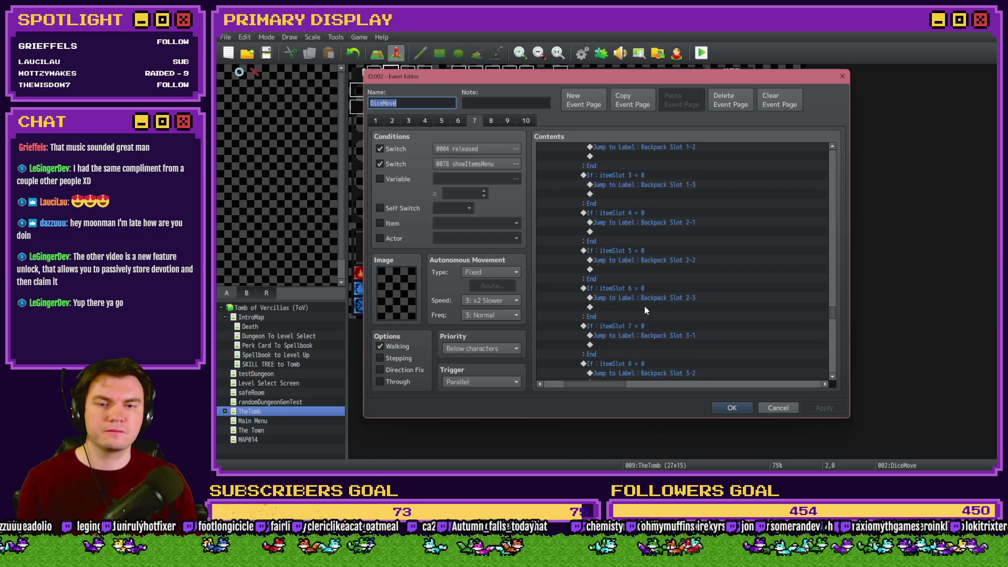
scroll(644, 304, "down", 5)
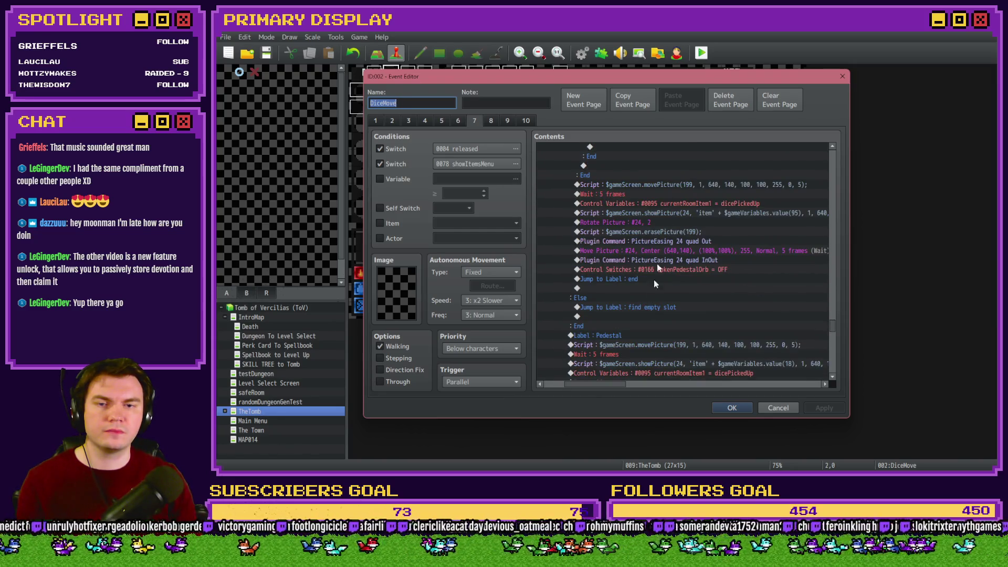
left_click(671, 251)
key("Return")
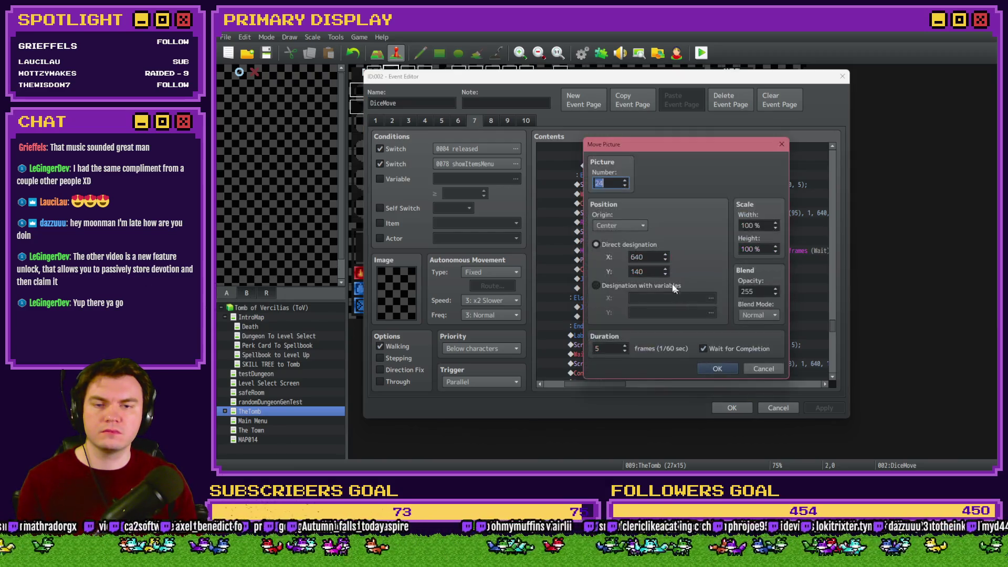
double_click(655, 277)
type("200")
left_click(717, 369)
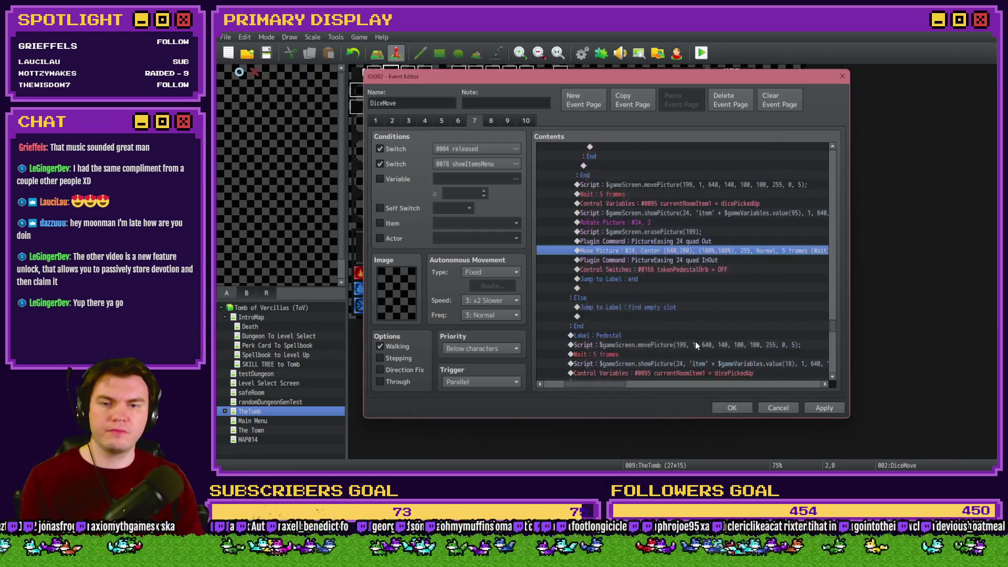
Set the lower Move Picture #24 command's Y to 200 as well and save DiceMove
scroll(631, 244, "down", 3)
double_click(651, 345)
double_click(645, 271)
type("200")
left_click(718, 368)
left_click(732, 408)
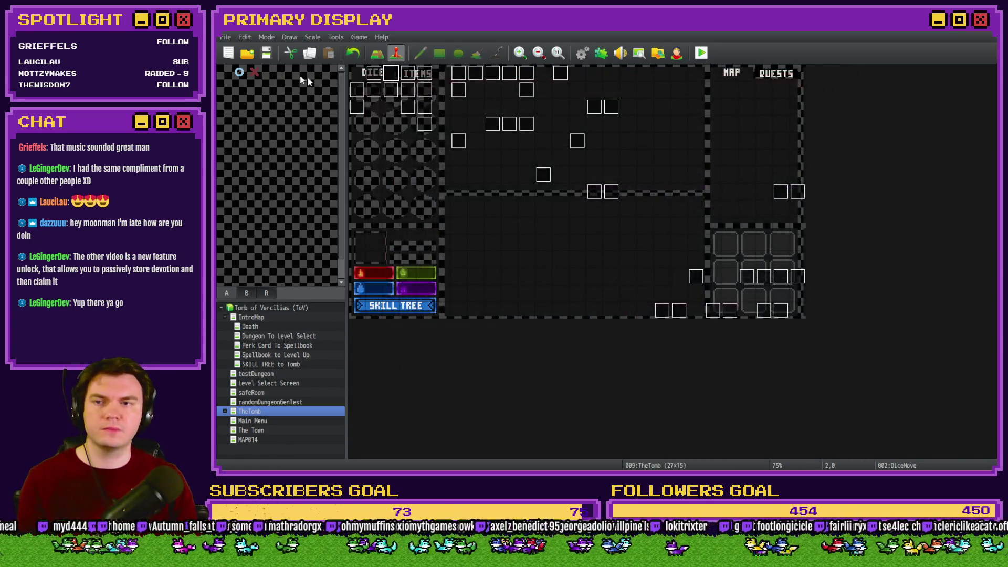
left_click(703, 58)
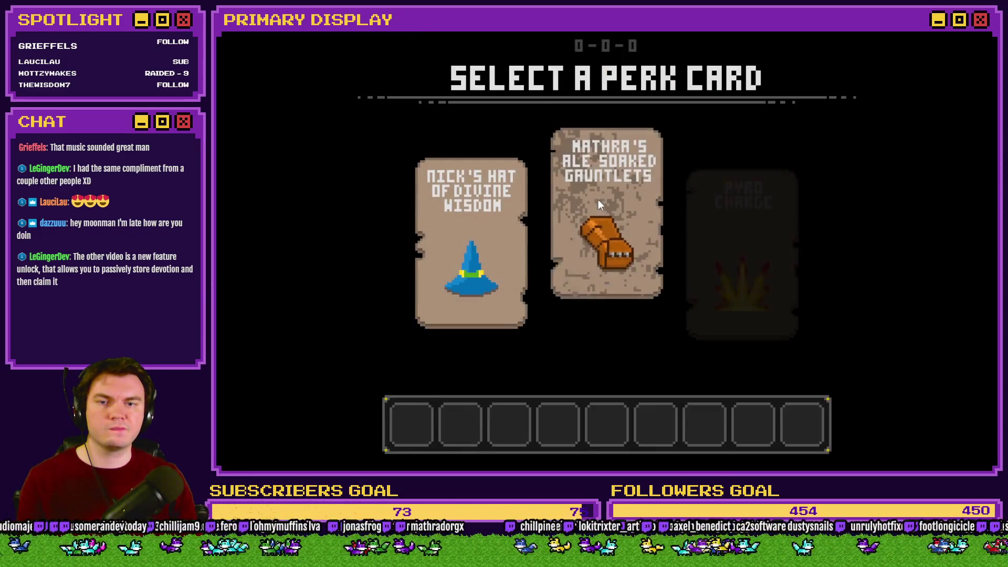
left_click(583, 145)
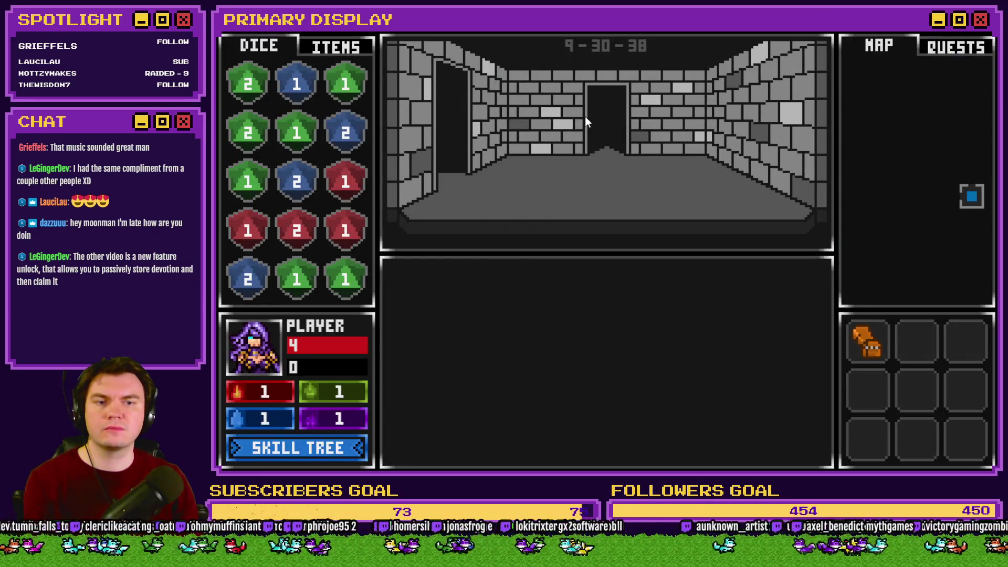
left_click(587, 122)
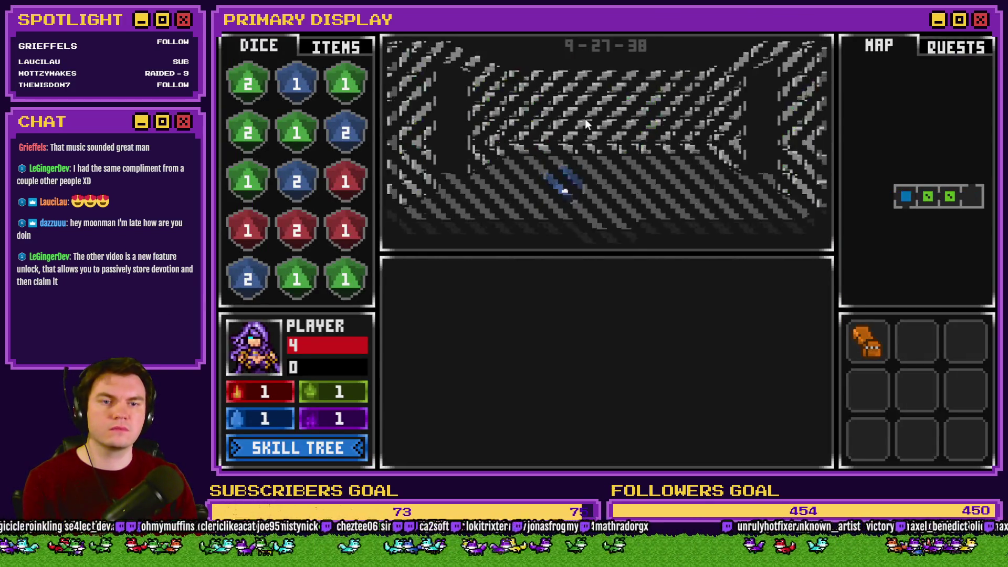
left_click(585, 119)
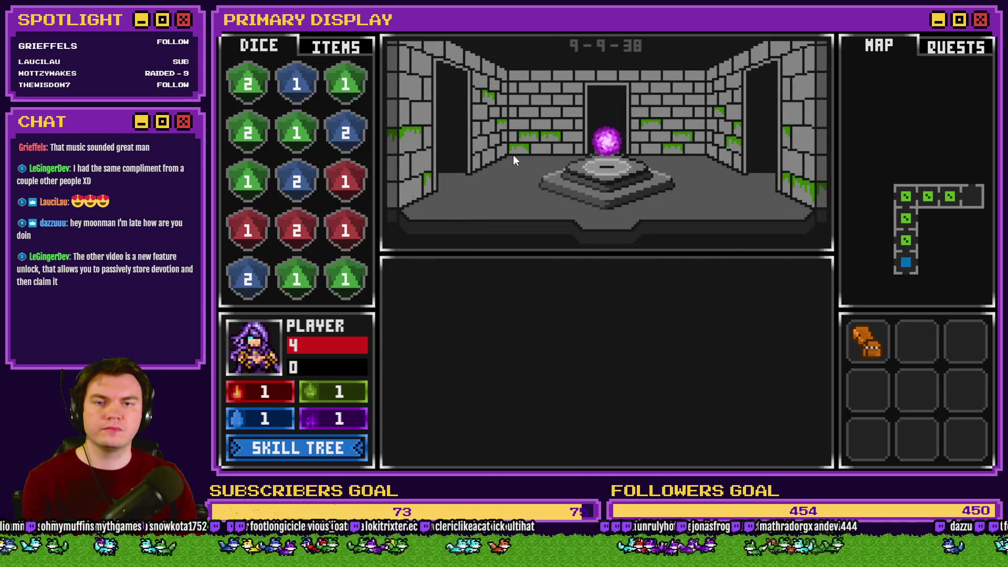
left_click(348, 52)
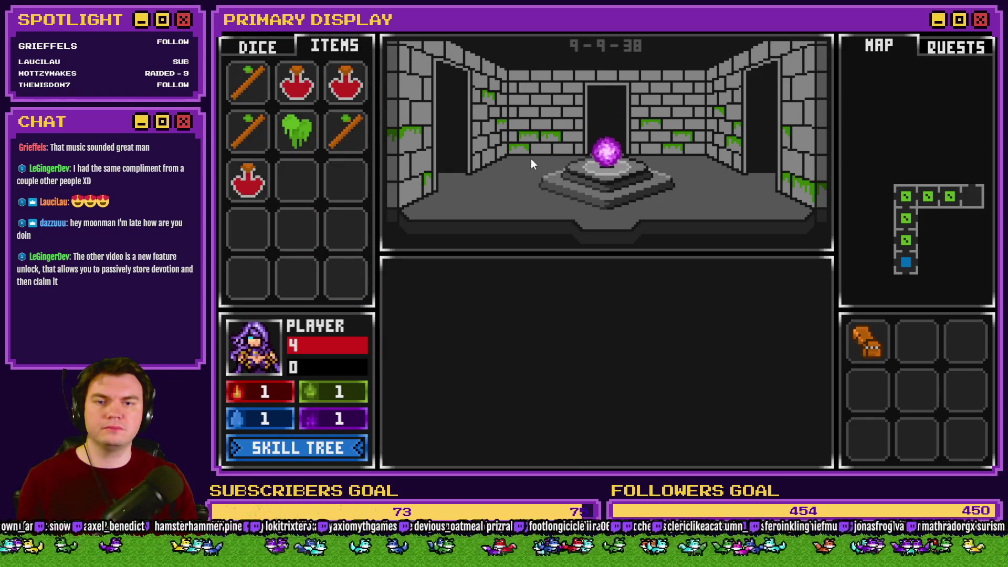
mouse_move(604, 157)
left_mouse_down()
mouse_move(558, 124)
mouse_move(606, 112)
mouse_move(600, 148)
mouse_move(519, 94)
mouse_move(606, 153)
mouse_move(533, 108)
mouse_move(549, 116)
left_mouse_up()
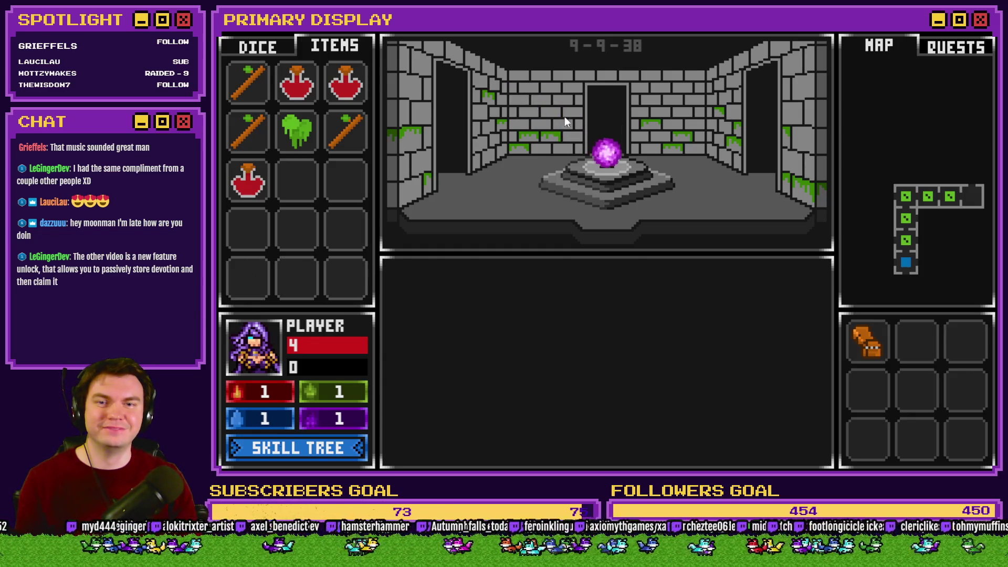
key("alt+F4")
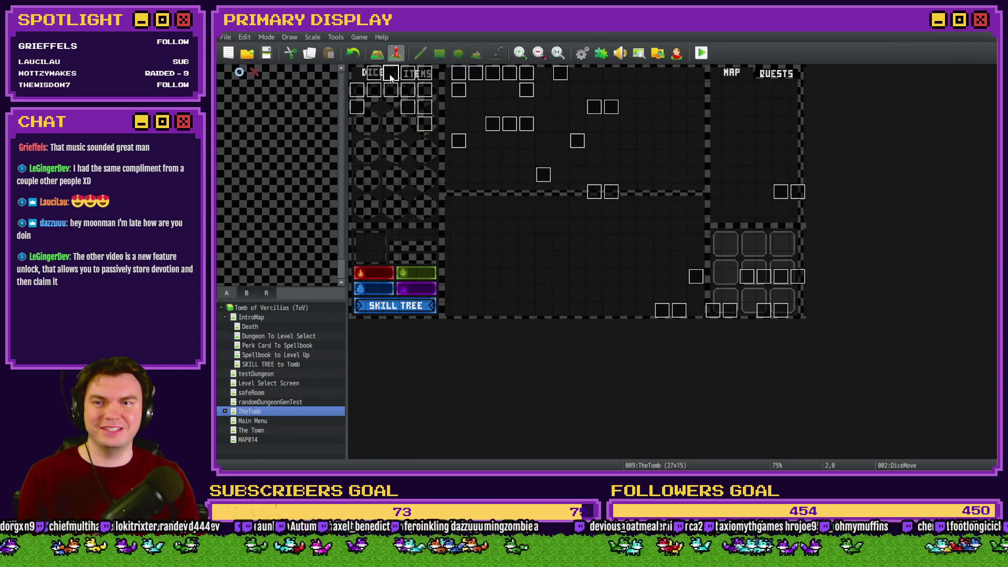
Open DiceMove's item interactivity page and enter 100 in the first movePicture script line
double_click(393, 79)
left_click(462, 120)
left_click(471, 122)
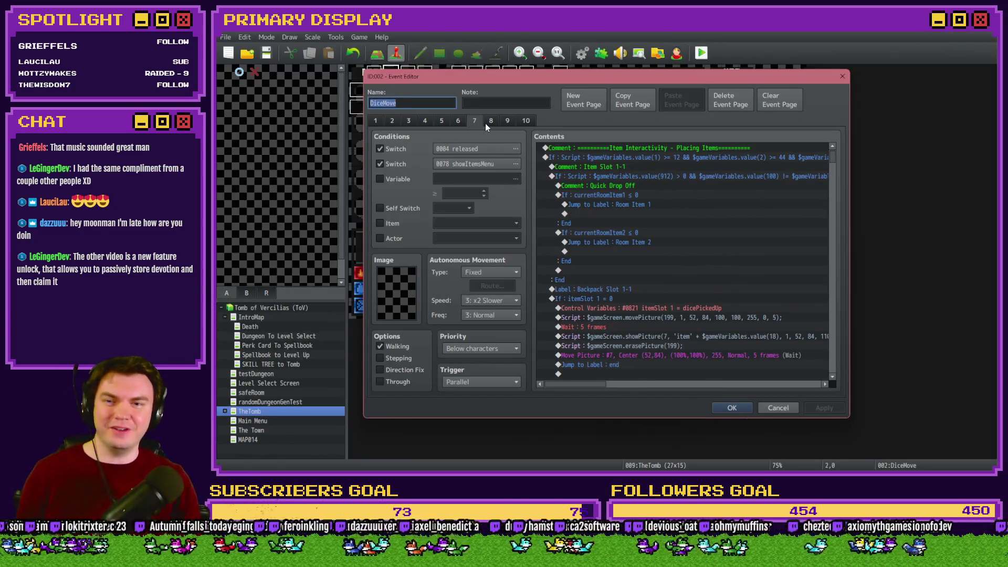
left_click_drag(830, 157, 830, 310)
scroll(758, 310, "down", 6)
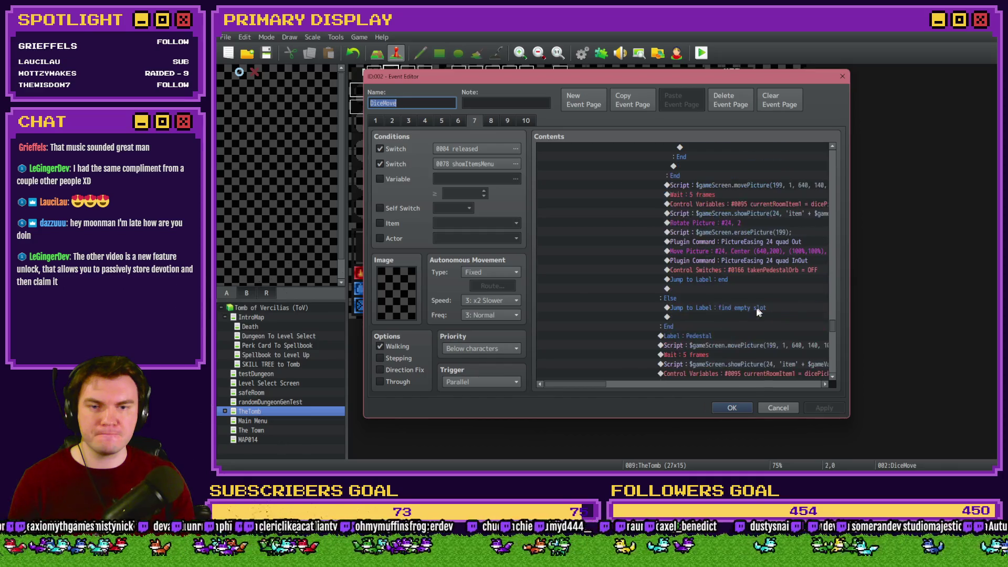
left_click_drag(562, 386, 583, 388)
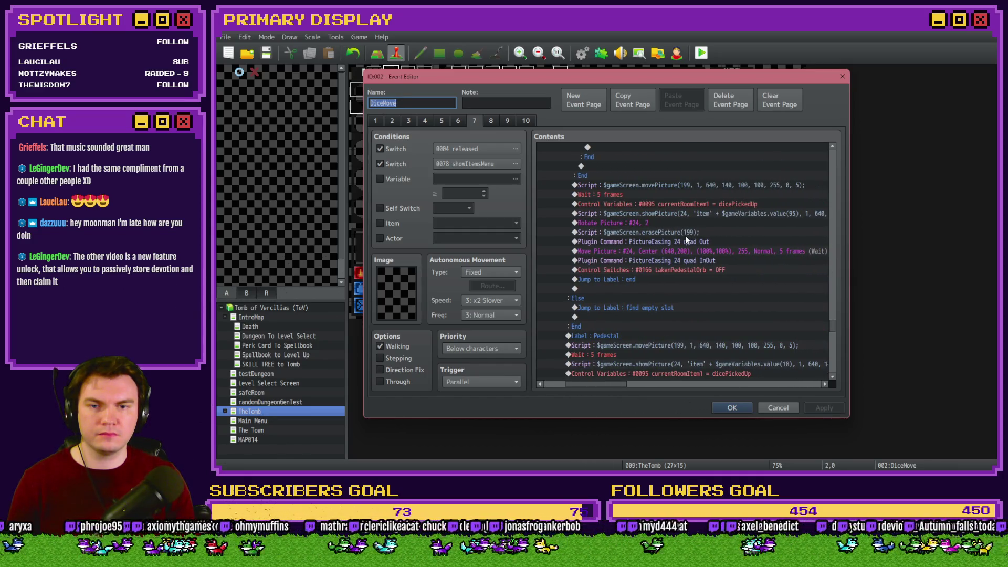
left_click(669, 187)
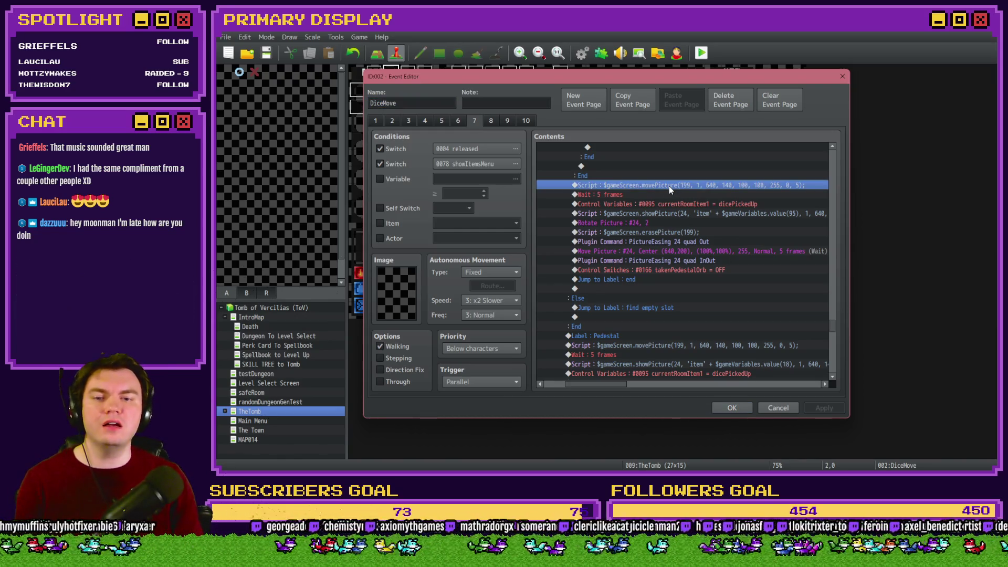
double_click(669, 186)
type("100")
left_click(712, 329)
Change the Pedestal movePicture script's Y from 140 to 200, save DiceMove, and start a playtest
scroll(697, 279, "down", 2)
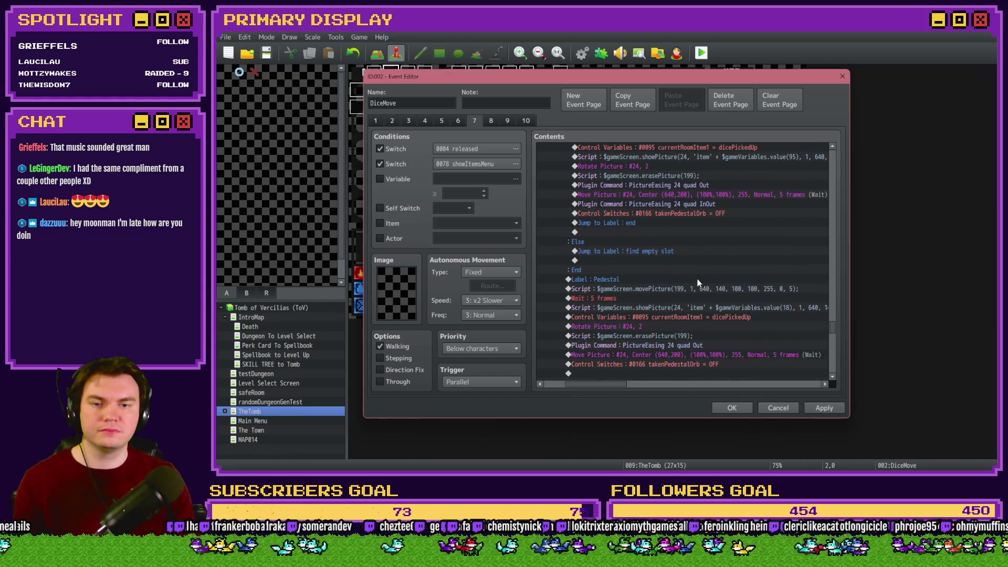
double_click(697, 285)
type("200")
left_click(712, 328)
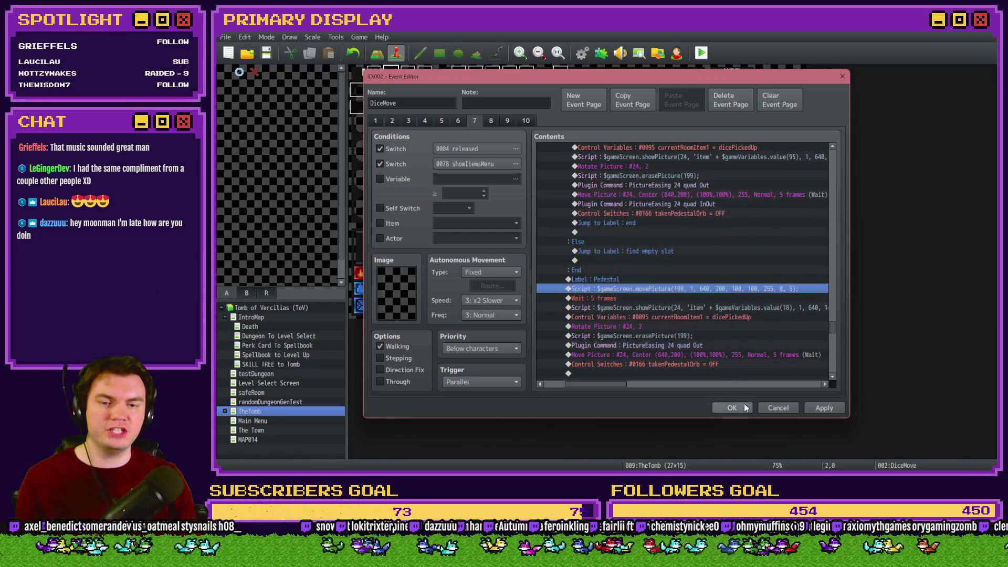
left_click(732, 407)
key("ctrl+r")
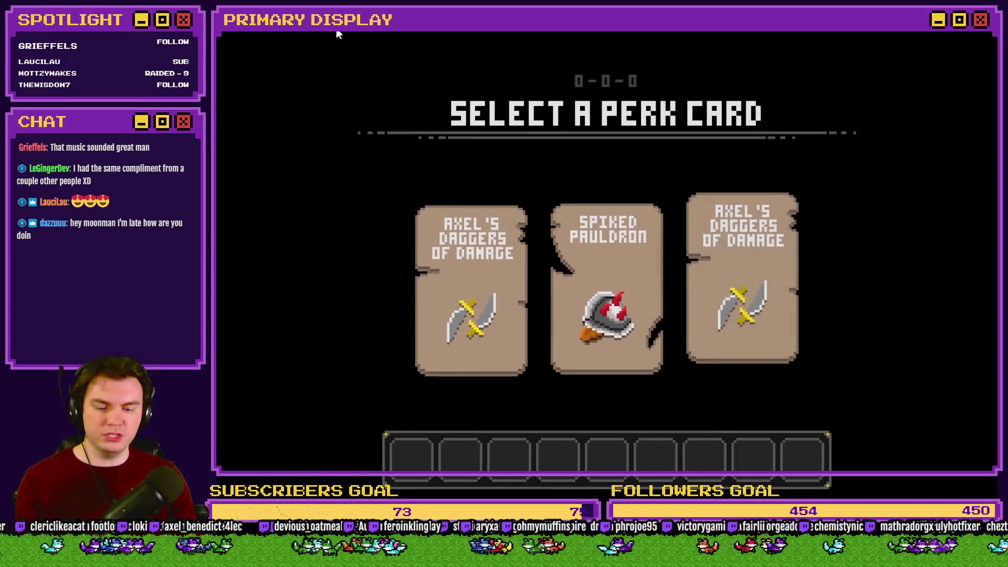
Pick the Spiked Pauldron card on the Select a Perk Card screen
left_click(604, 210)
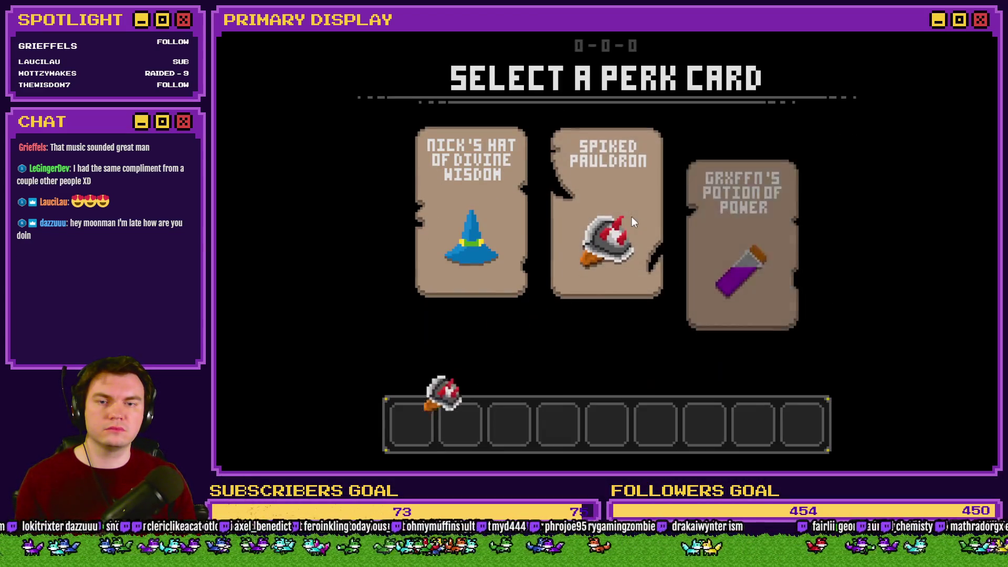
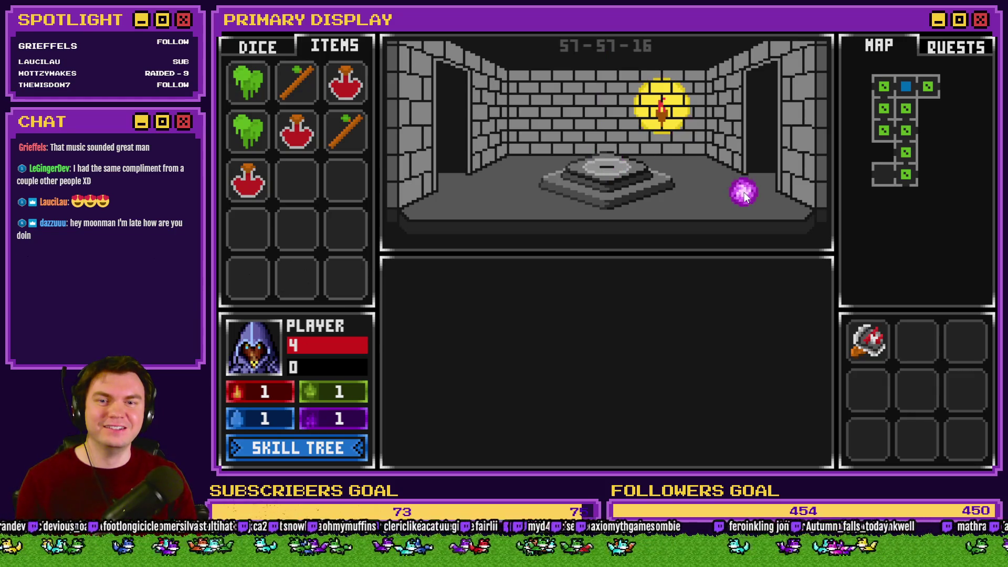
Close the playtest and open page 7 of TheTomb's DiceMove event
key("alt+F4")
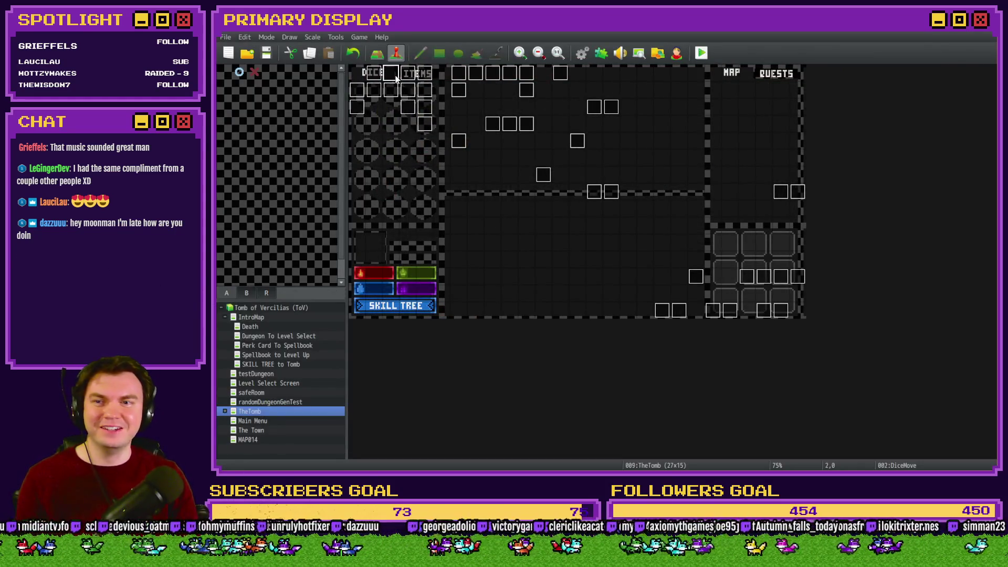
double_click(395, 76)
left_click(474, 122)
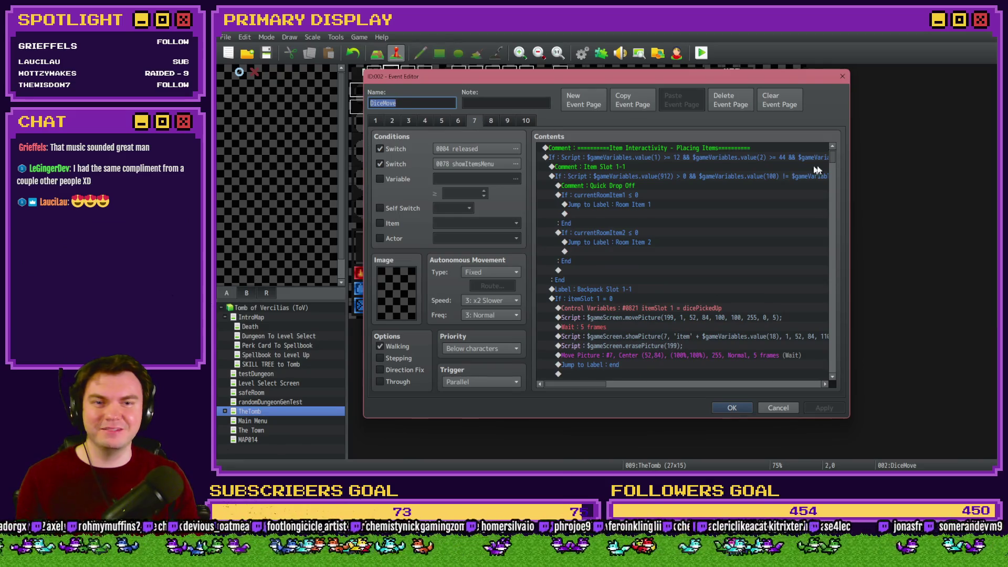
Scroll the Contents list to the Pedestal label's commands
left_click_drag(833, 155, 834, 329)
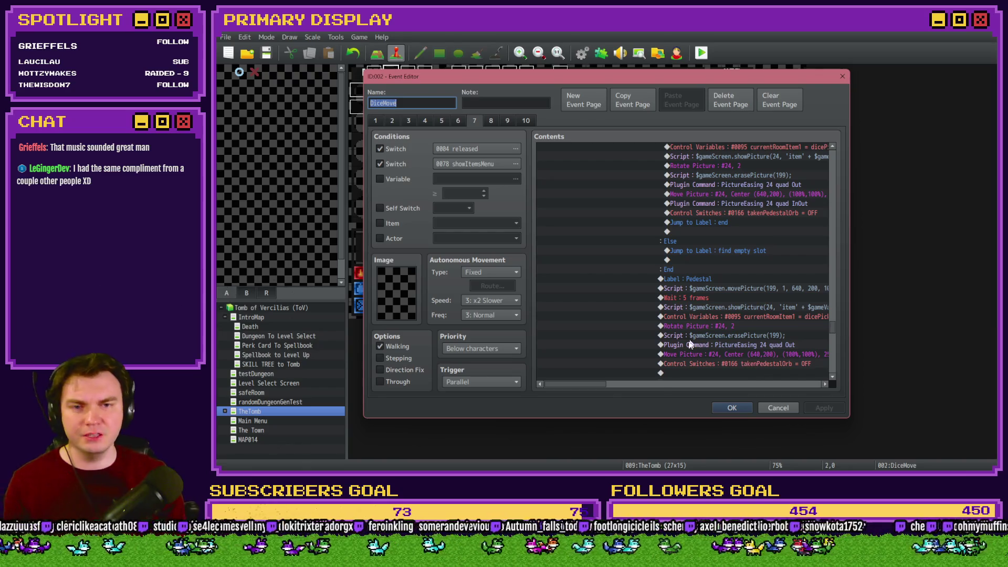
left_click_drag(595, 384, 632, 386)
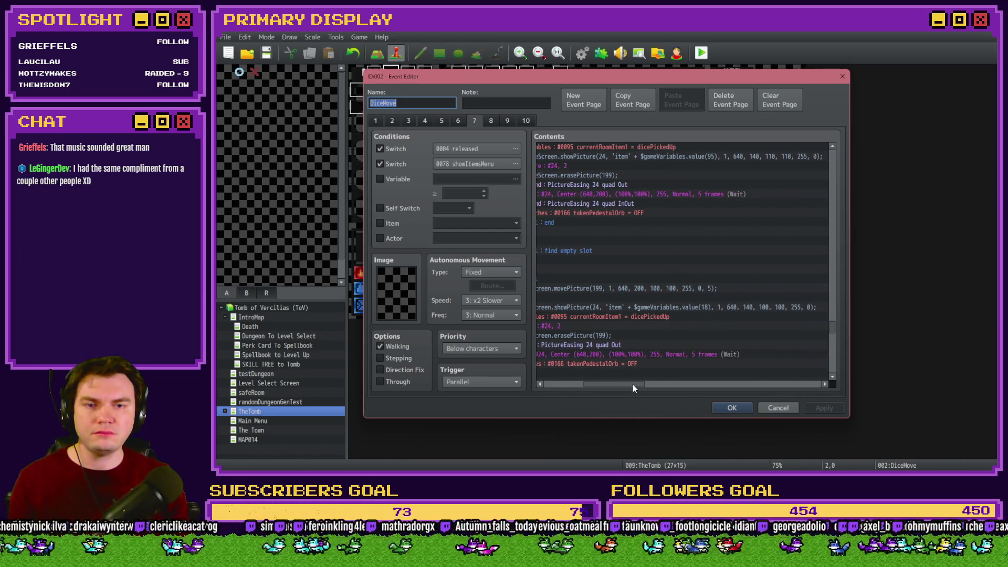
scroll(632, 384, "up", 3)
scroll(631, 383, "left", 1)
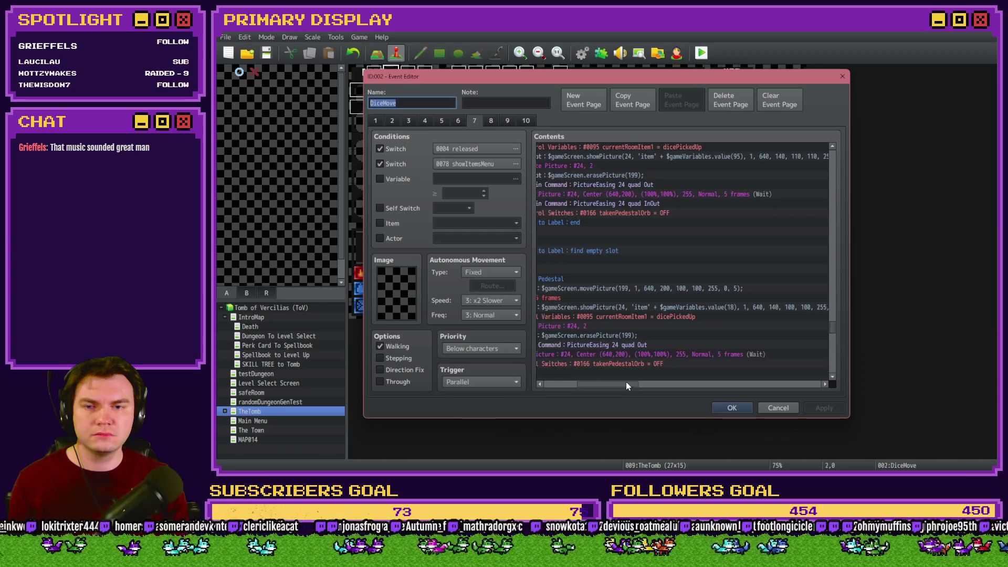
scroll(610, 378, "up", 5)
scroll(604, 373, "left", 1)
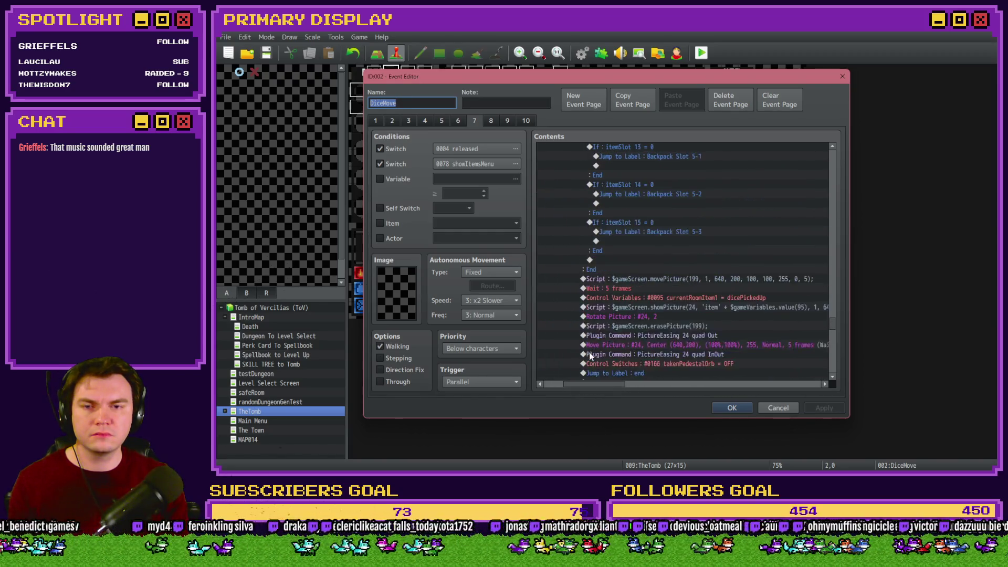
scroll(590, 356, "down", 7)
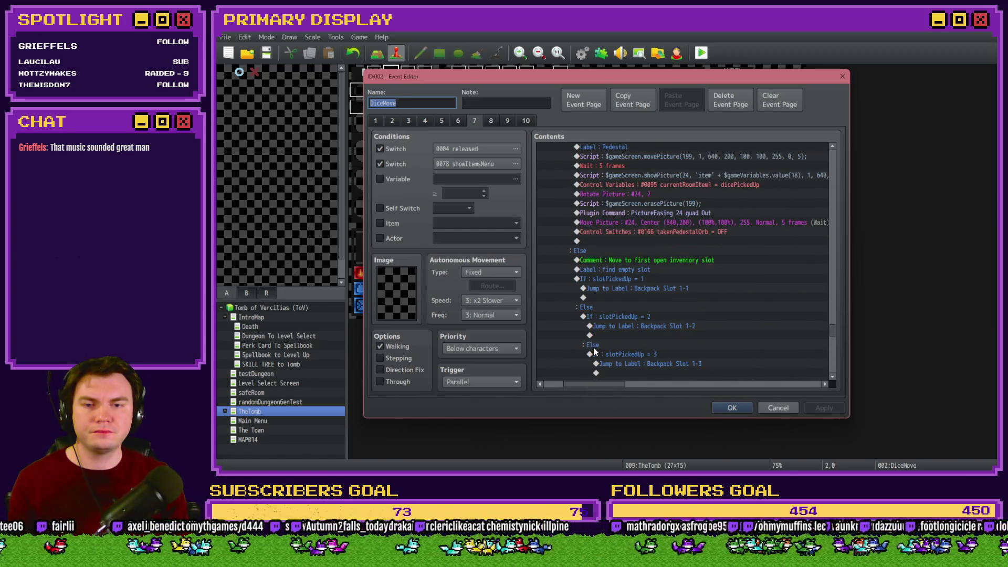
scroll(595, 346, "up", 2)
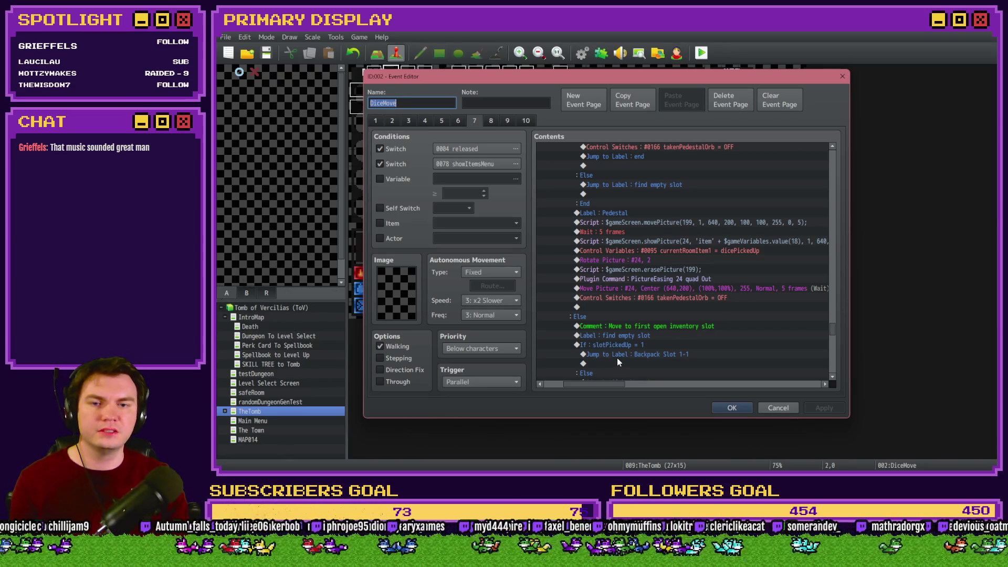
left_click_drag(606, 384, 619, 386)
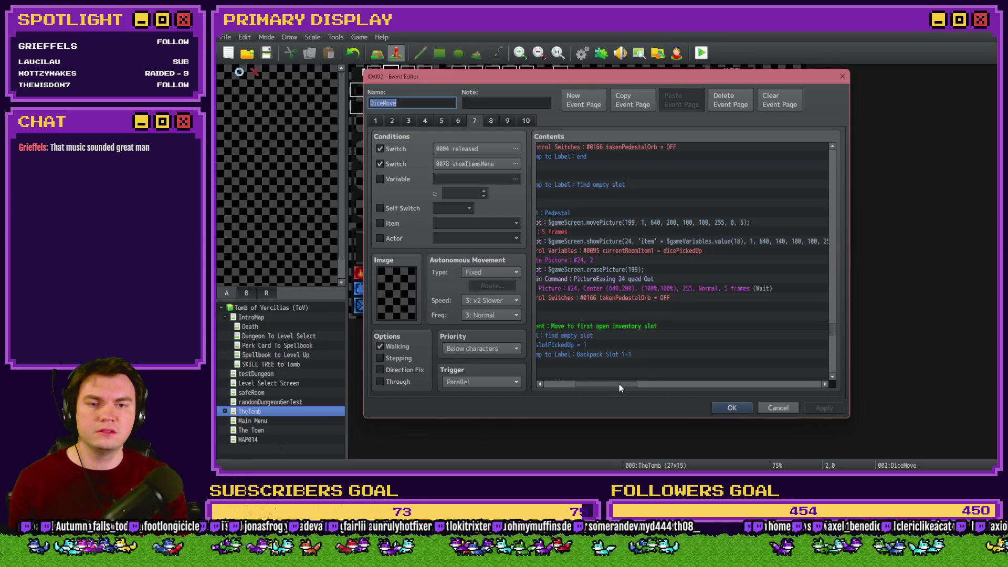
Change the y value from 140 to 200 in both pedestal item showPicture scripts
double_click(747, 243)
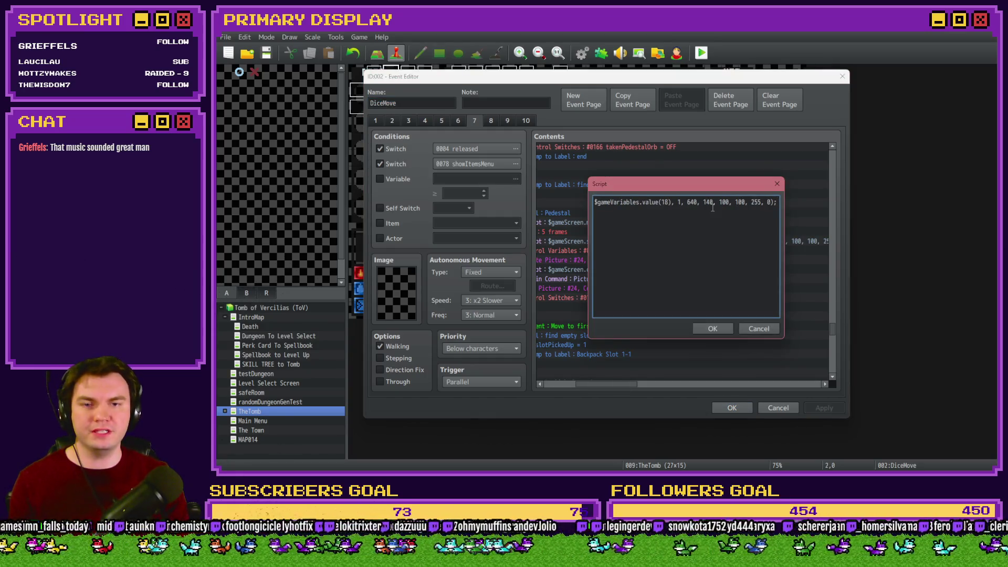
type("200")
left_click(708, 328)
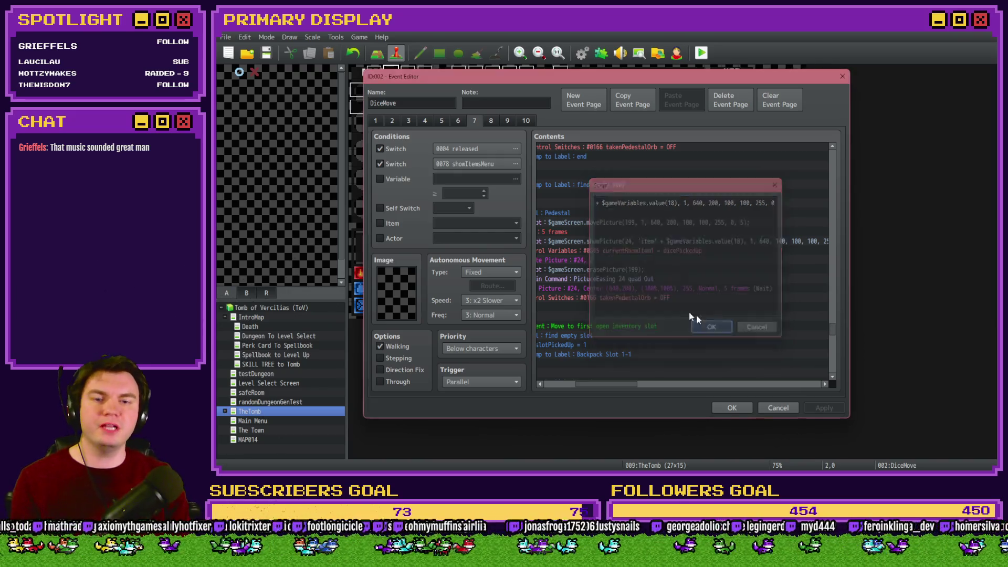
double_click(717, 231)
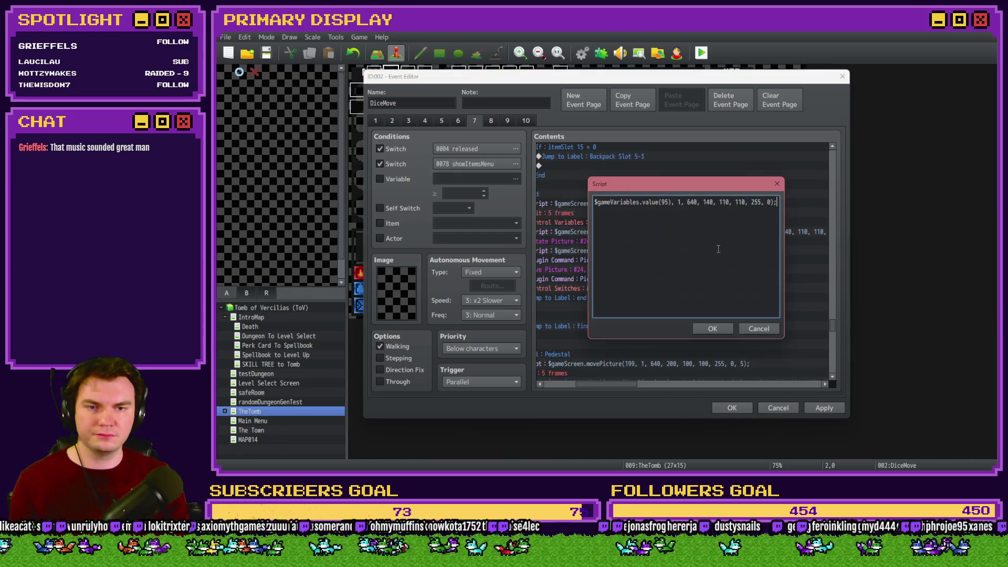
double_click(707, 203)
type("200")
left_click(718, 329)
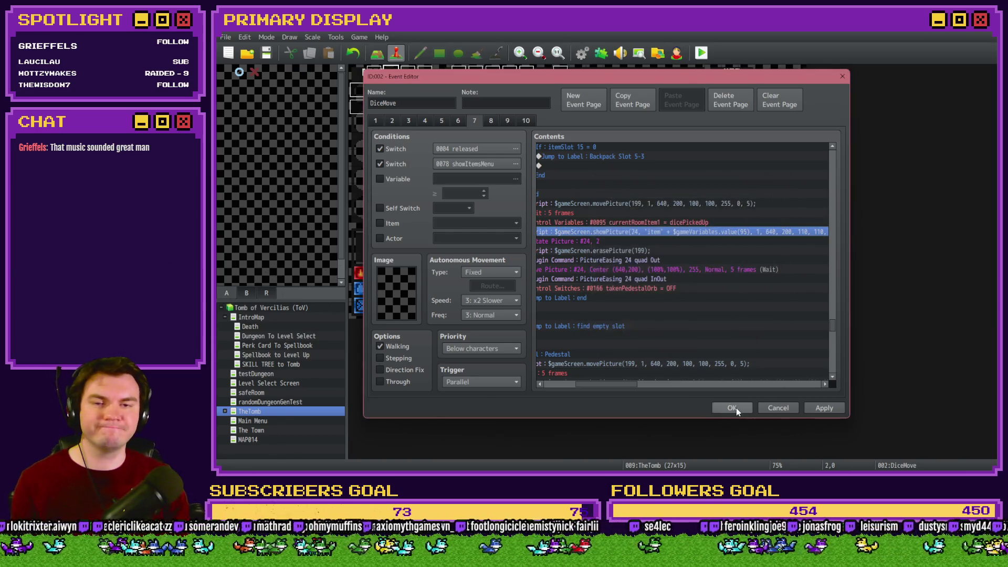
Keep the event changes, save the project and launch a playtest
left_click(732, 408)
left_click(701, 53)
left_click(574, 264)
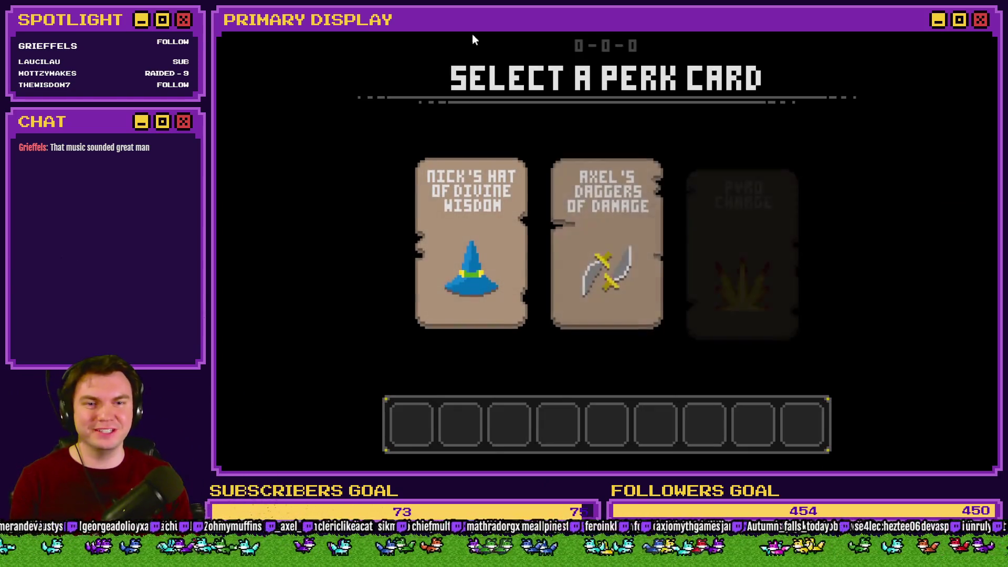
Pick the daggers perk card and walk forward into the pedestal room
left_click(581, 206)
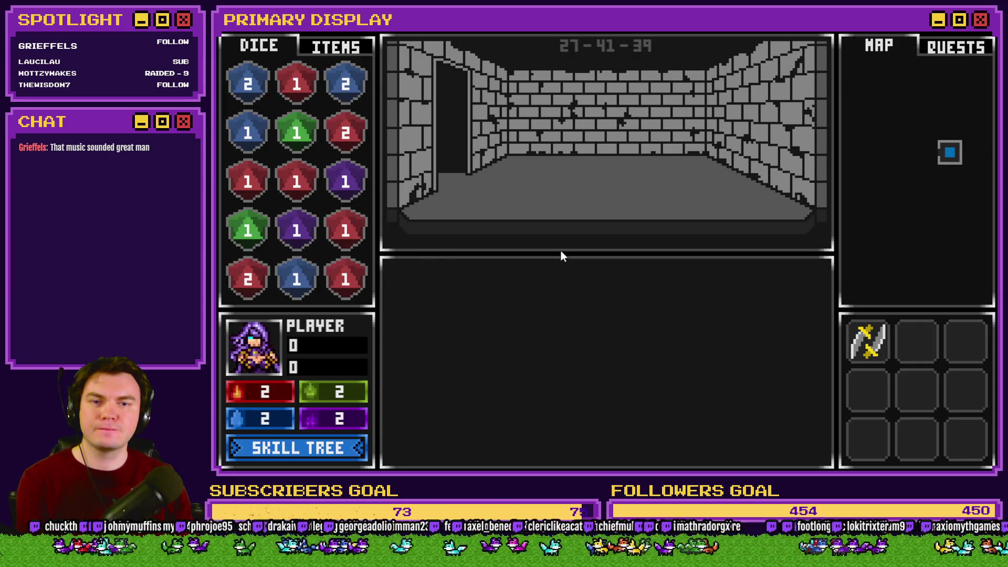
key("w")
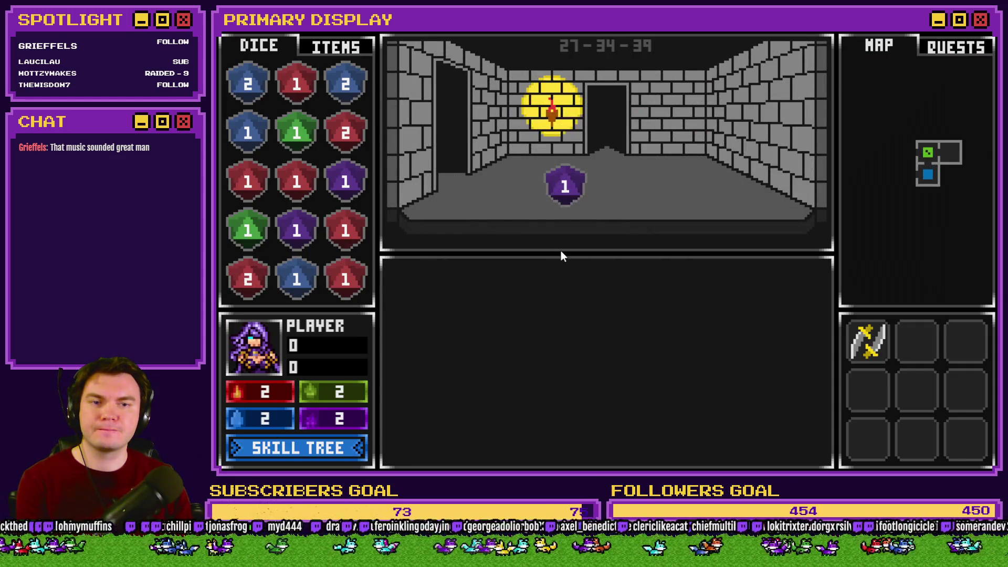
key("w")
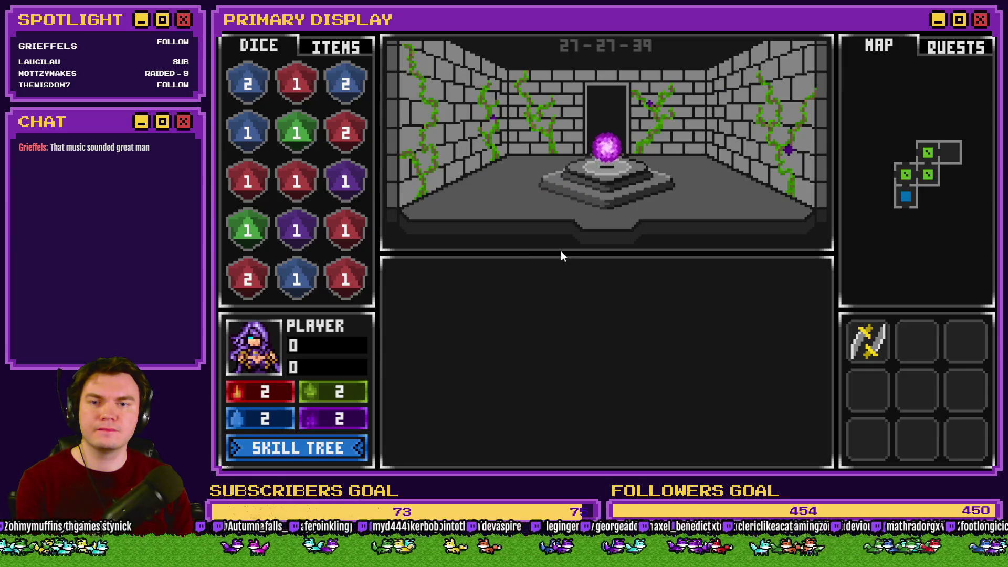
Show the item inventory and test moving the orb and wooden stick on and off the pedestal
key("i")
mouse_move(596, 153)
left_mouse_down()
mouse_move(525, 101)
mouse_move(616, 160)
mouse_move(711, 96)
mouse_move(696, 114)
left_mouse_up()
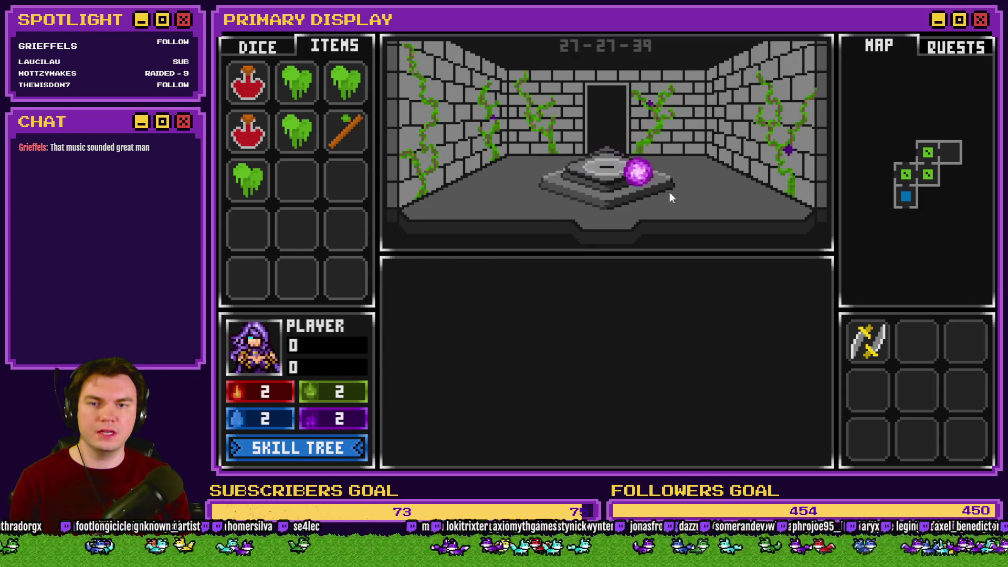
mouse_move(609, 203)
left_mouse_down()
mouse_move(471, 181)
mouse_move(457, 194)
left_mouse_up()
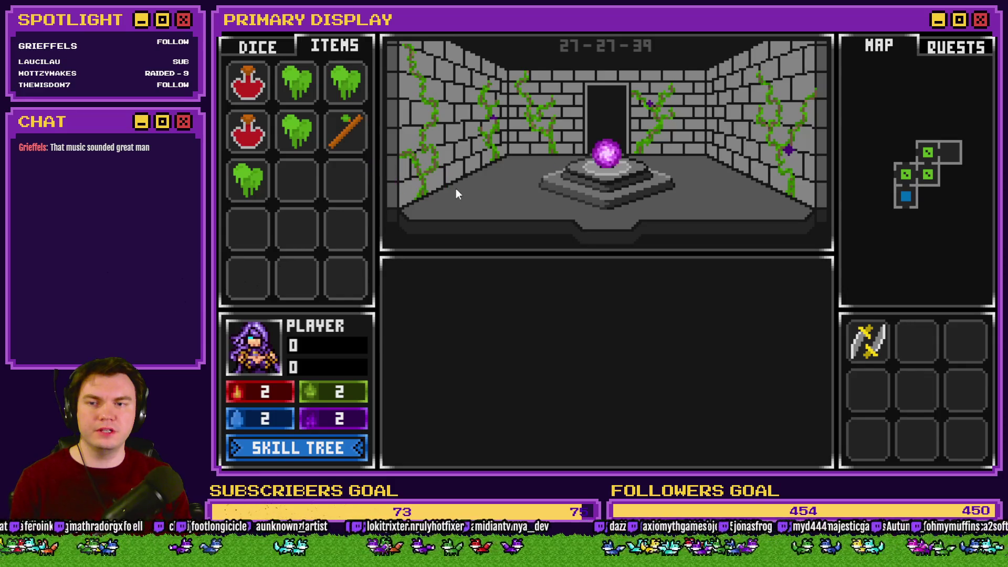
left_click_drag(594, 154, 339, 184)
left_click_drag(354, 131, 571, 157)
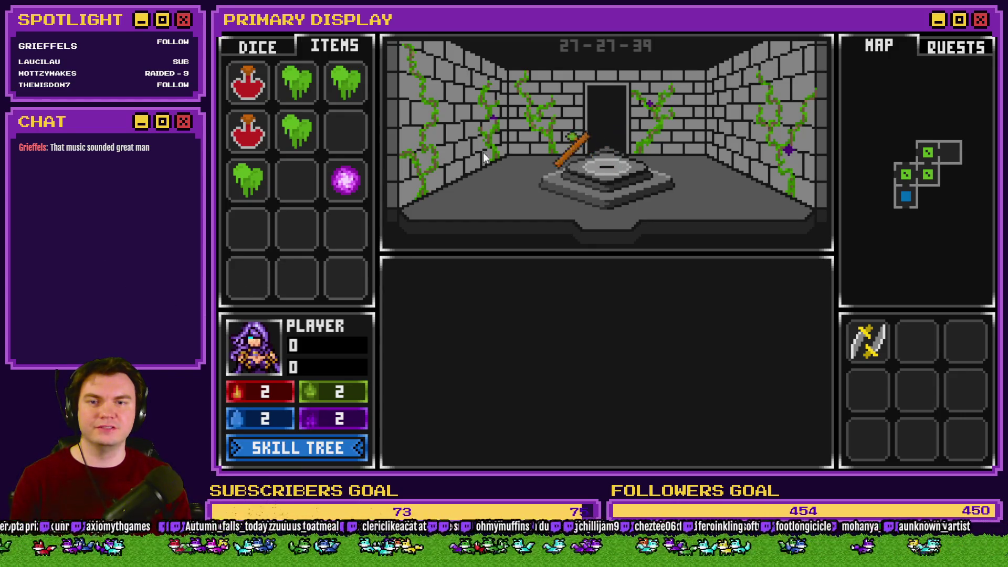
mouse_move(585, 173)
left_mouse_down()
mouse_move(345, 132)
mouse_move(411, 146)
mouse_move(341, 149)
mouse_move(603, 151)
left_mouse_up()
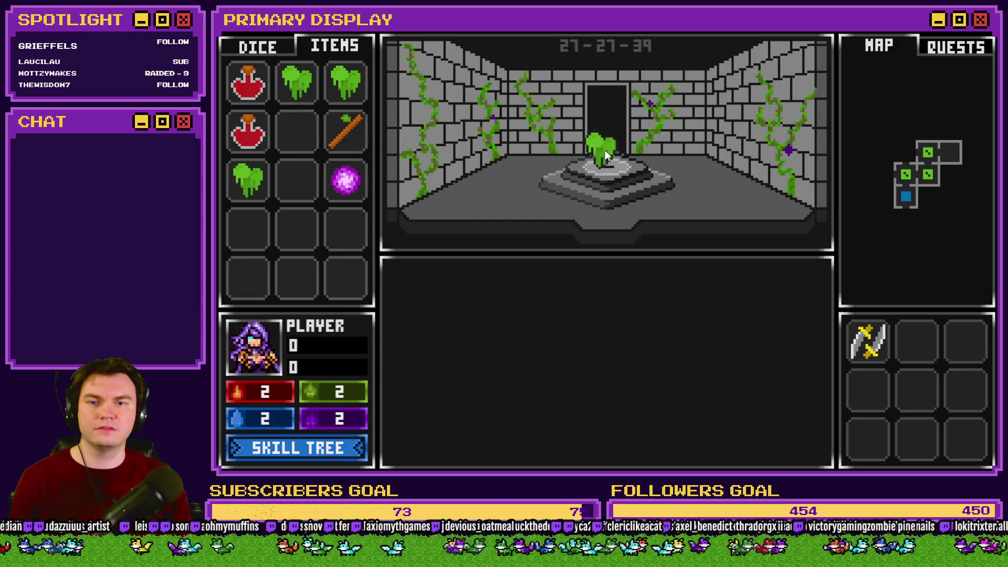
left_click(610, 149)
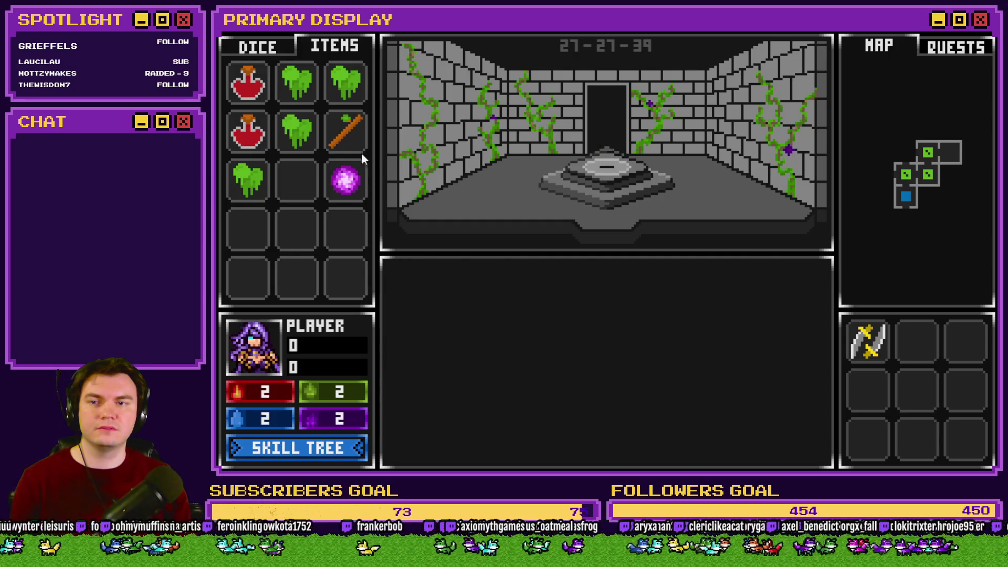
Try the green slime and purple orb on the pedestal, then enter the glyph room
left_click_drag(348, 90, 610, 163)
left_click(607, 162)
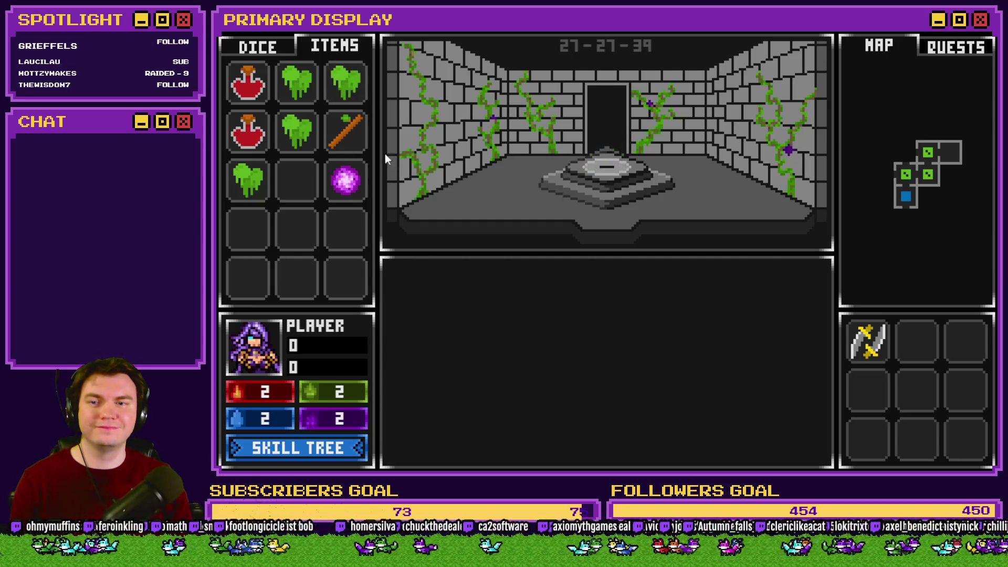
left_click_drag(345, 181, 605, 163)
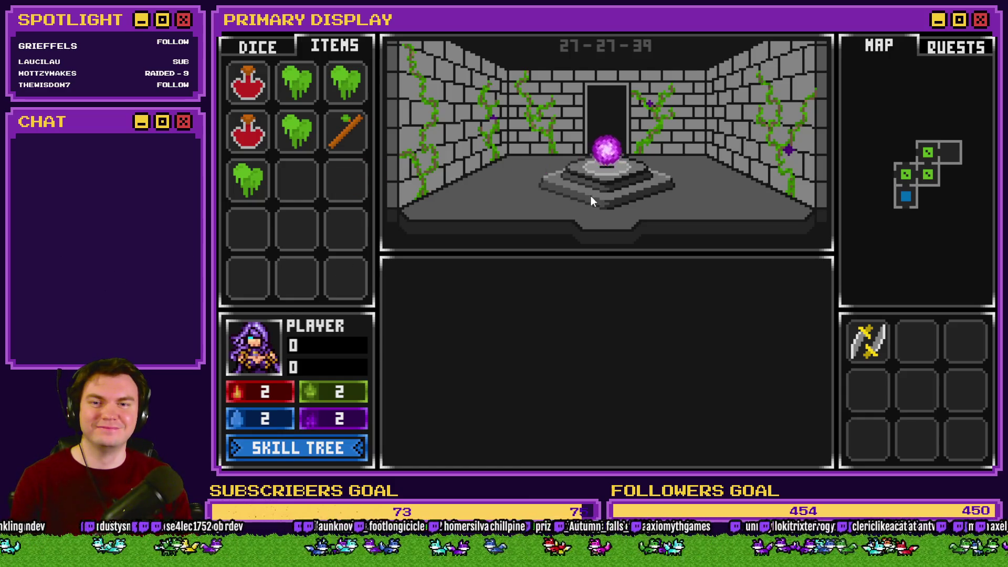
left_click(613, 154)
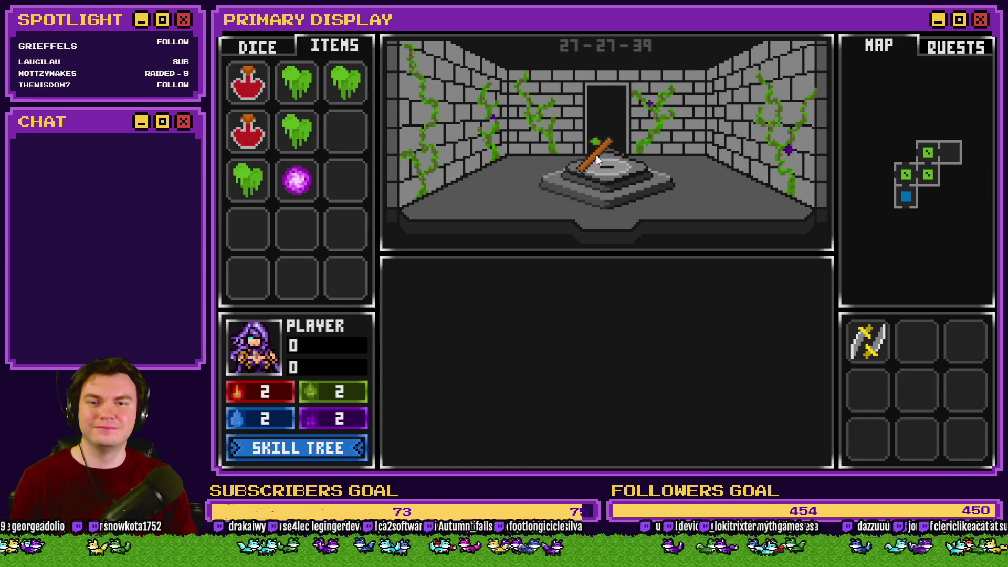
left_click(594, 196)
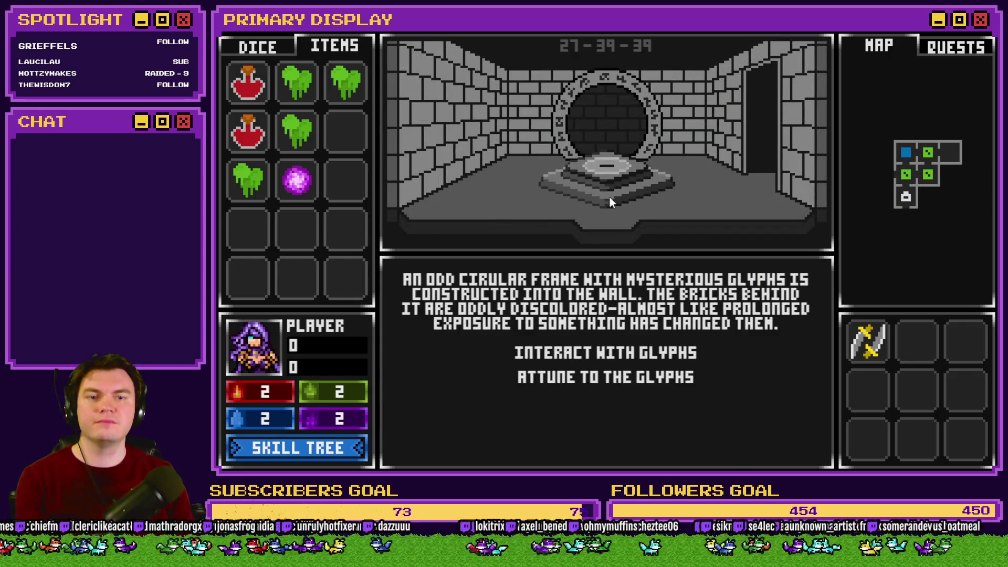
mouse_move(297, 190)
left_mouse_down()
mouse_move(607, 190)
mouse_move(607, 156)
left_mouse_up()
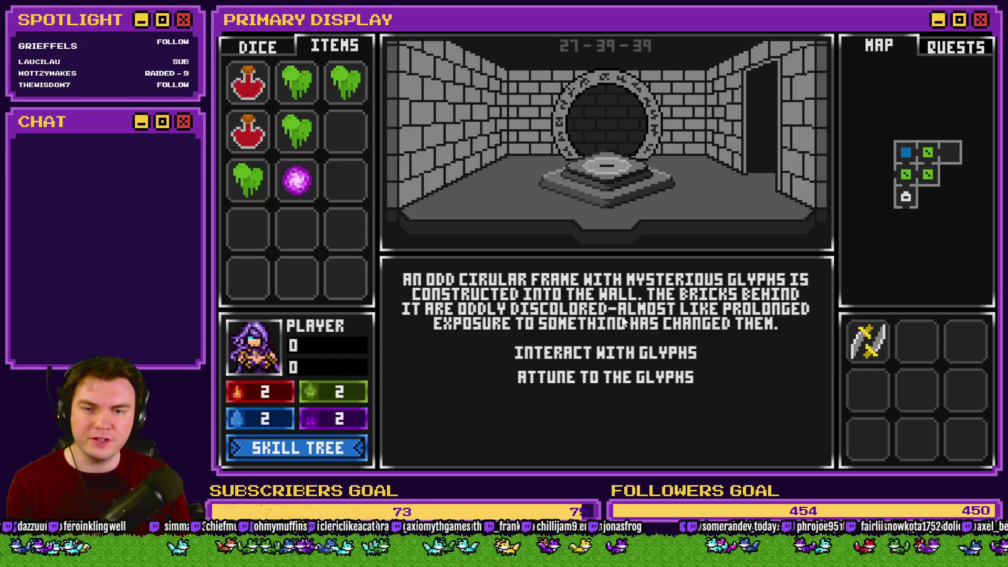
Rotate the glyph rings twice, drop the purple orb in the centre, then close the playtest
left_click(613, 354)
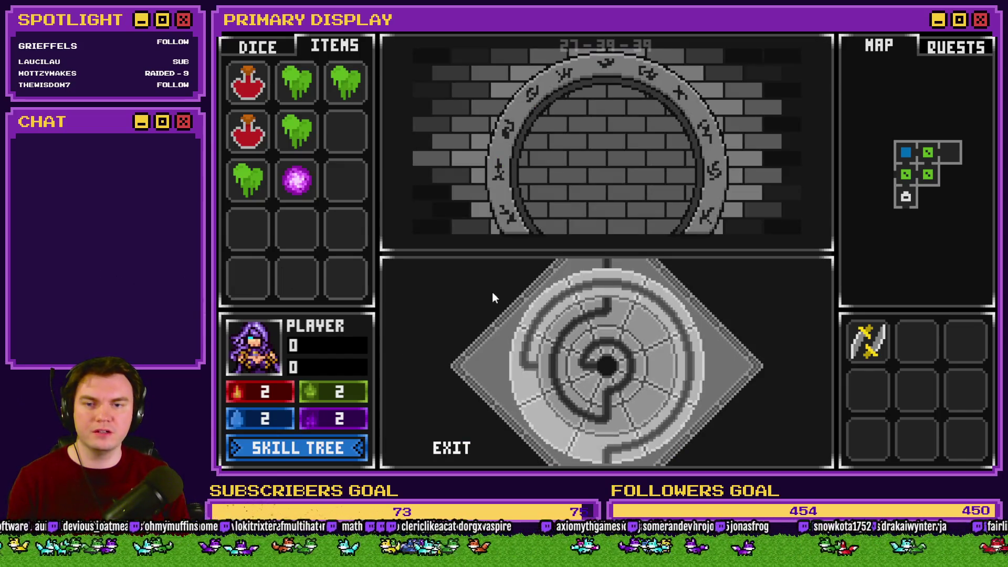
left_click(577, 294)
left_click(616, 314)
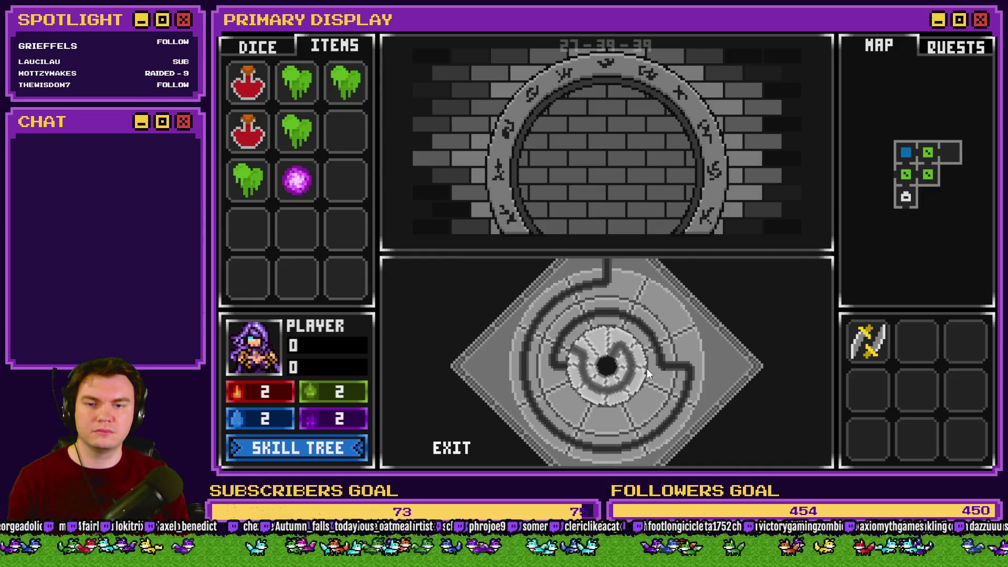
left_click_drag(307, 181, 614, 357)
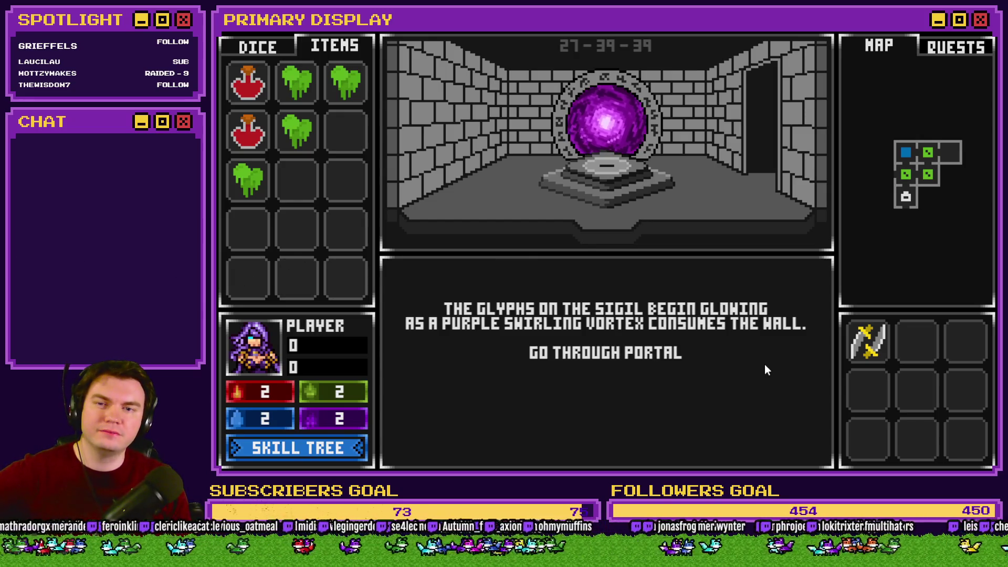
left_click(989, 34)
Open page 4 of the Int/Movement event and scroll to its Show Pedestal & Orb script
double_click(374, 72)
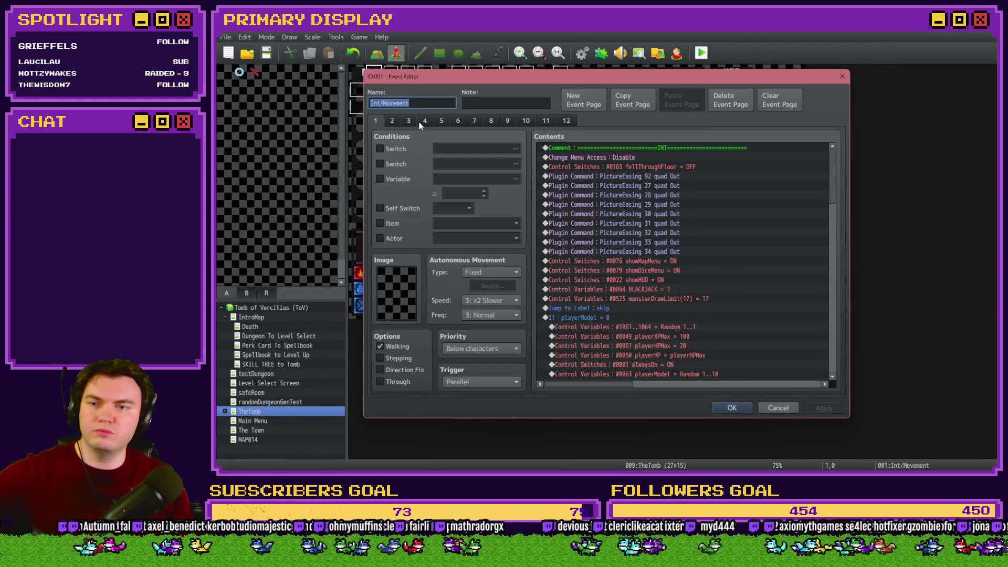
left_click(423, 122)
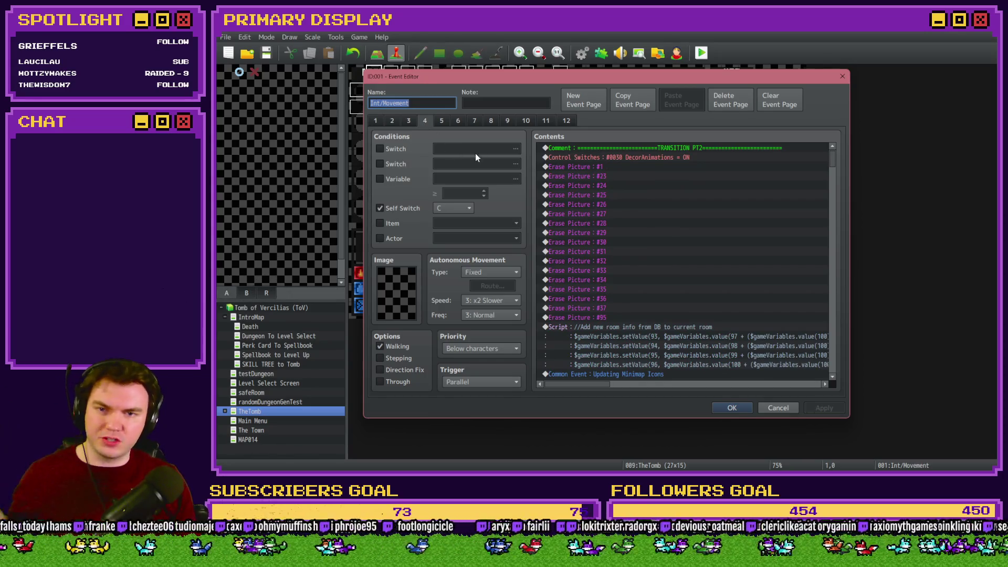
scroll(576, 232, "down", 6)
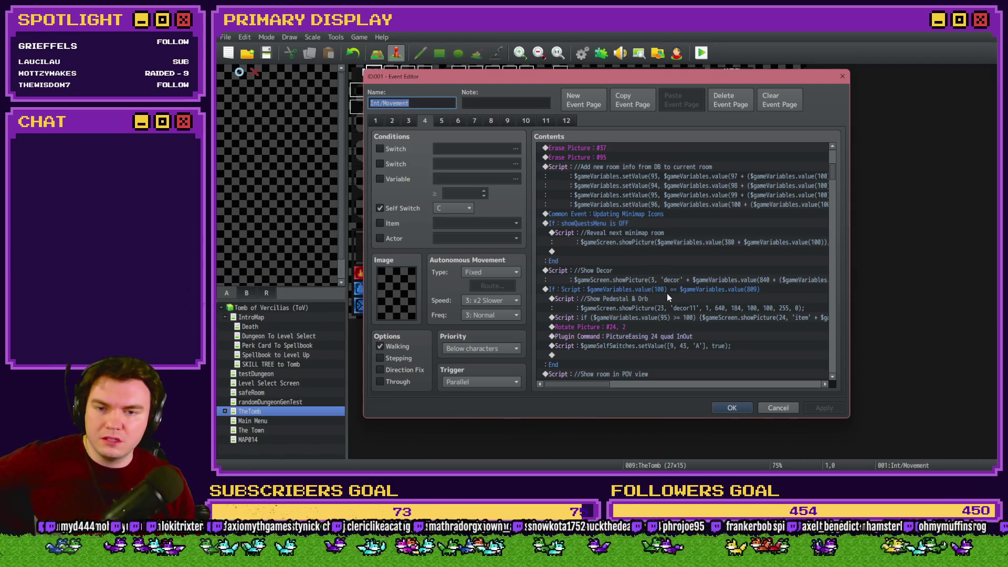
left_click(667, 306)
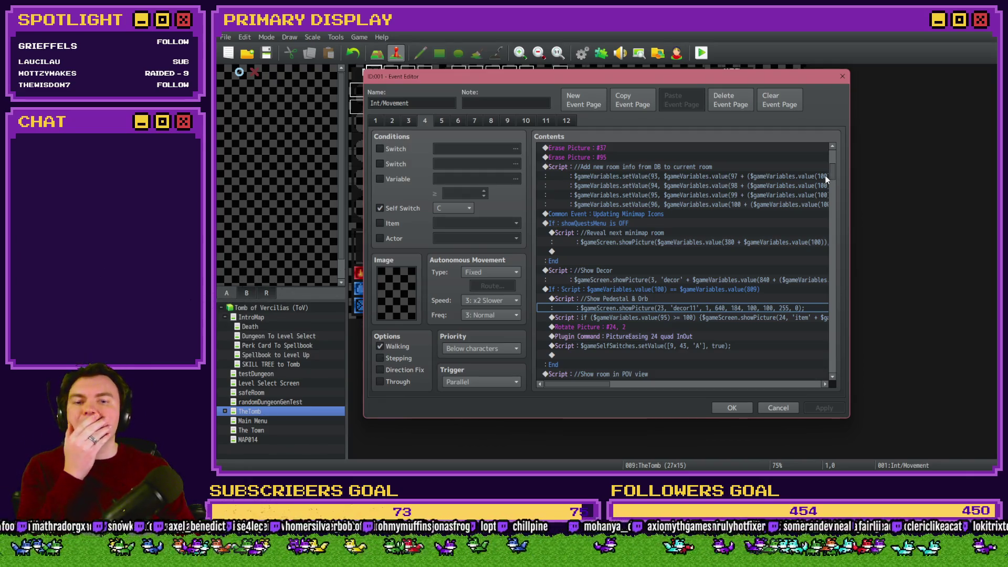
mouse_move(831, 172)
left_mouse_down()
mouse_move(839, 329)
mouse_move(851, 353)
mouse_move(829, 366)
mouse_move(836, 181)
left_mouse_up()
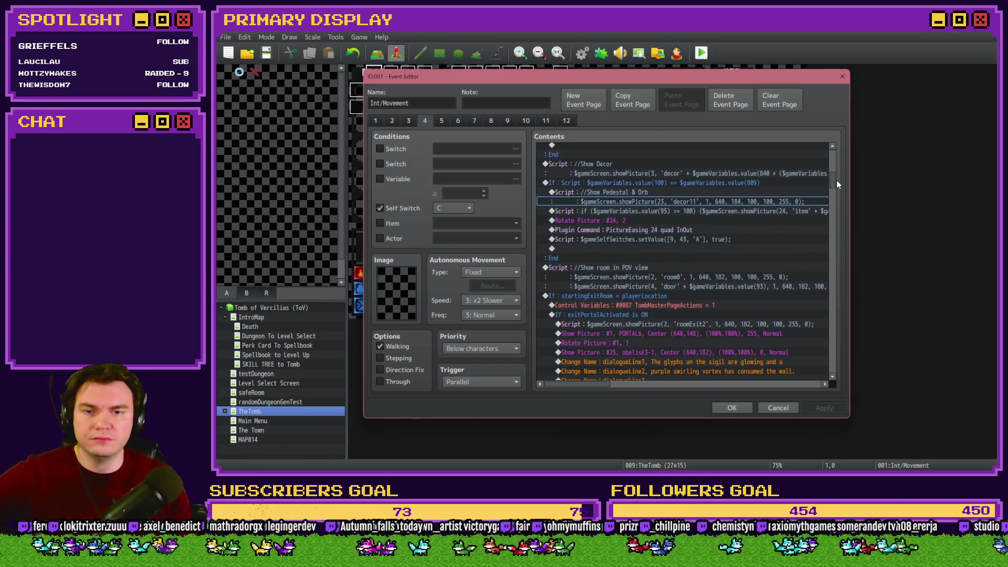
scroll(732, 228, "up", 3)
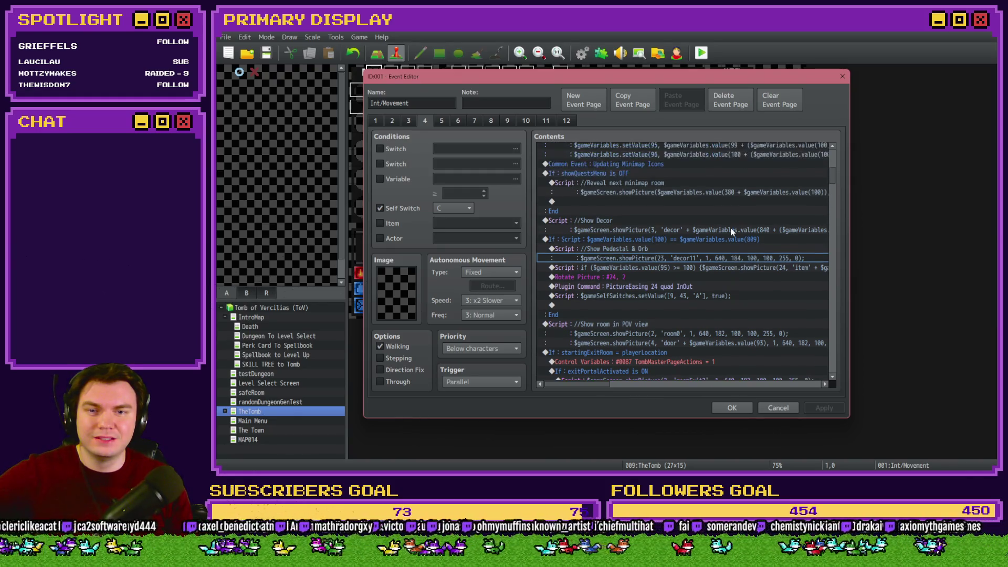
scroll(731, 231, "up", 2)
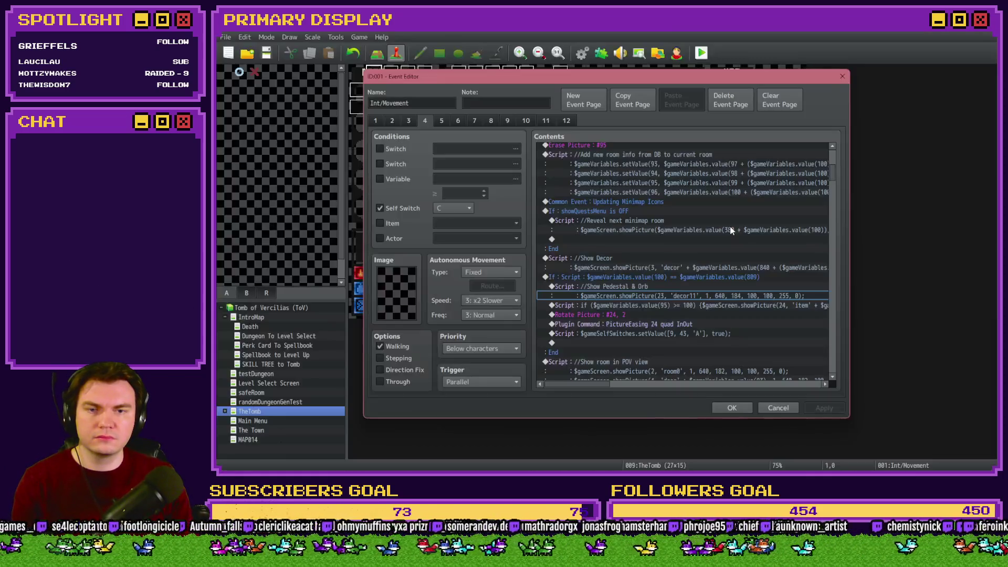
key("alt+Tab")
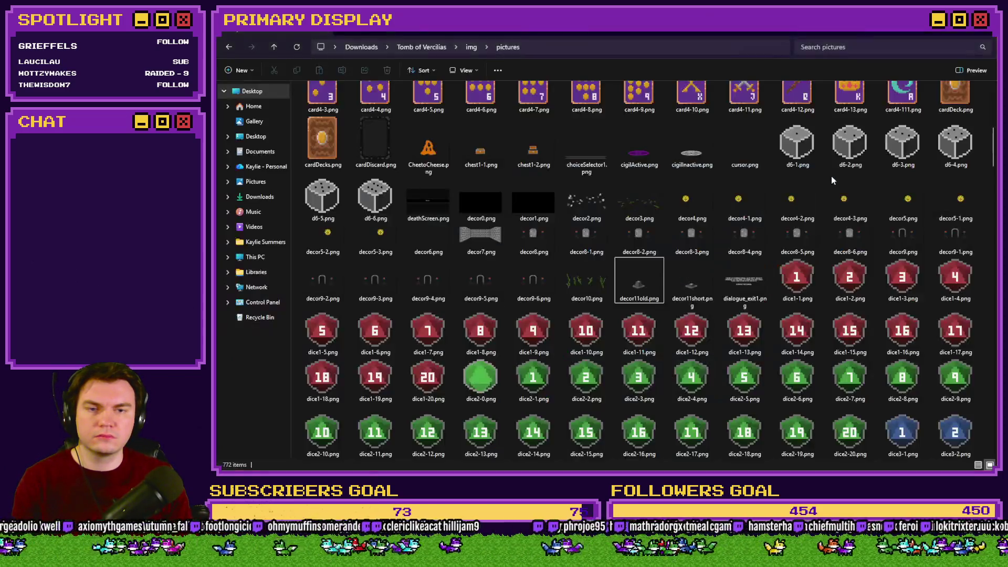
type("room")
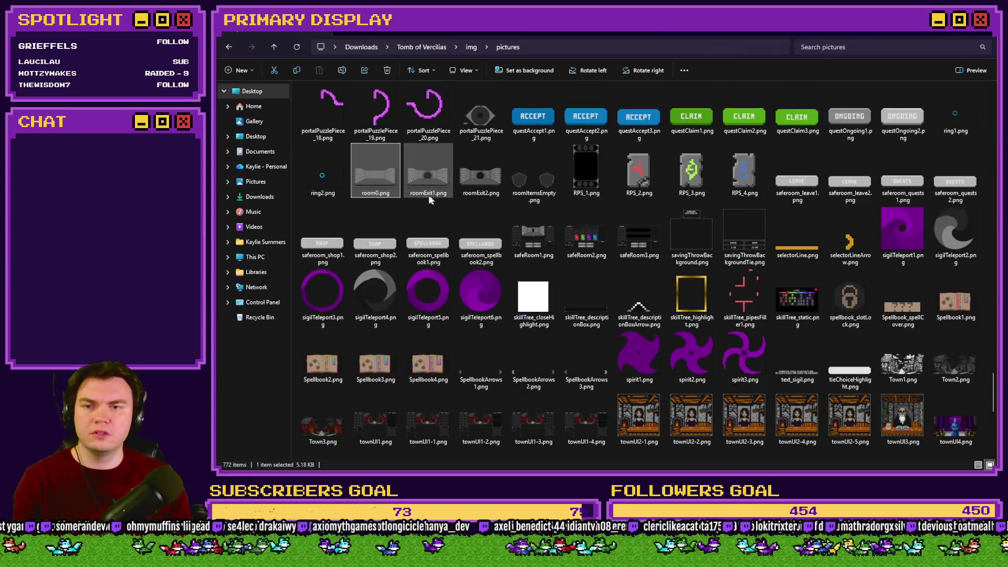
left_click(437, 178)
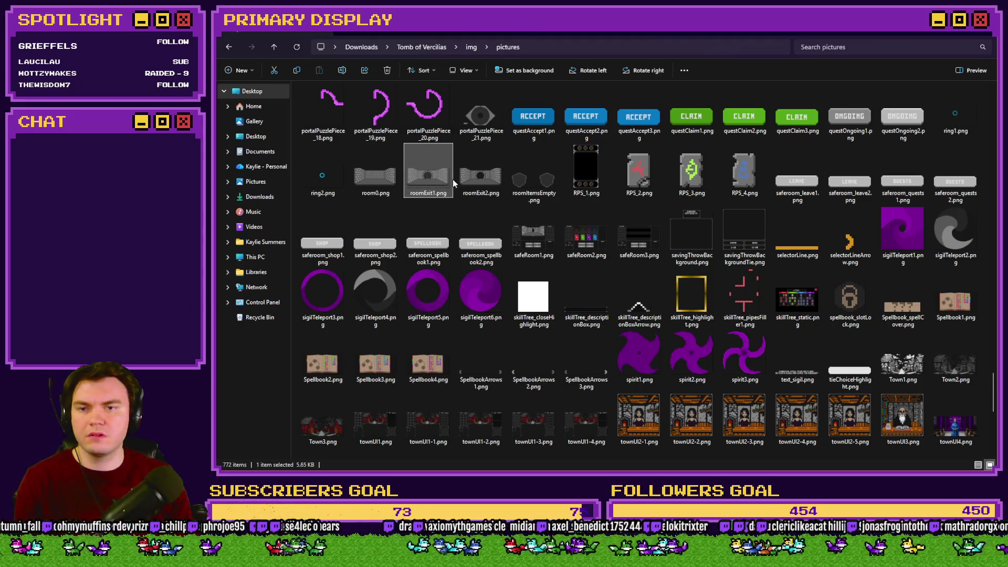
key("alt+Tab")
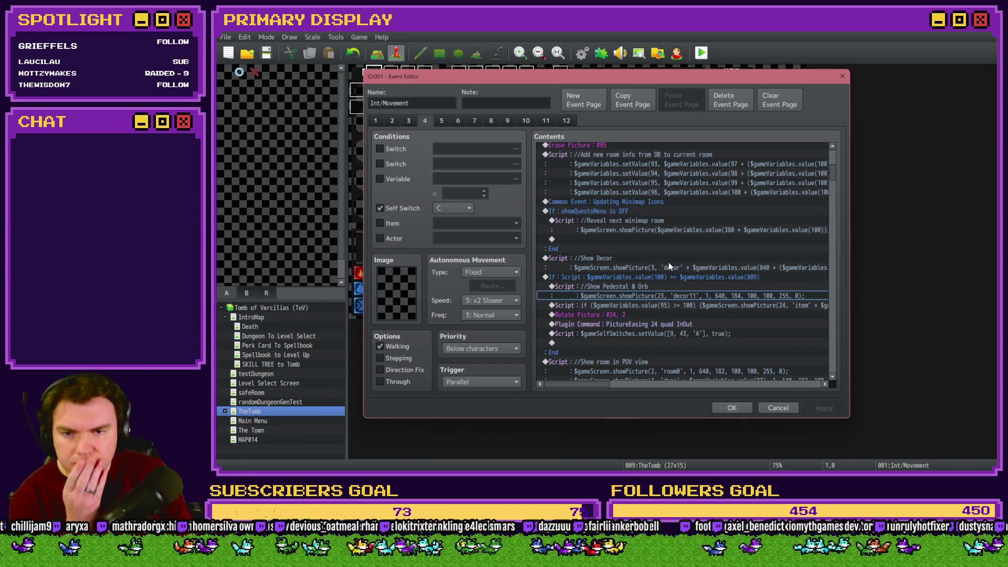
Read the roomExit2 Script line without changing it, then switch back to the pictures folder
scroll(671, 265, "down", 2)
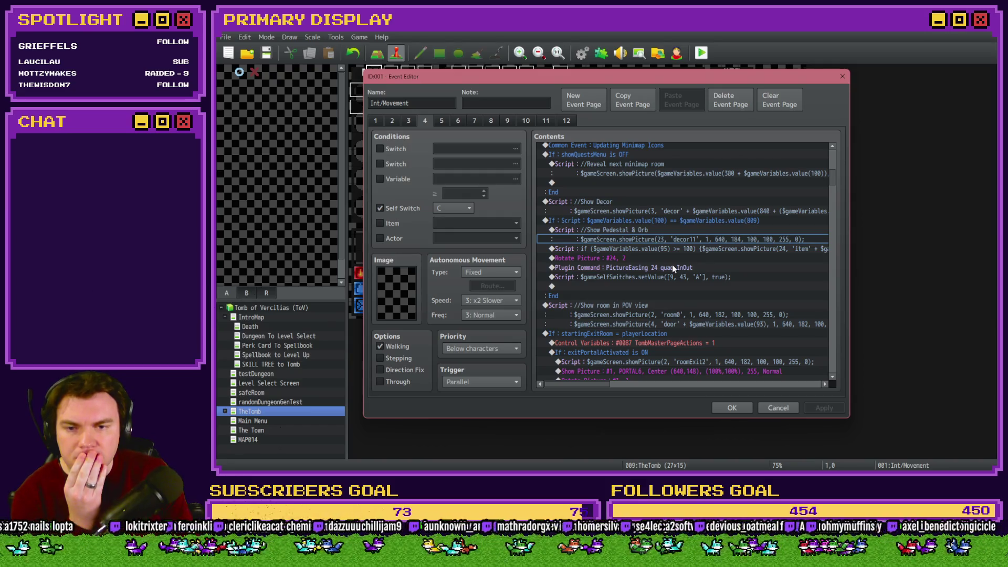
scroll(672, 265, "down", 2)
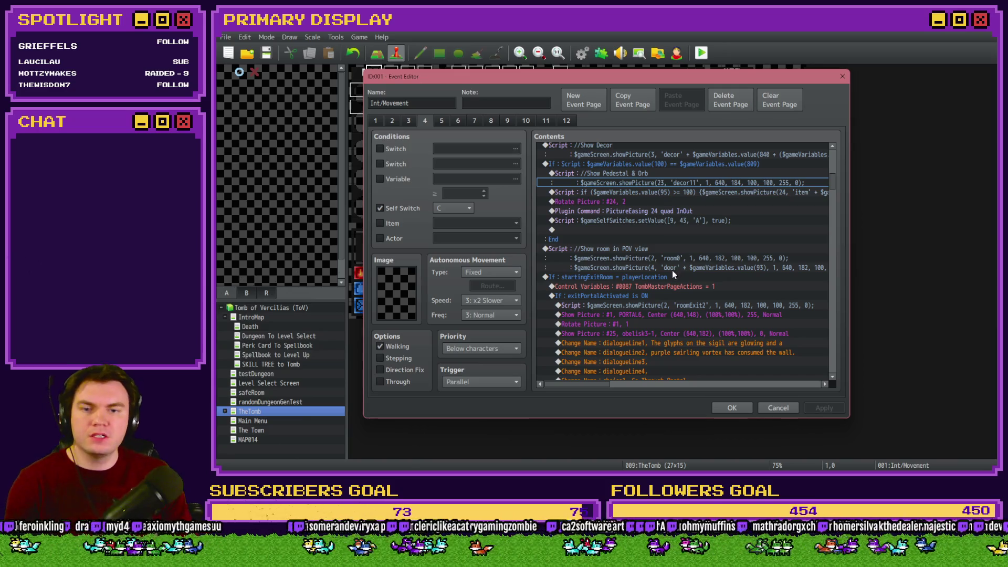
scroll(673, 270, "down", 1)
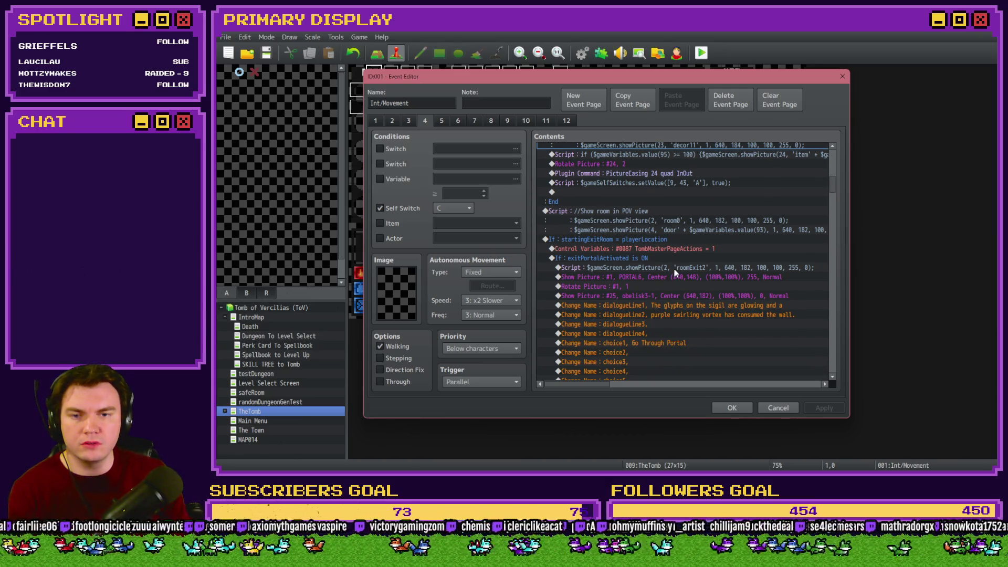
left_click(675, 267)
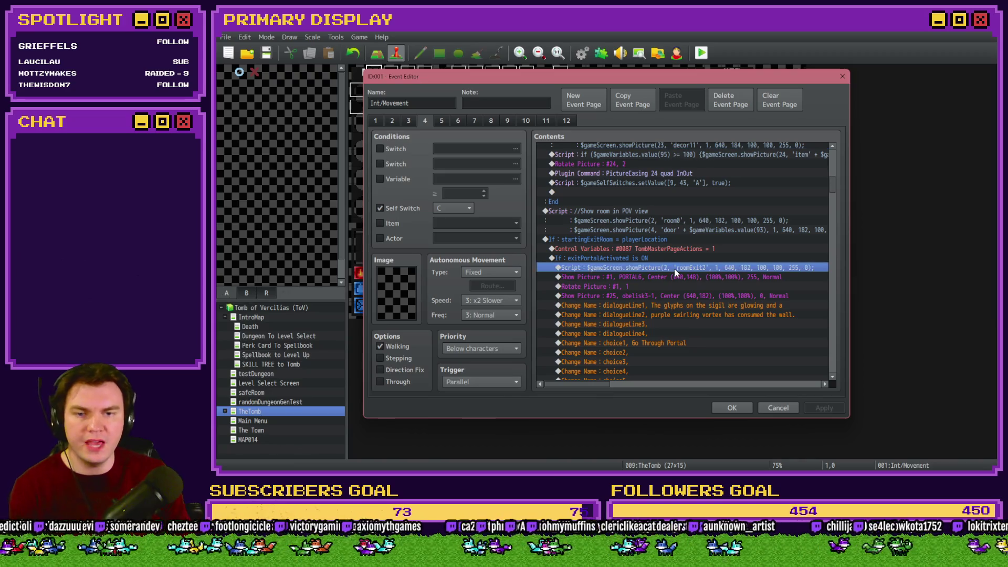
double_click(675, 268)
left_click(759, 330)
key("alt+Tab")
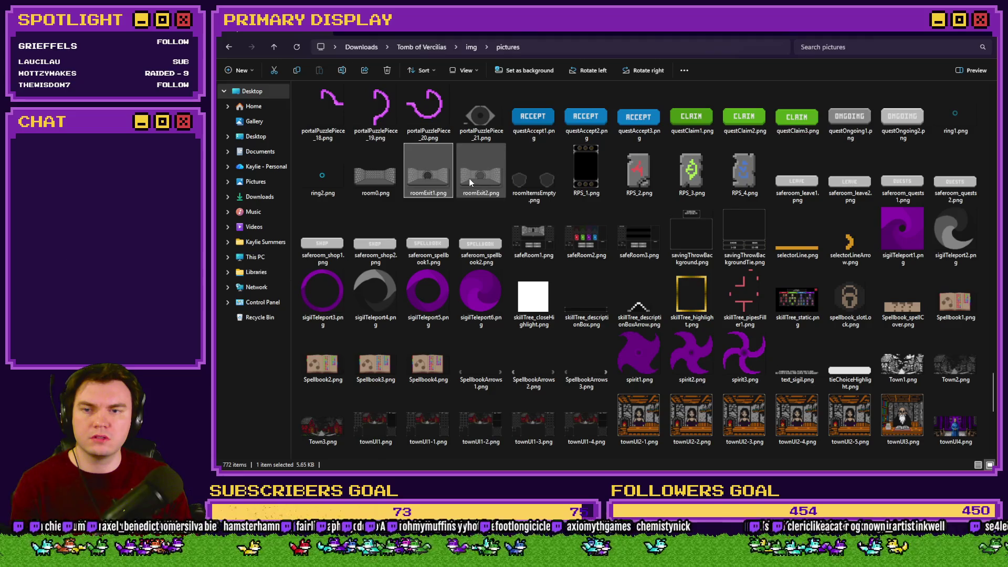
Open roomExit2.png in Photos, maximize and zoom in and out, then close Photos and the folder
left_click(470, 182)
double_click(471, 183)
scroll(859, 283, "up", 3)
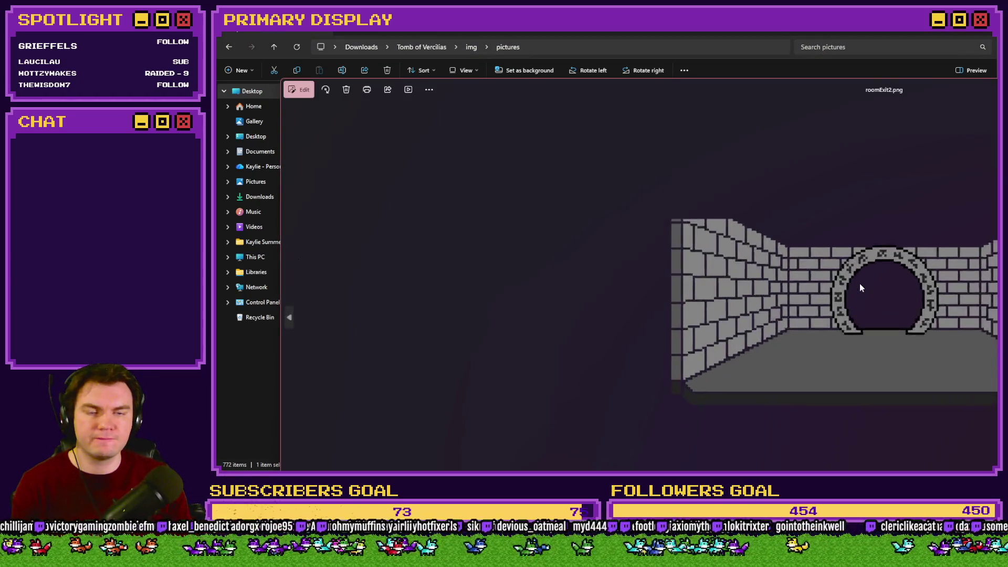
double_click(886, 100)
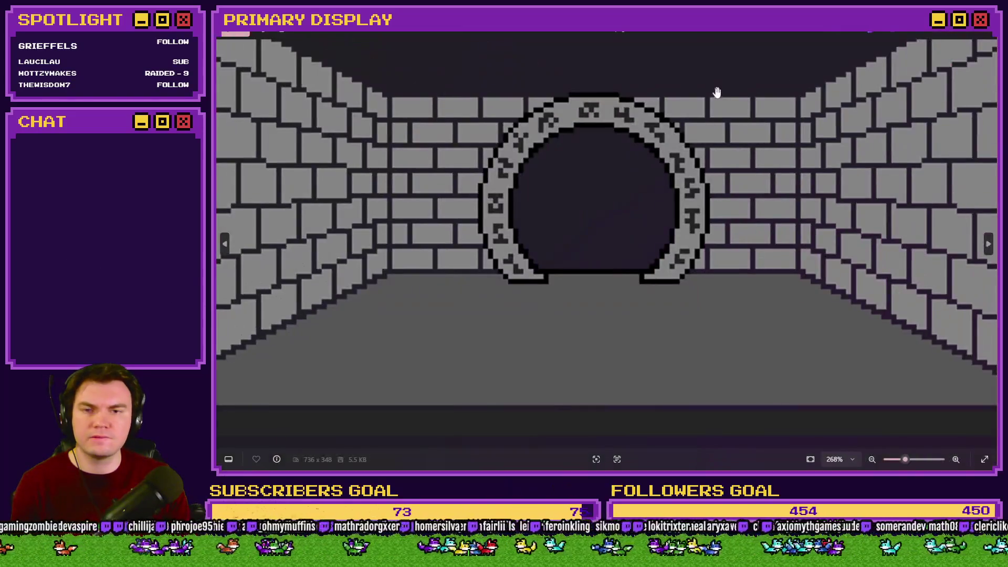
scroll(664, 278, "up", 5)
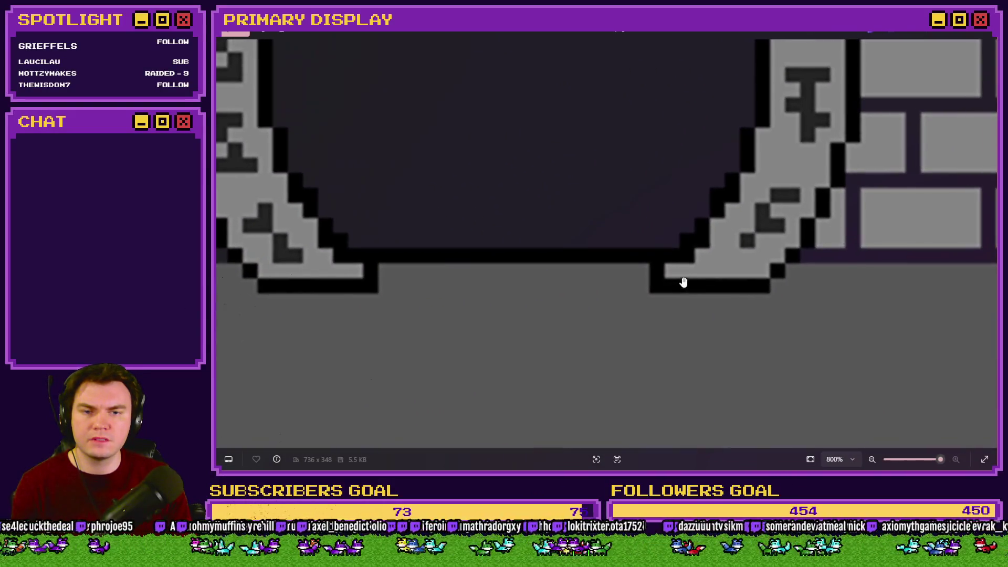
scroll(642, 273, "down", 5)
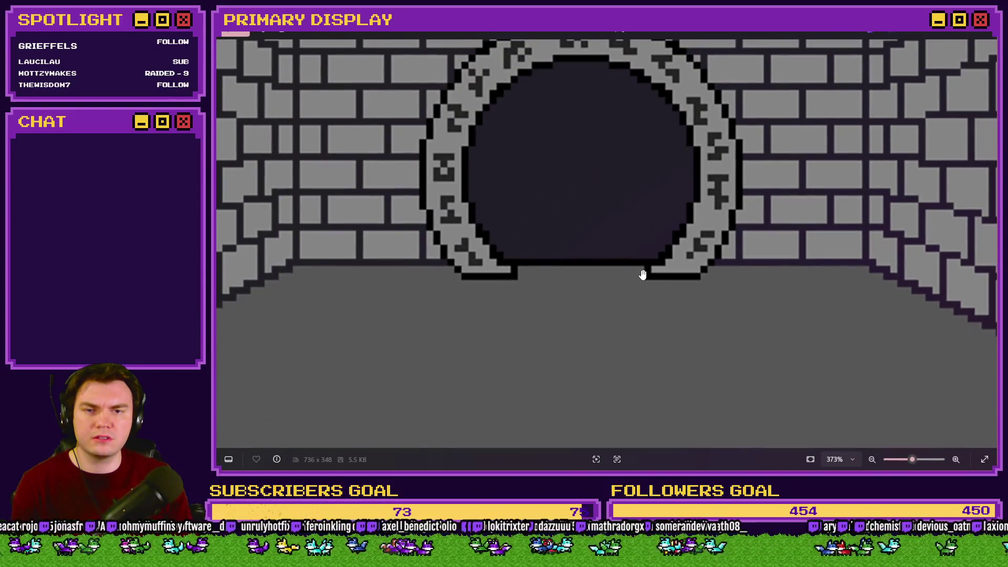
scroll(652, 266, "up", 4)
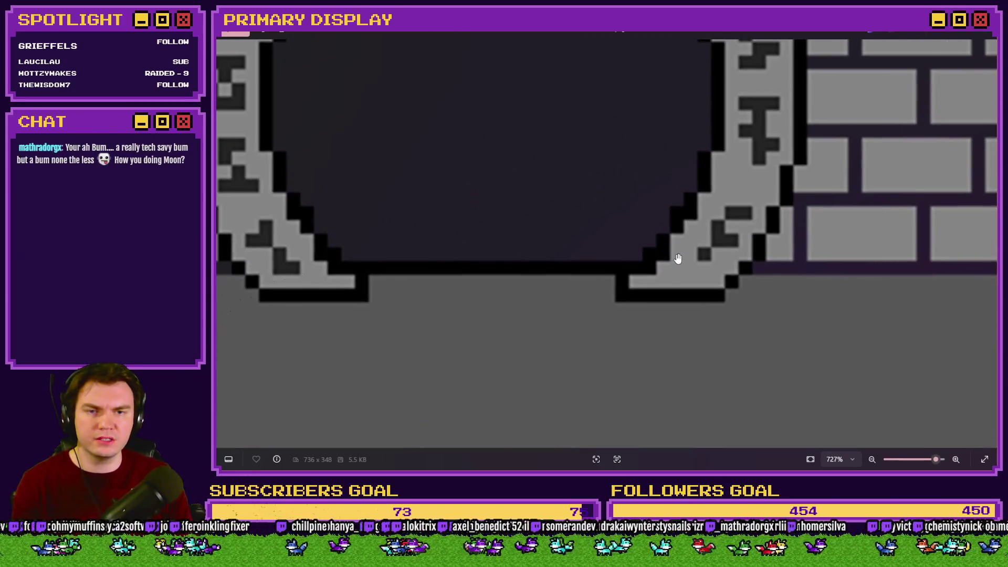
scroll(673, 258, "down", 3)
scroll(674, 258, "down", 3)
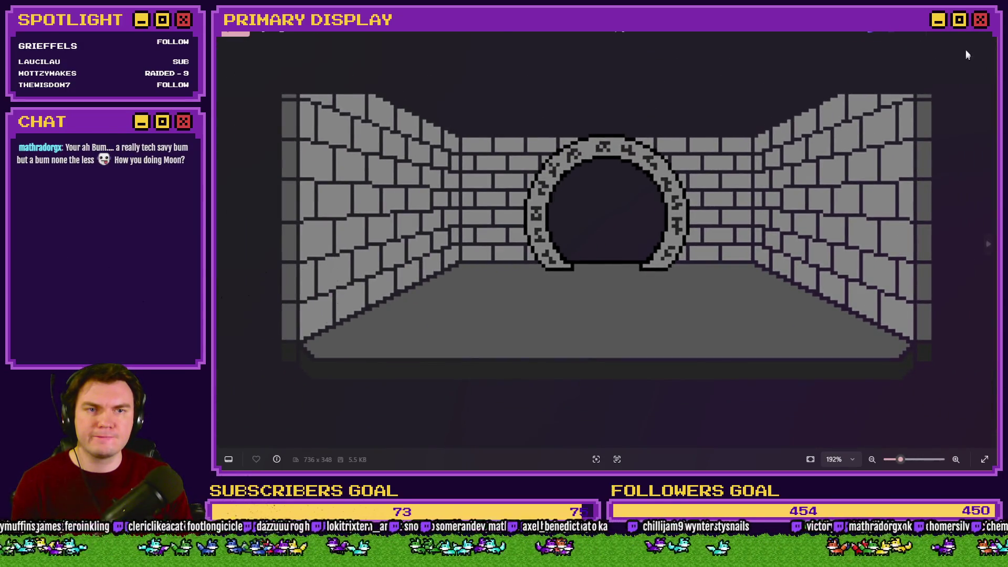
left_click(968, 34)
left_click(968, 33)
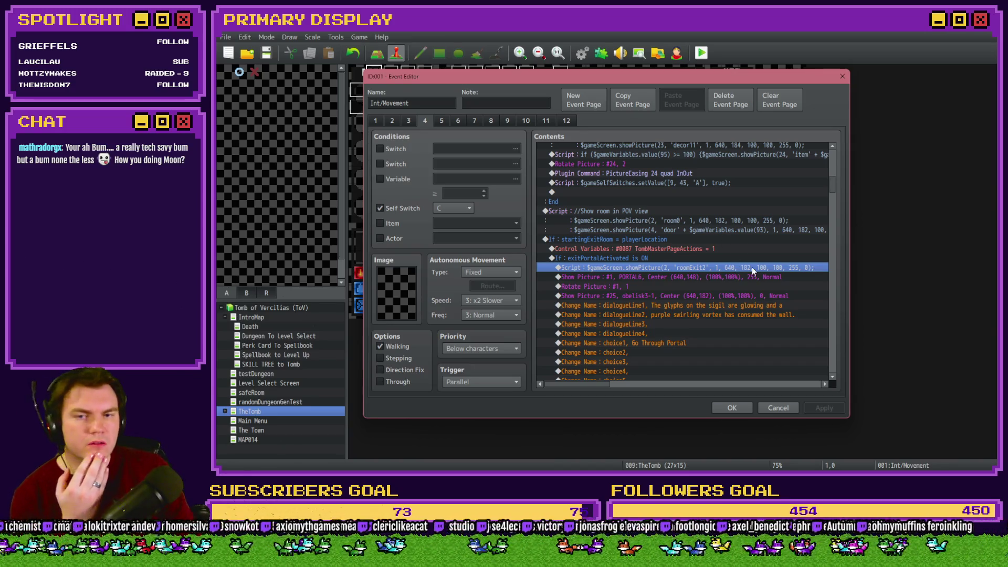
left_click_drag(832, 184, 835, 170)
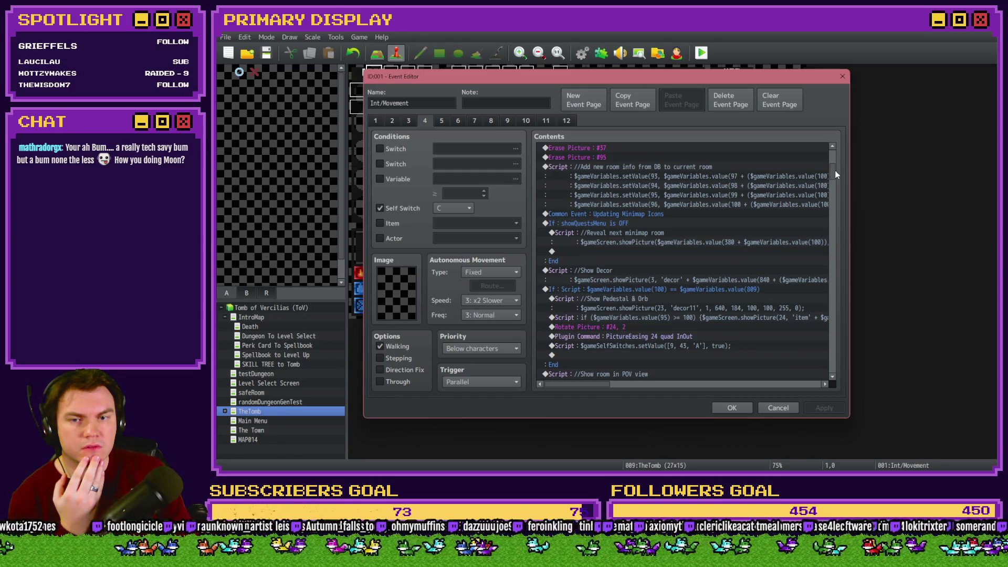
left_click_drag(835, 170, 836, 178)
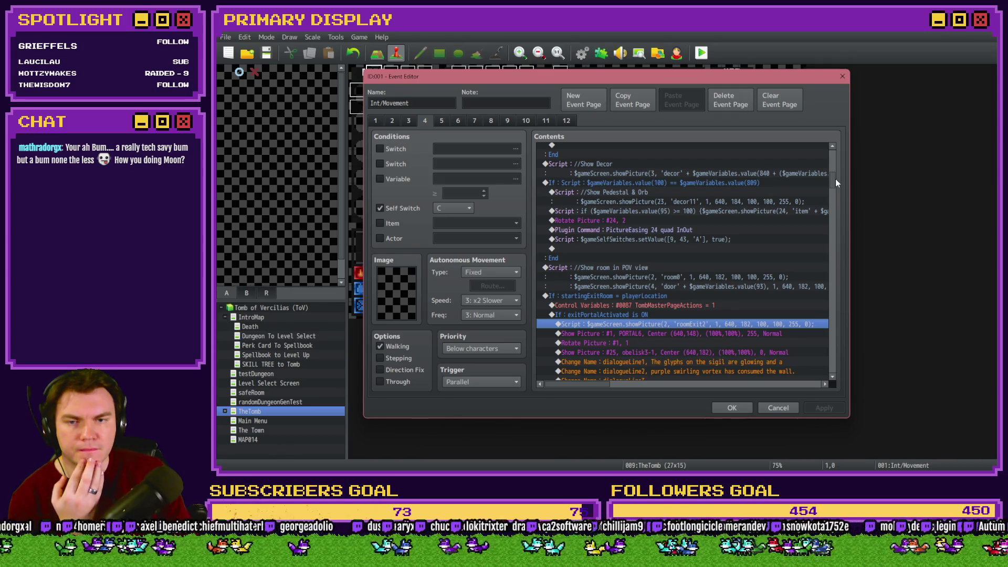
scroll(836, 178, "down", 1)
scroll(835, 179, "down", 2)
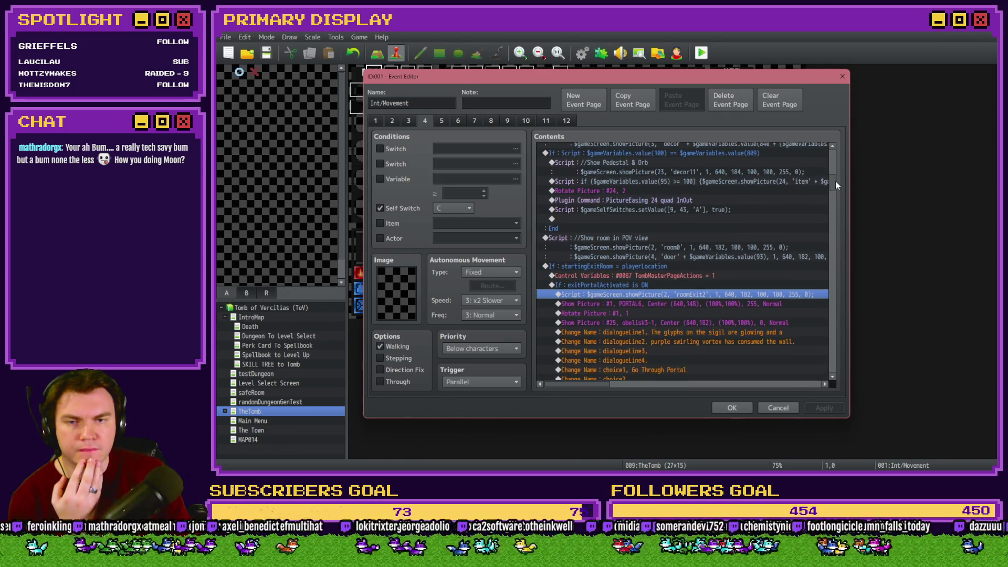
key("alt+Tab")
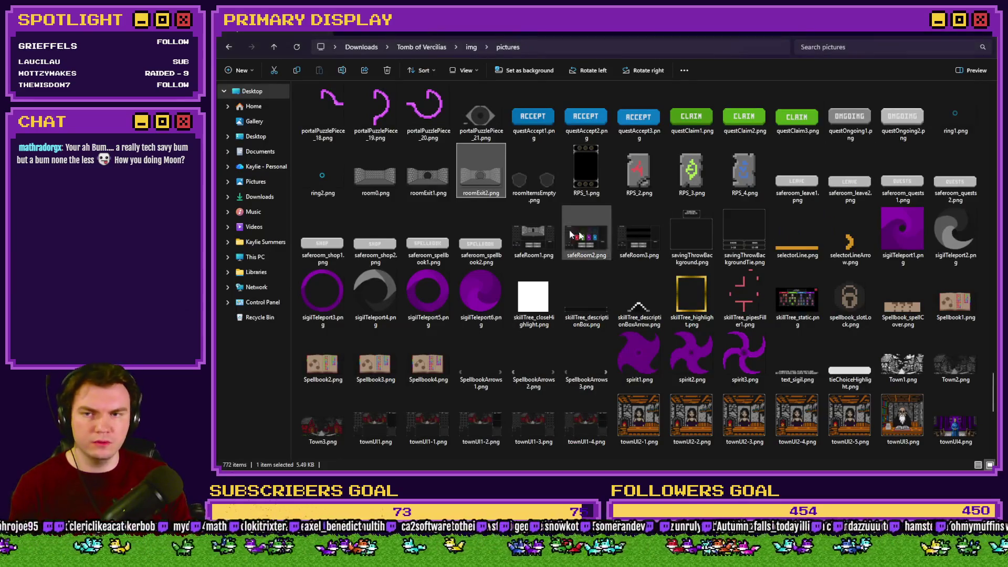
key("alt+Tab")
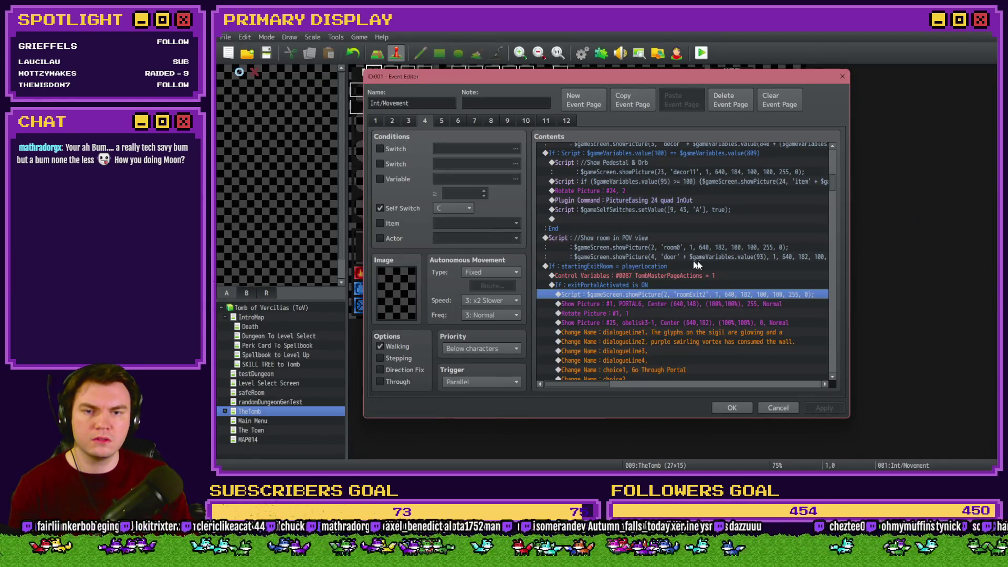
left_click(723, 249)
left_click(734, 294)
scroll(731, 295, "down", 5)
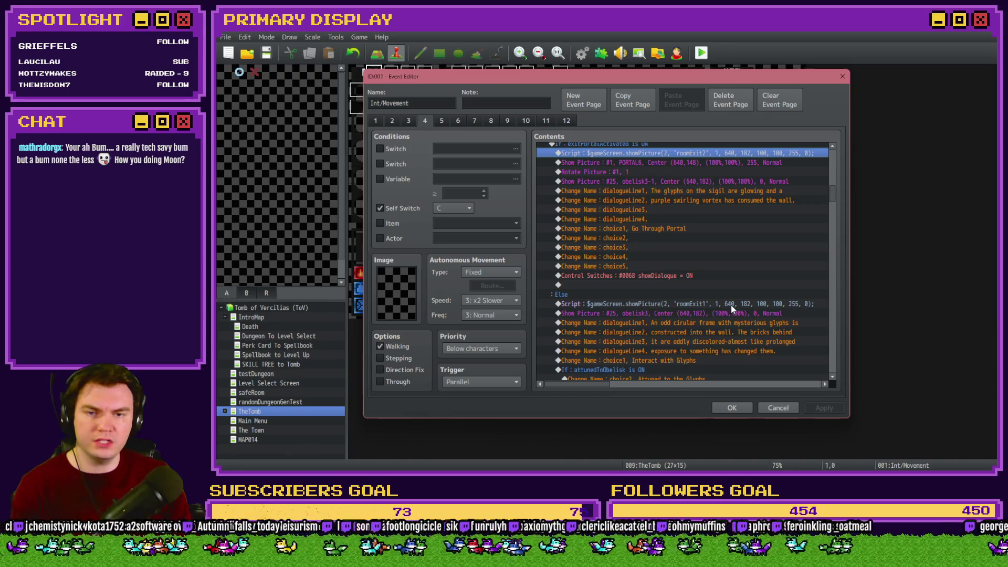
scroll(731, 304, "down", 7)
scroll(732, 307, "down", 2)
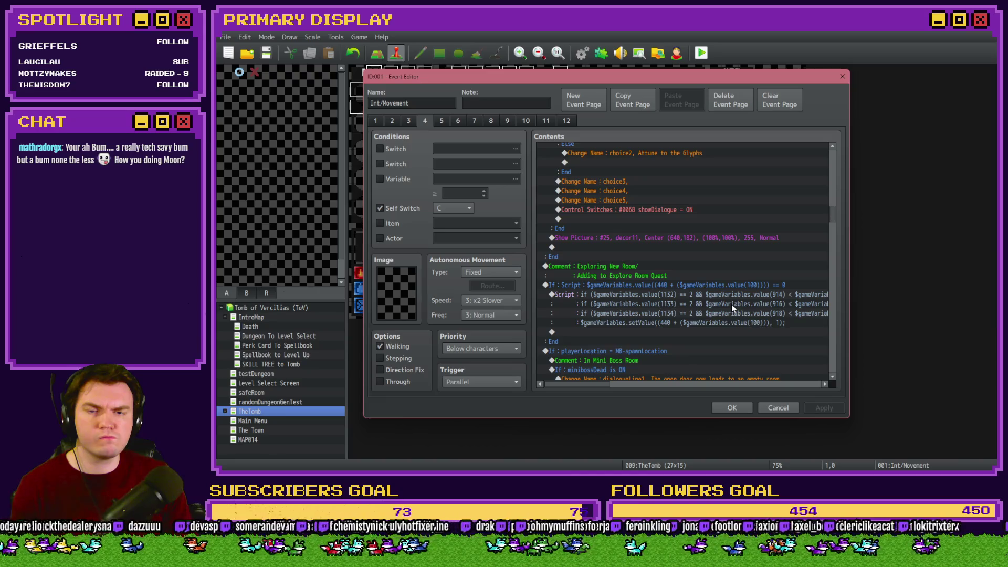
scroll(732, 306, "down", 8)
scroll(732, 307, "down", 10)
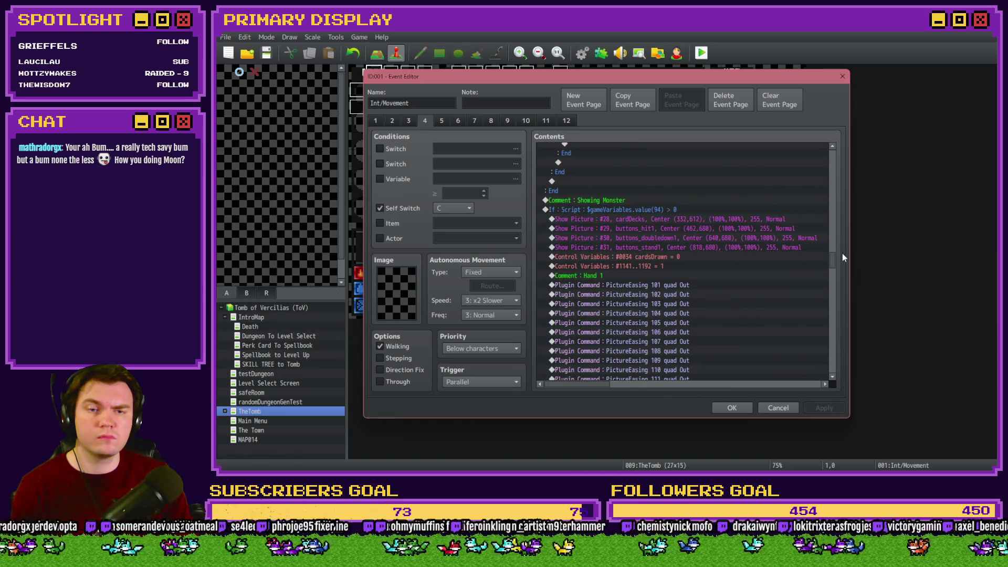
left_click_drag(836, 259, 840, 190)
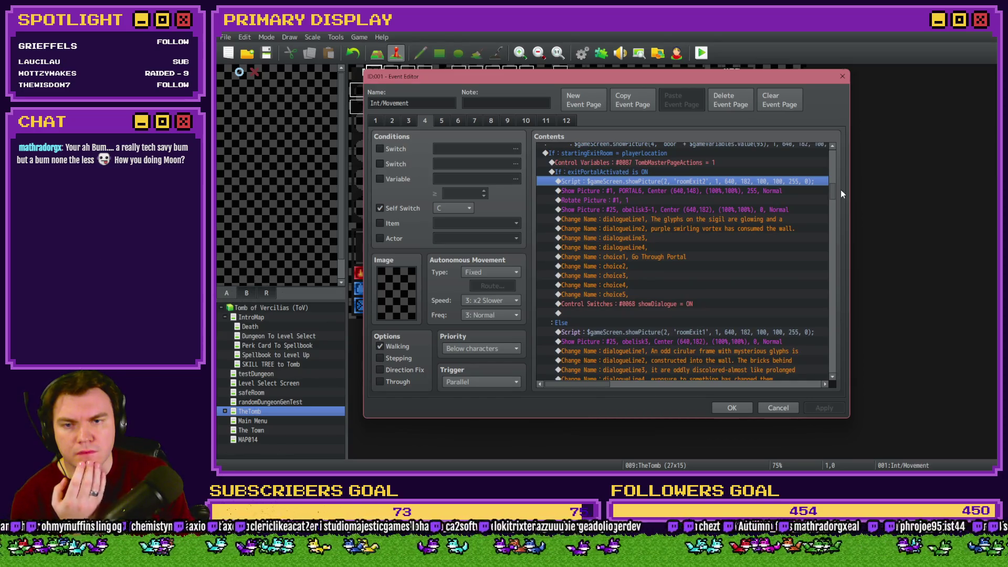
left_click_drag(840, 190, 843, 209)
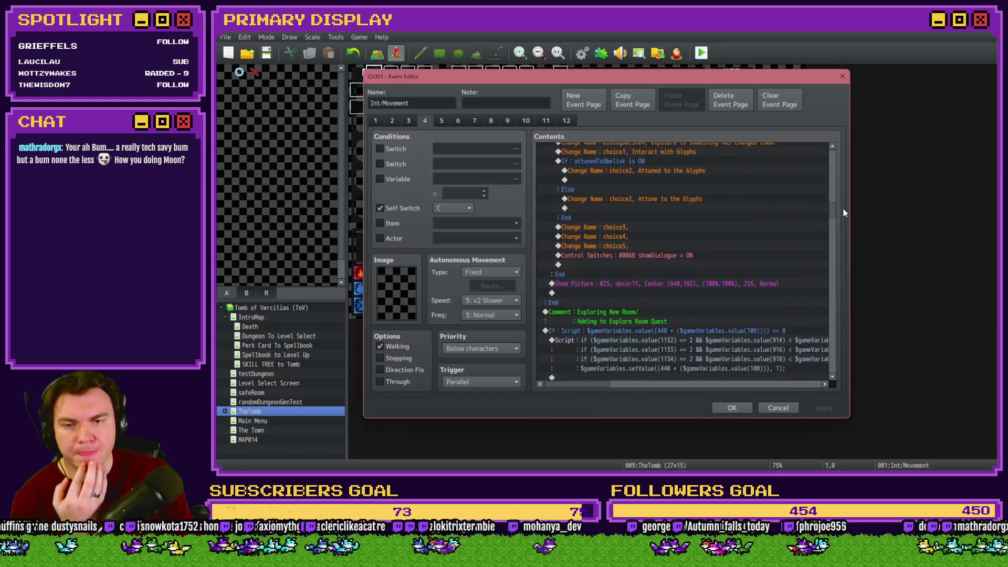
left_click(718, 286)
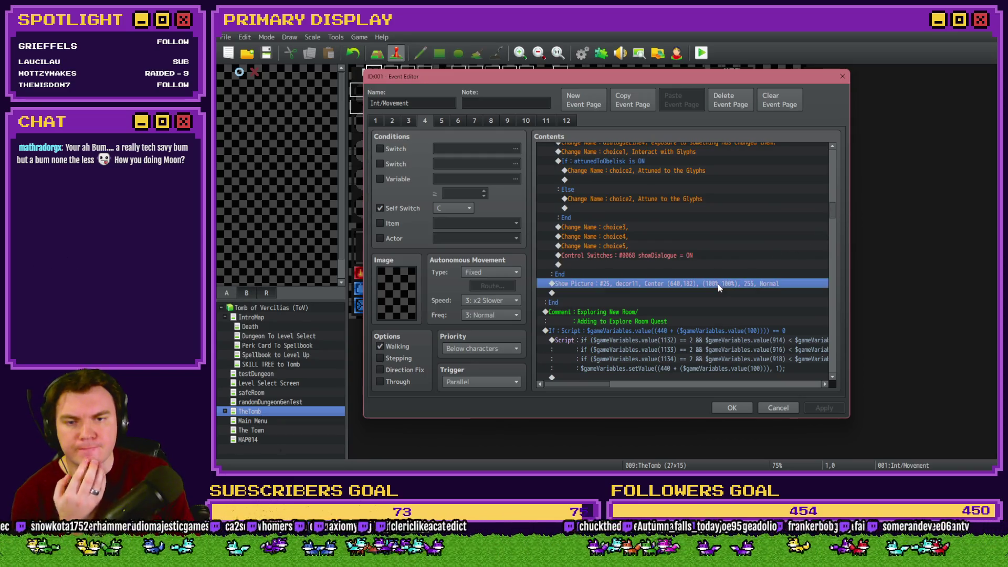
Confirm the decor11 Show Picture #25 at y 184, then save the project and launch a playtest
double_click(718, 283)
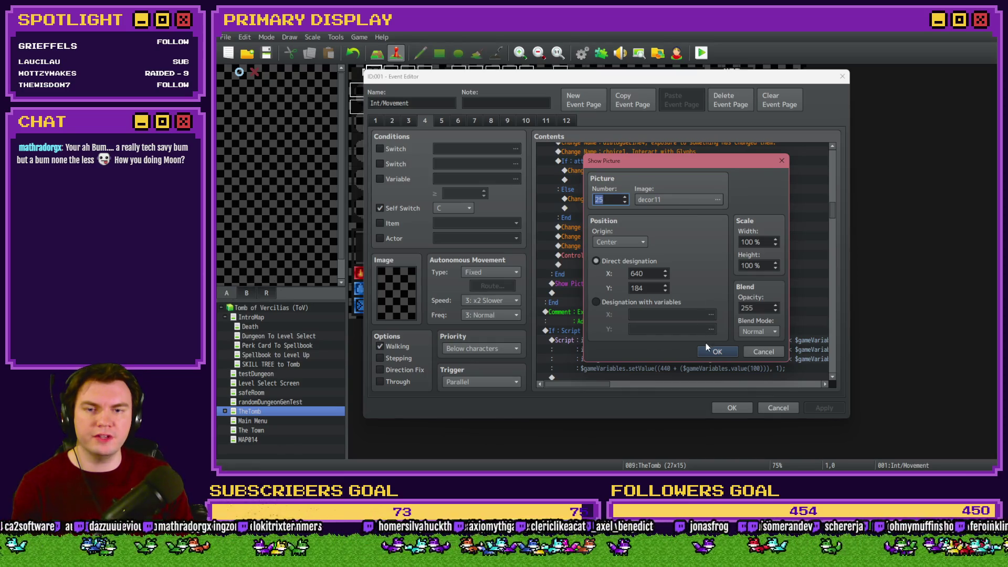
left_click(716, 352)
left_click(729, 408)
left_click(703, 53)
left_click(573, 264)
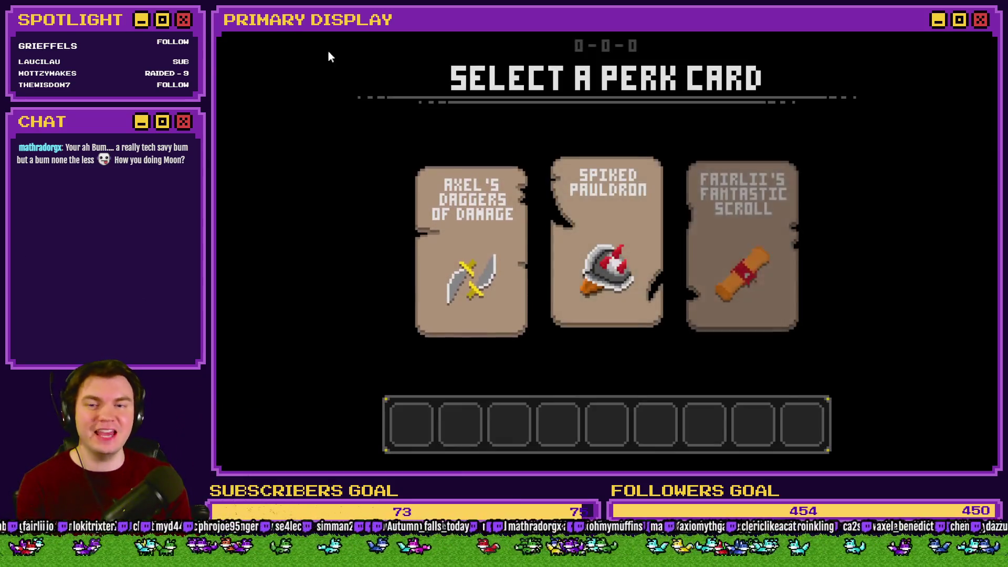
Take the Spiked Pauldron perk, walk to the glyph room, and try the green slime and red potion on the glyphs
left_click(610, 203)
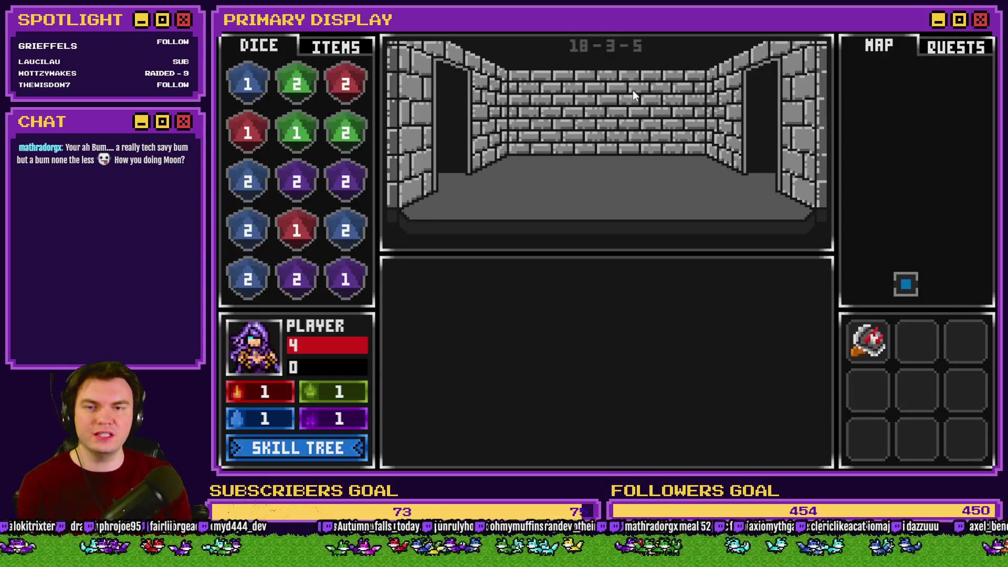
key("w")
key("w")
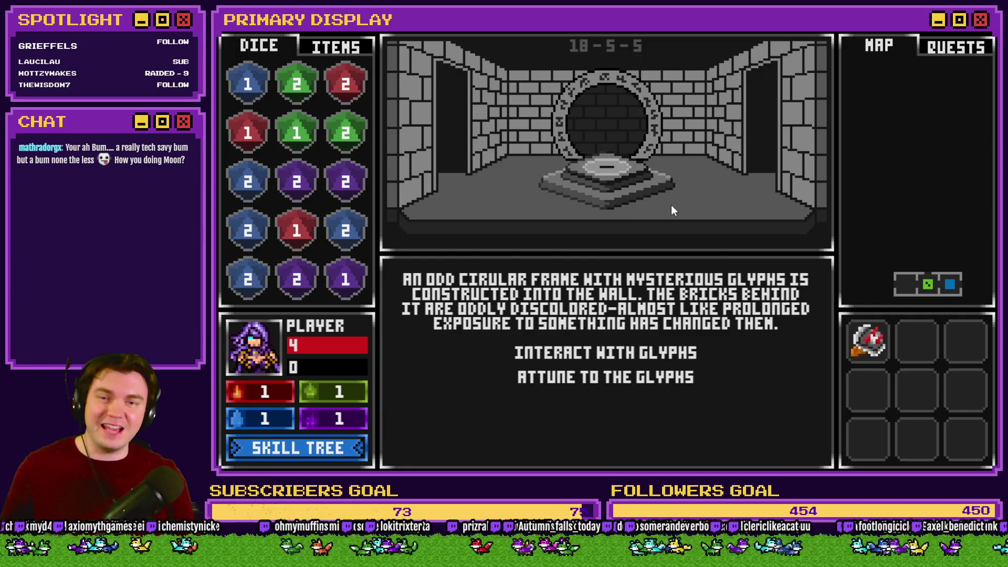
left_click(335, 46)
mouse_move(248, 179)
left_mouse_down()
mouse_move(420, 185)
mouse_move(609, 160)
left_mouse_up()
left_click_drag(296, 131, 624, 158)
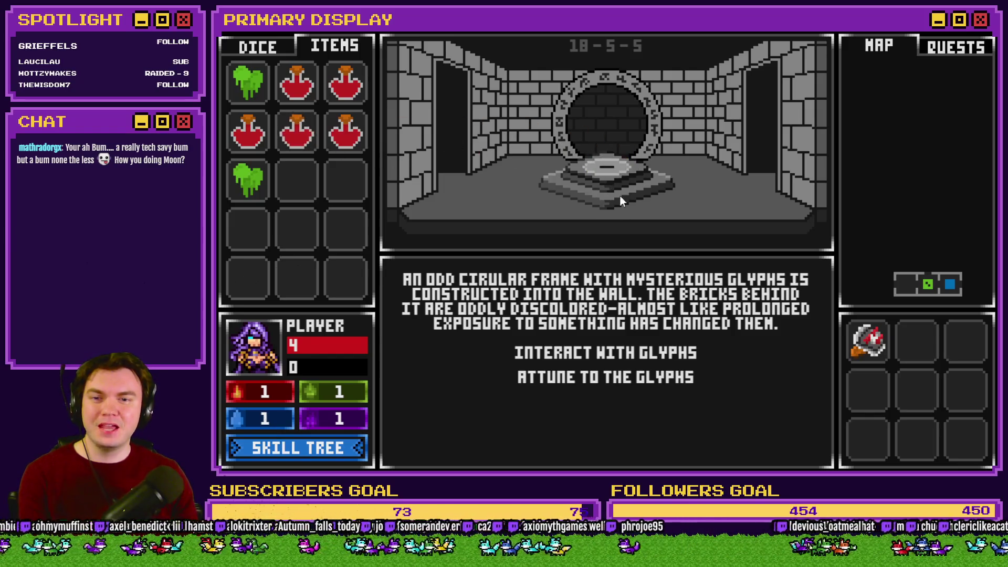
Rotate the glyph puzzle's outer, middle and inner rings, then leave for the neighbouring room
left_click(657, 348)
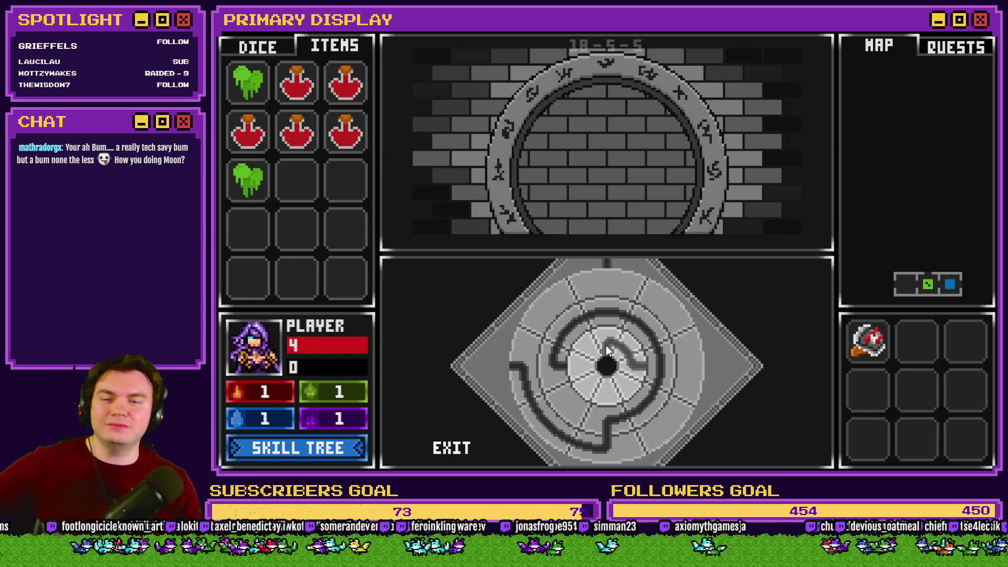
left_click(614, 289)
left_click(611, 314)
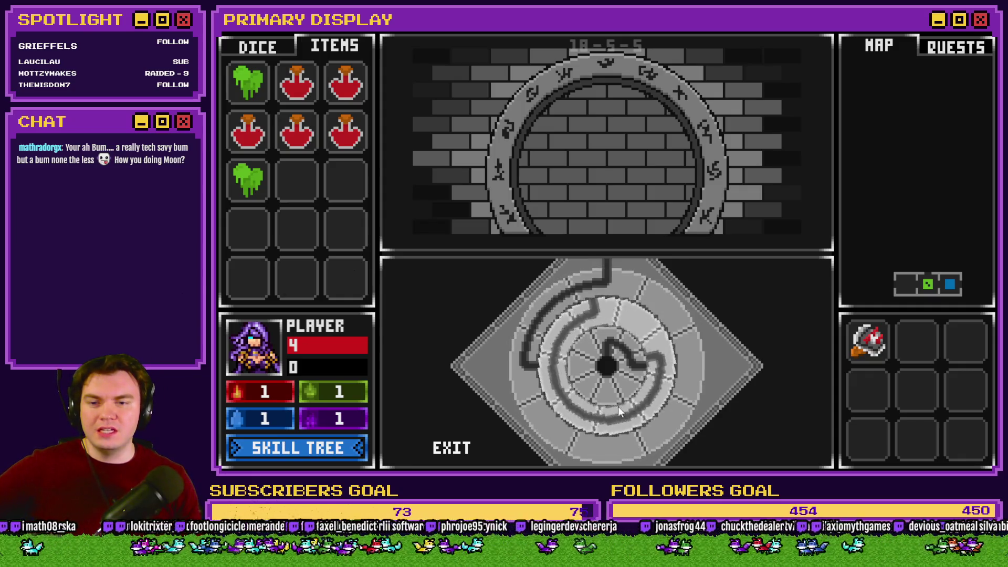
left_click(591, 332)
left_click(603, 339)
left_click(457, 446)
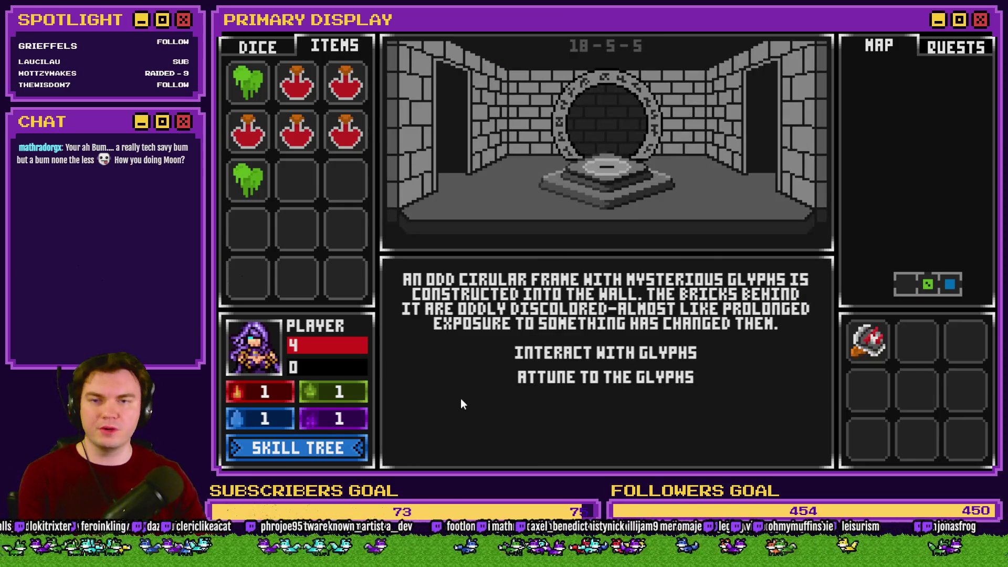
left_click(493, 390)
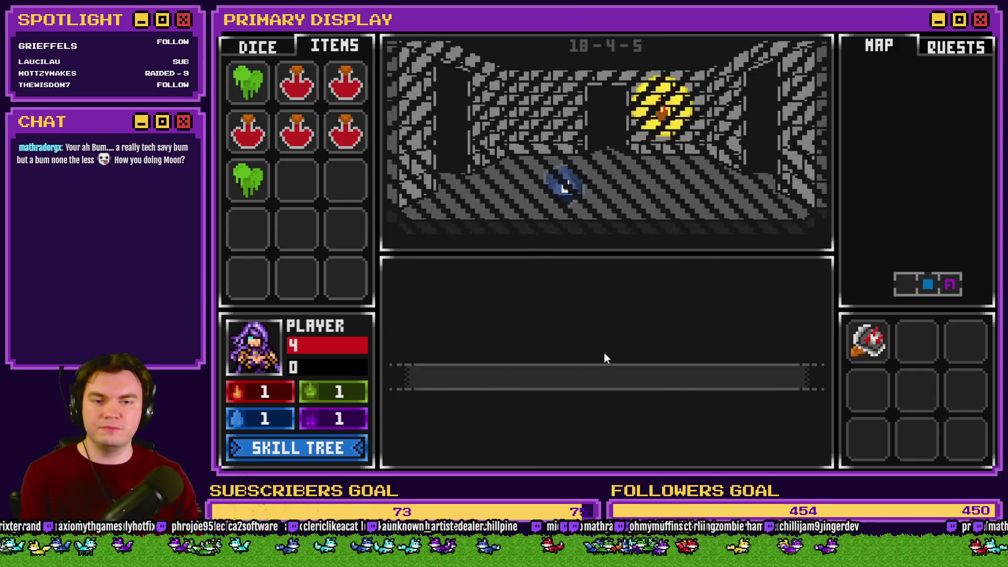